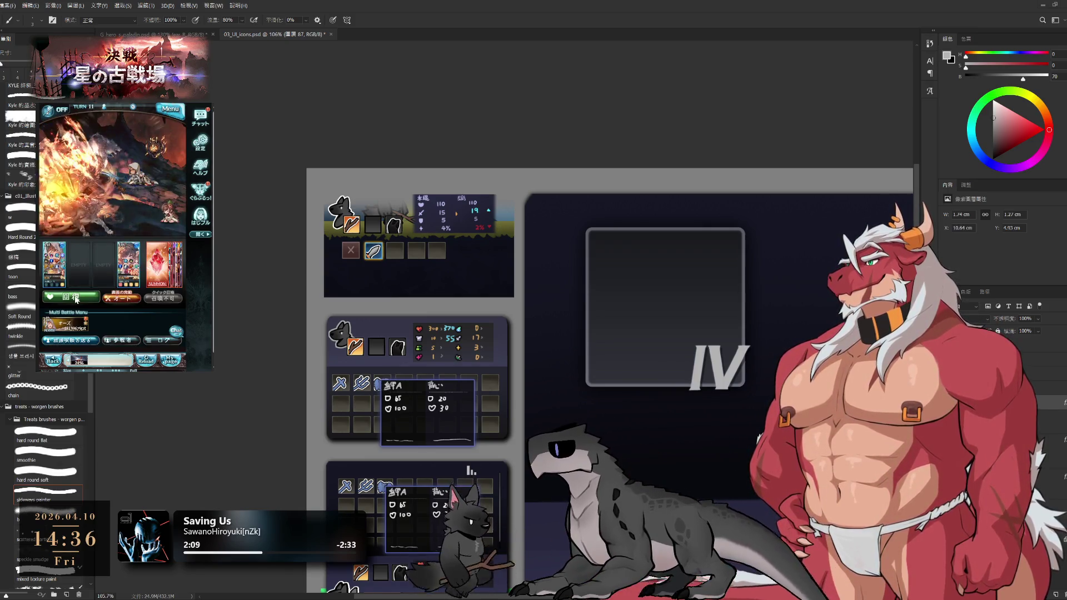
In the game, use the revive item and an Elixir, then resume the battle.
click(77, 299)
click(142, 236)
click(152, 276)
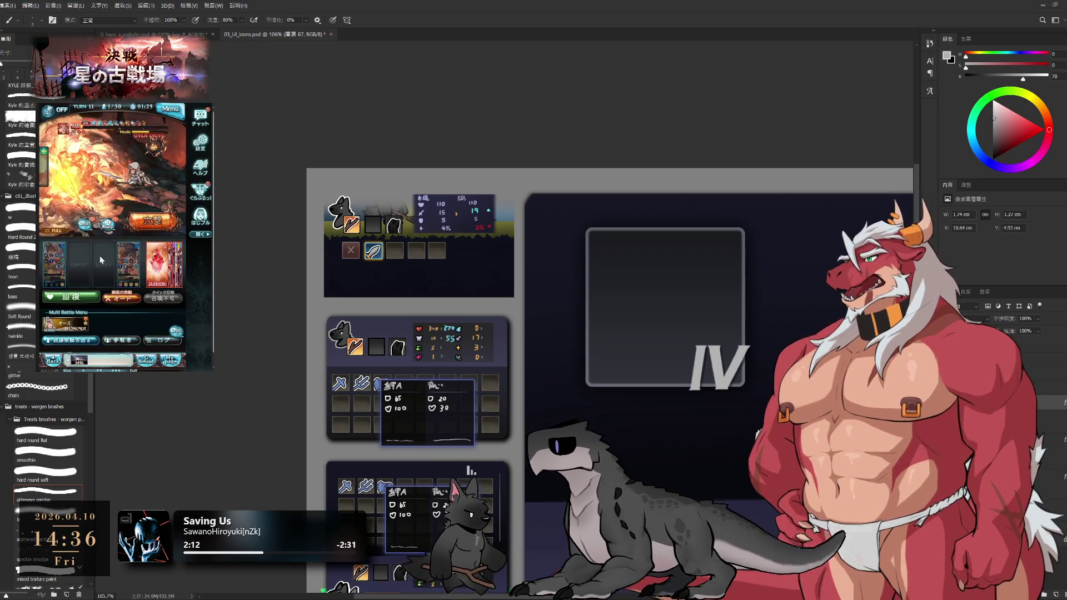
click(84, 299)
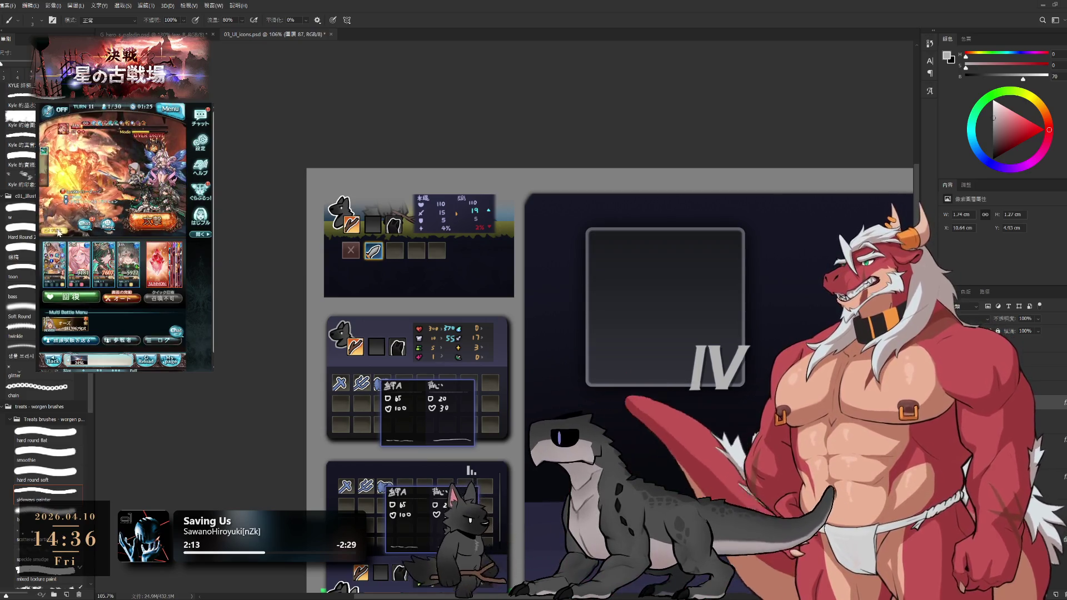
click(160, 185)
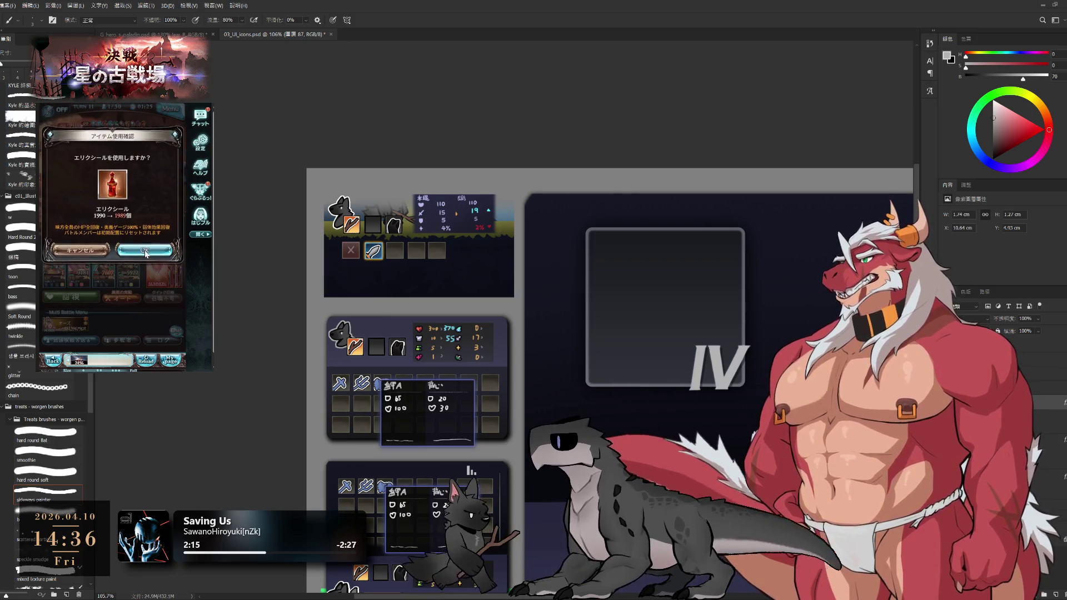
click(144, 253)
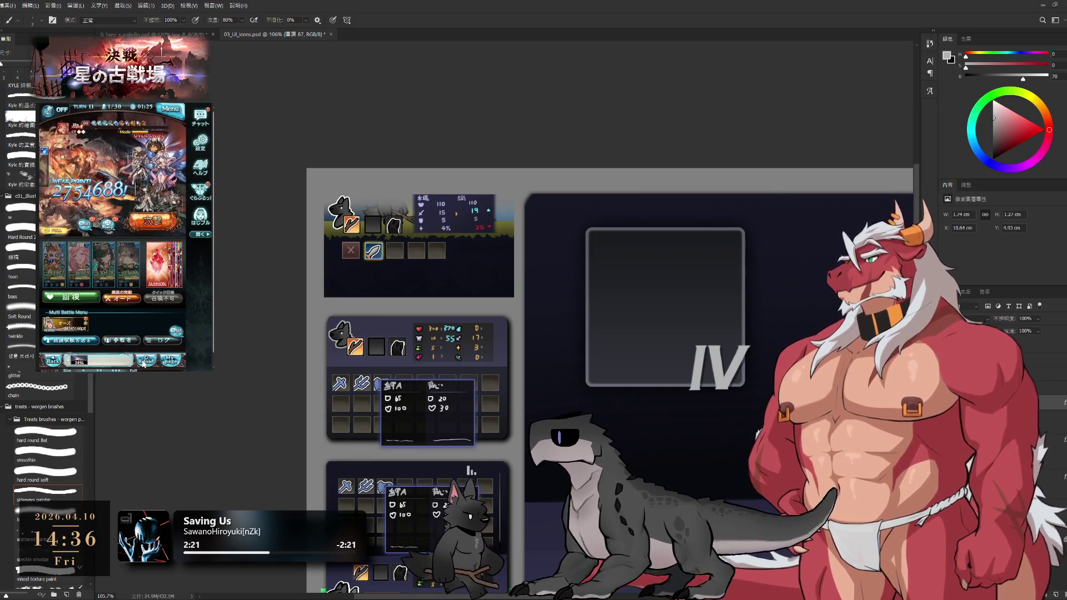
click(147, 361)
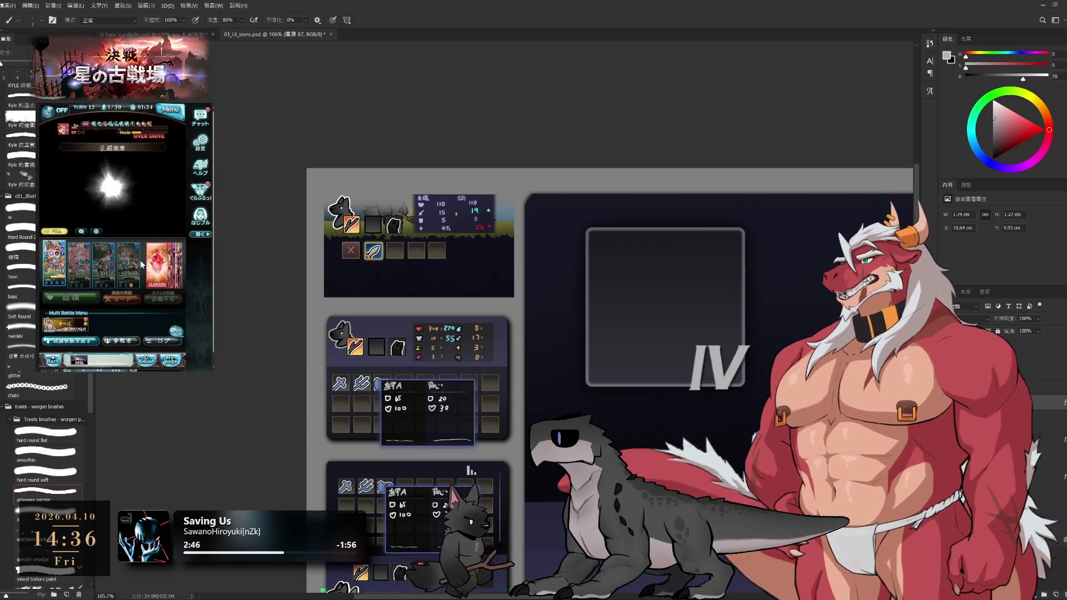
Close the quest results and start the next battle with the chosen party.
click(130, 278)
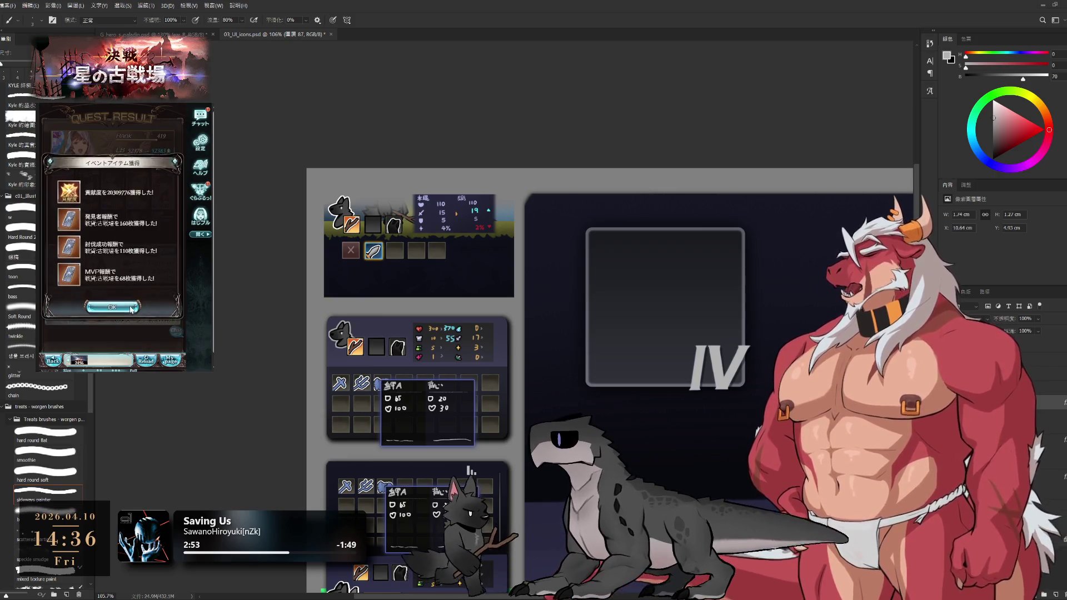
click(92, 246)
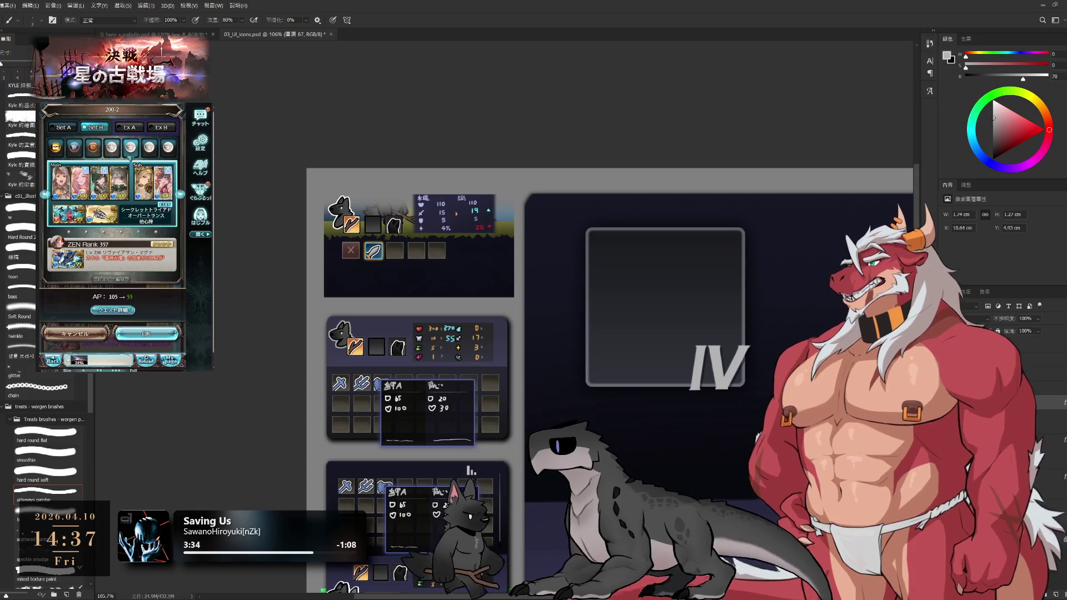
click(146, 333)
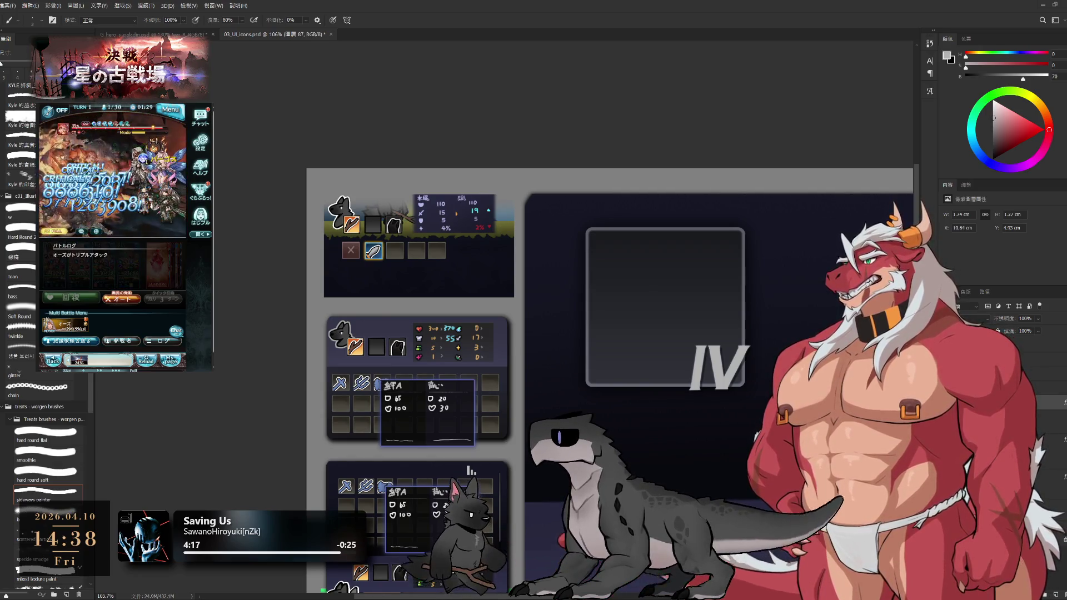
Frame the IV panel and add a new empty layer inside its group 14.
scroll(507, 310, down, 6)
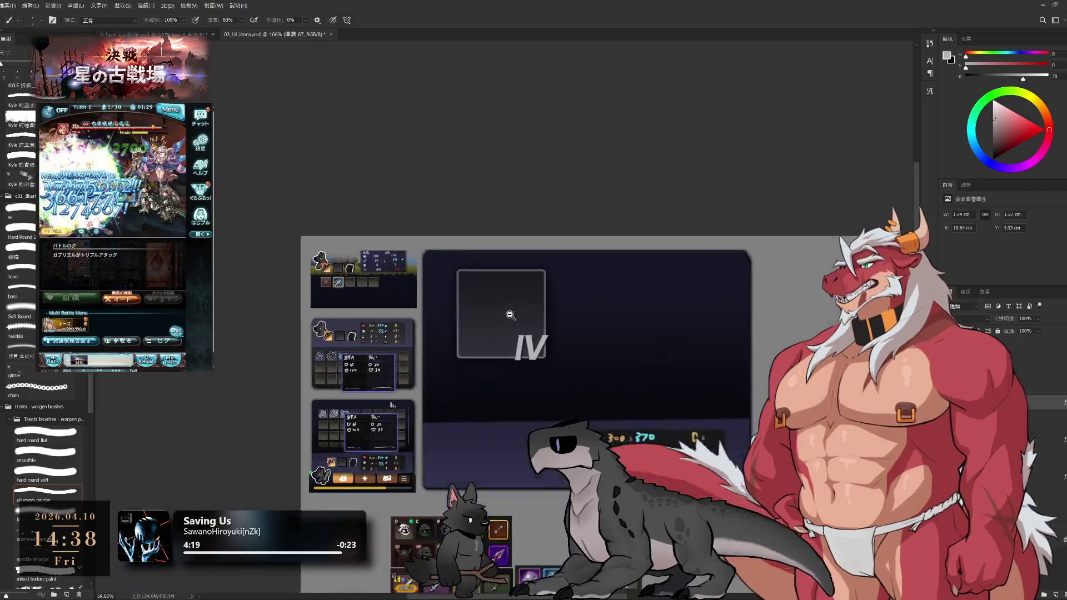
scroll(533, 328, up, 6)
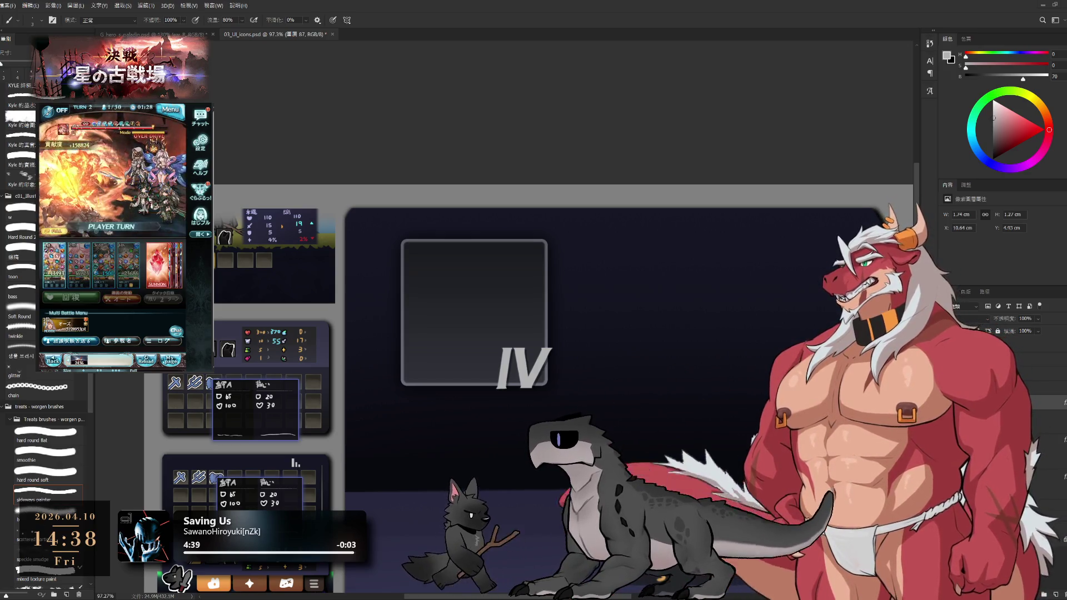
drag(570, 330, 645, 312)
scroll(640, 323, down, 3)
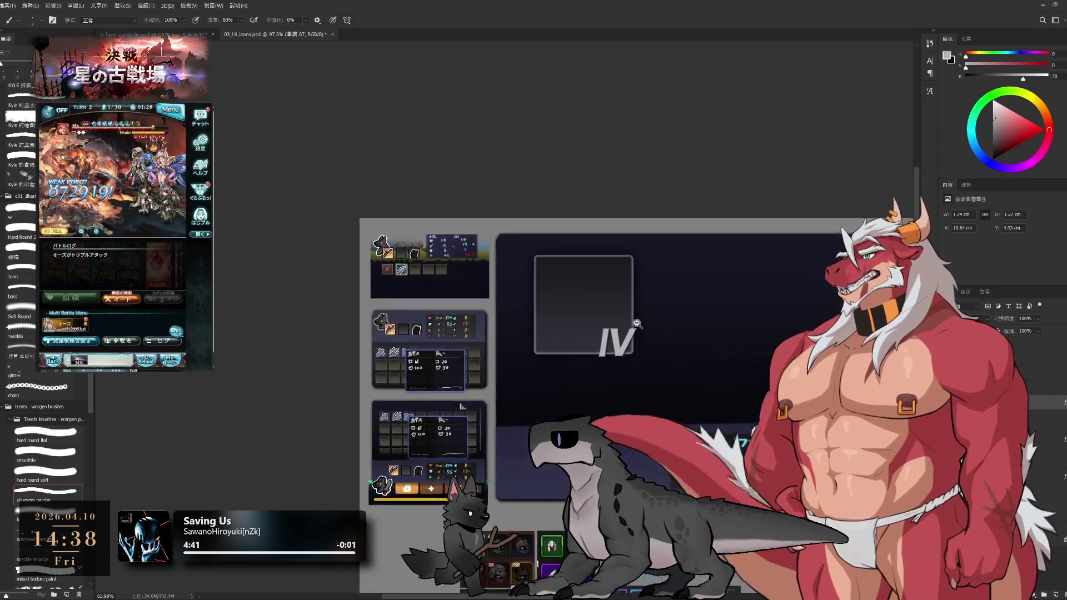
scroll(640, 324, down, 1)
scroll(638, 325, up, 3)
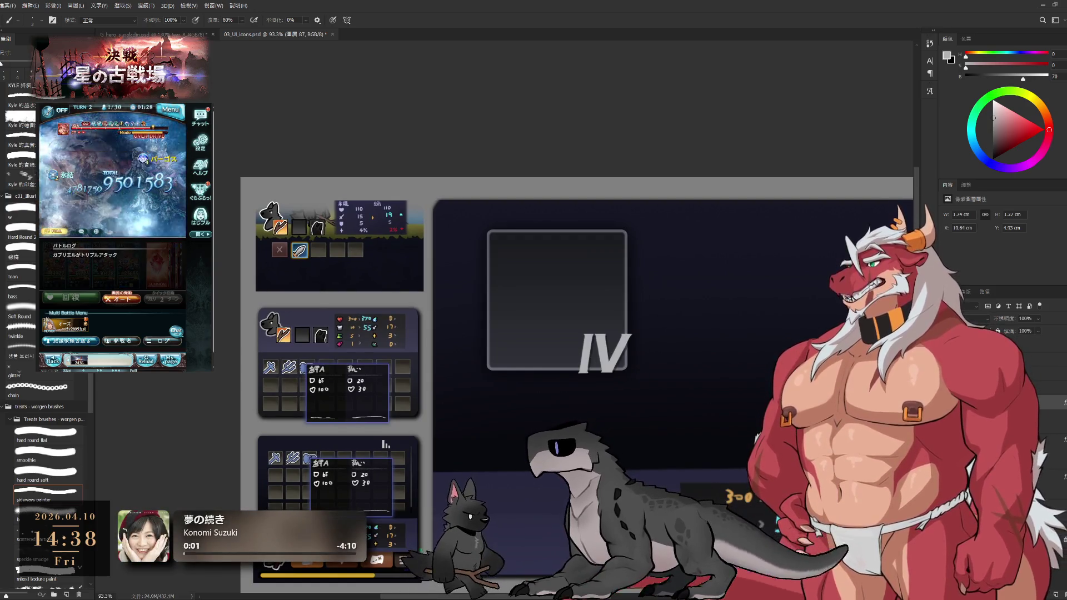
click(1050, 565)
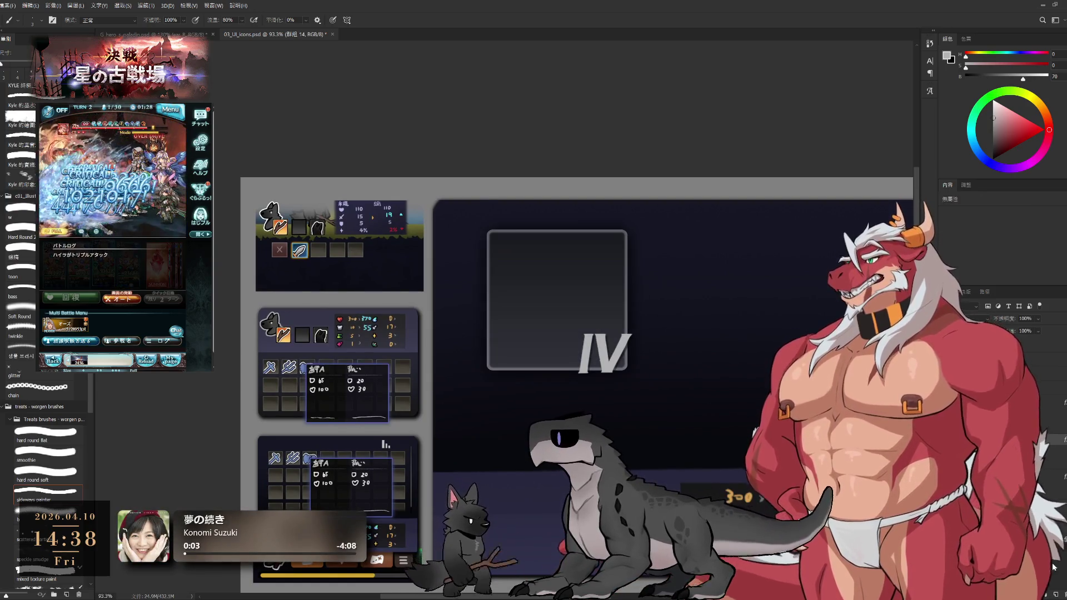
key(ctrl+shift+alt+n)
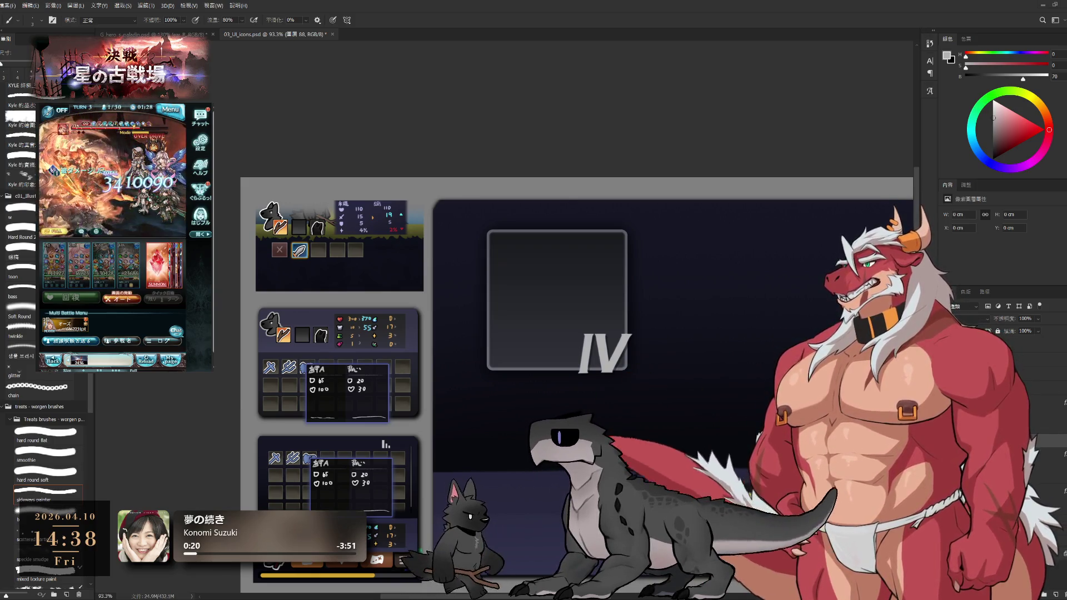
key(alt+Tab)
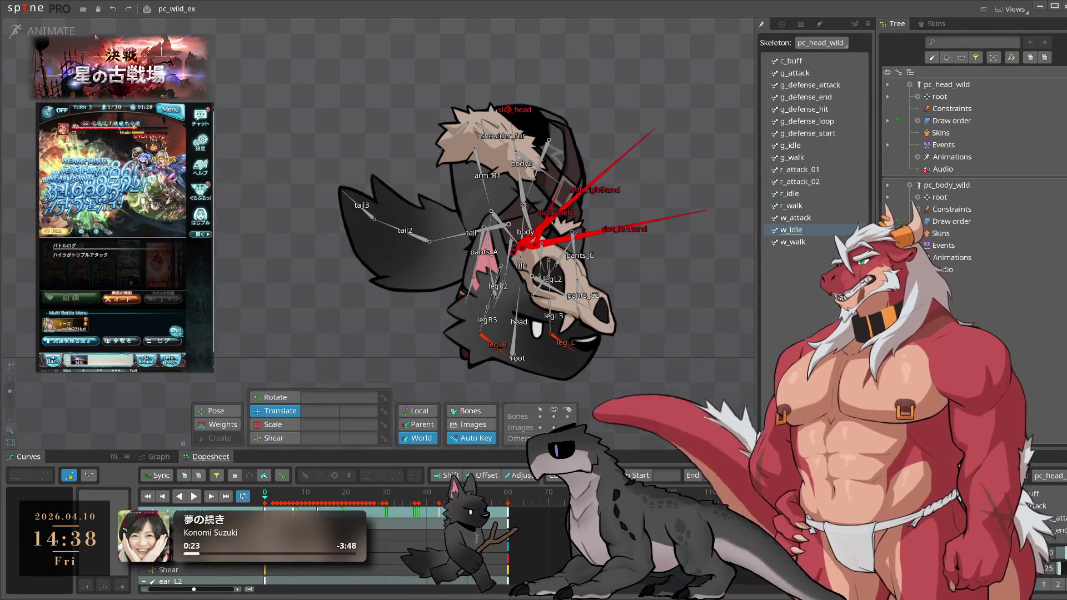
In setup mode, drag the pc_head_wild root bone up to seat the head on the wolf's body.
click(50, 31)
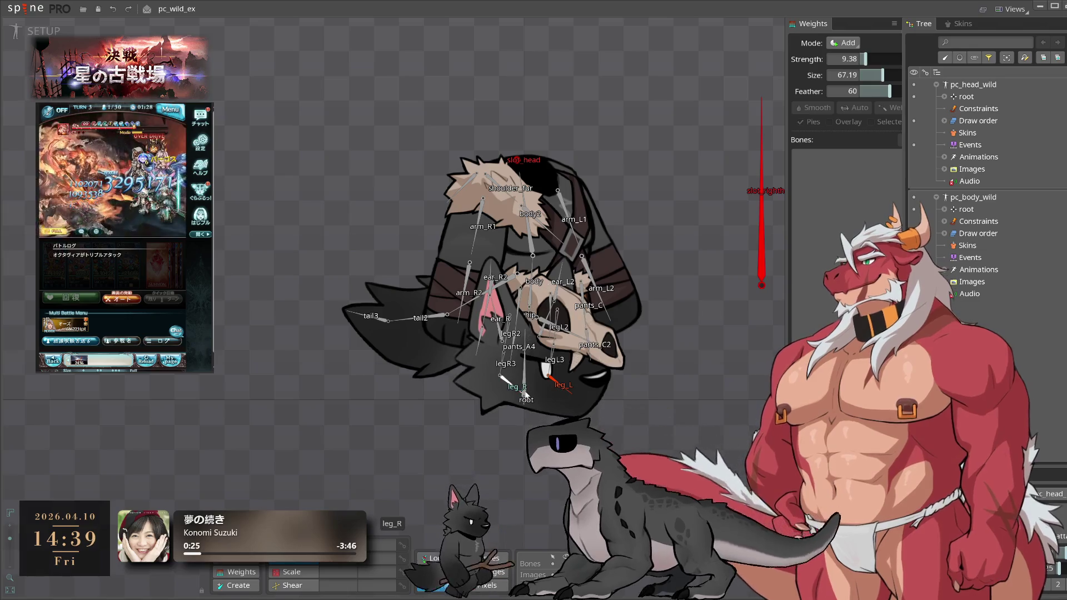
click(507, 380)
click(552, 563)
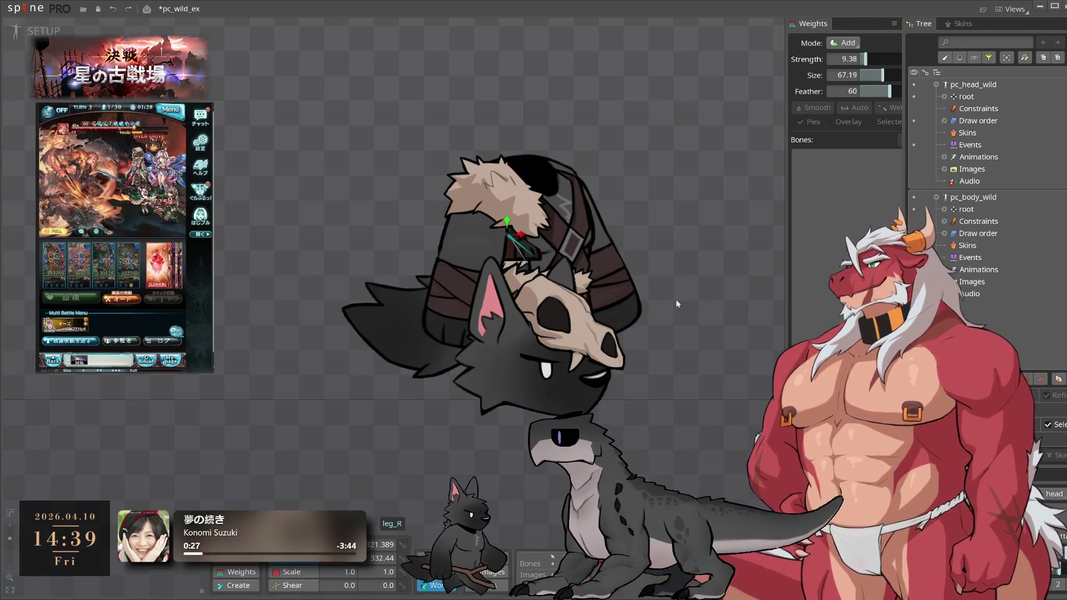
click(552, 563)
click(524, 361)
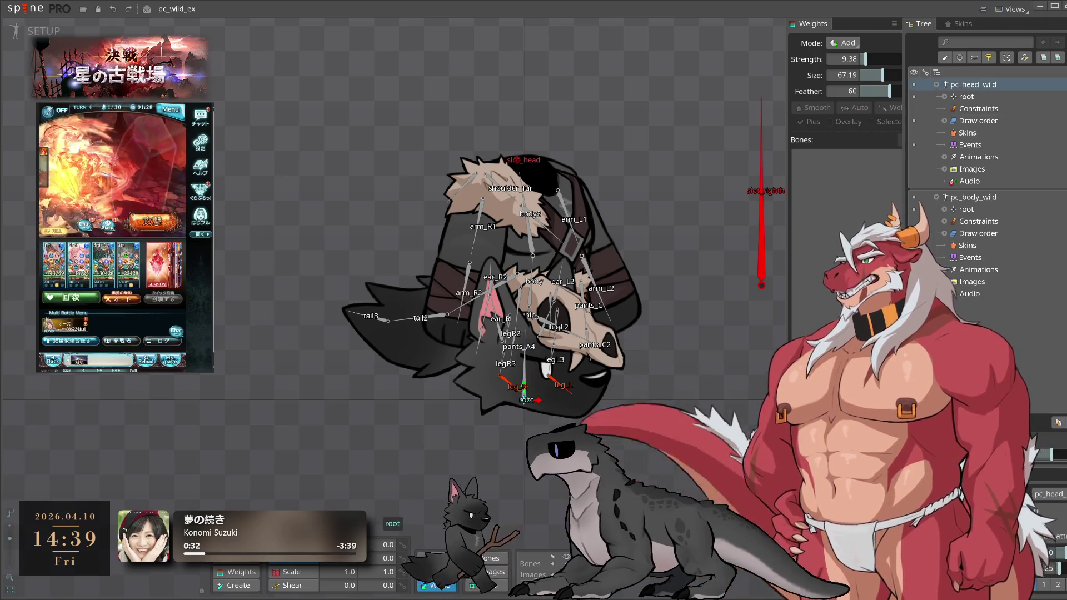
click(682, 390)
drag(683, 390, 672, 225)
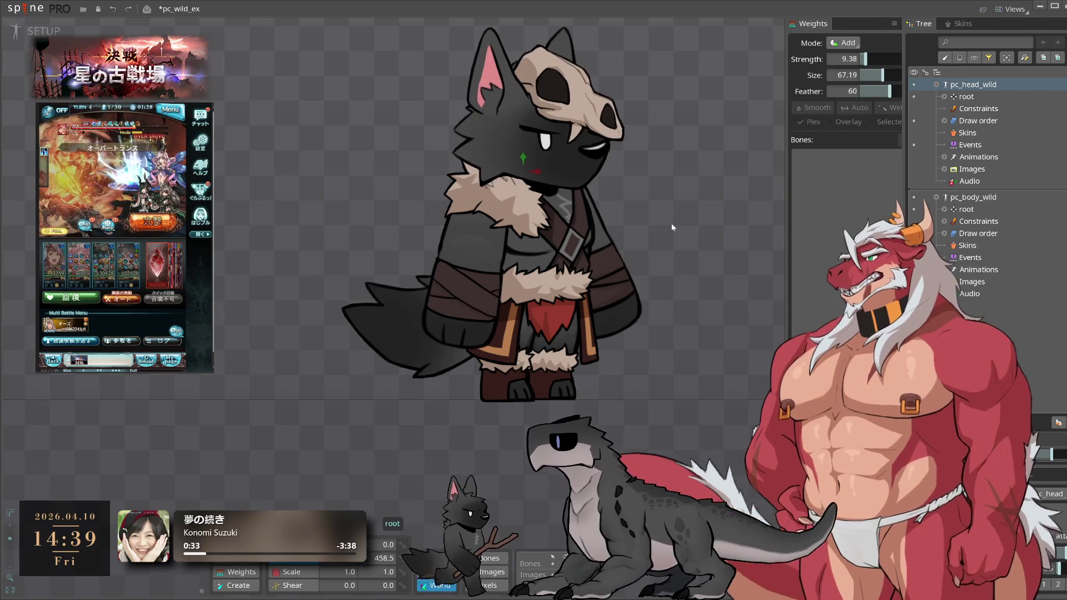
click(685, 132)
scroll(632, 223, down, 2)
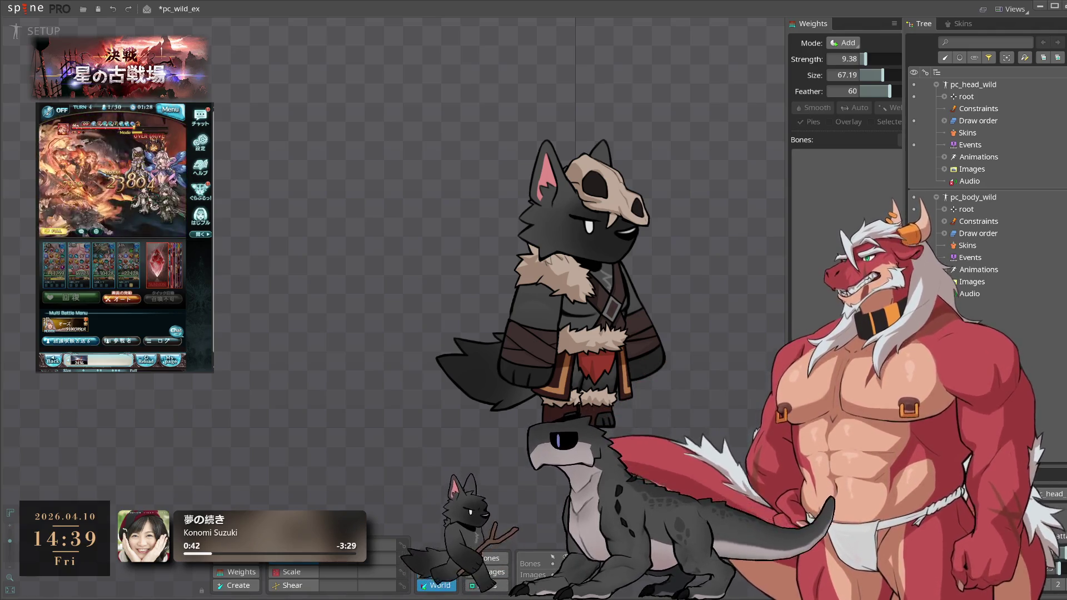
key(alt+Tab)
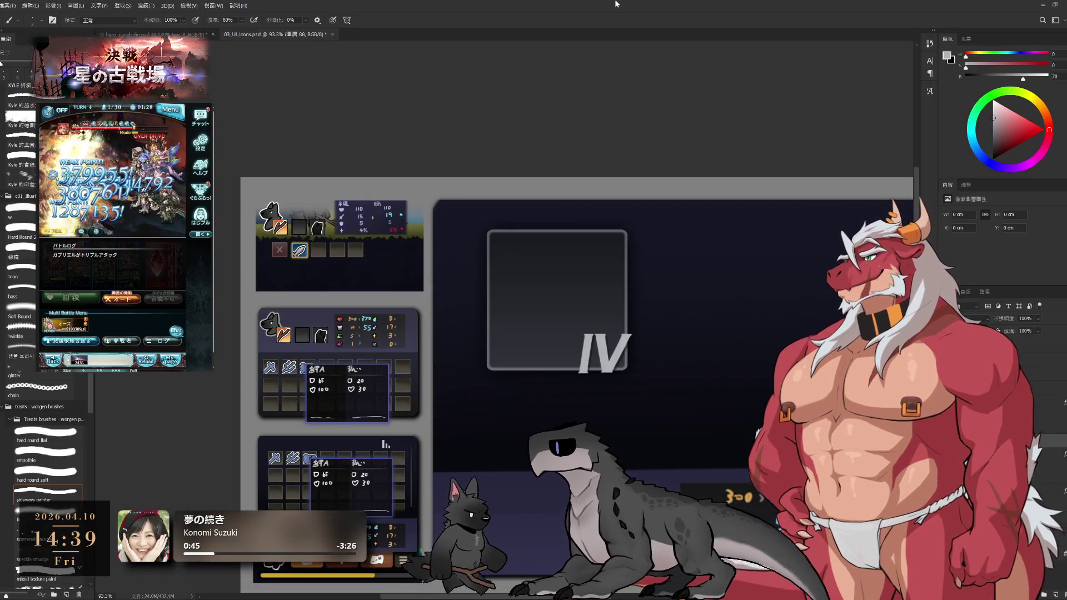
Zoom to 177% on the empty IV slot and test a black size-20 brush, undoing the strokes.
drag(443, 287, 663, 293)
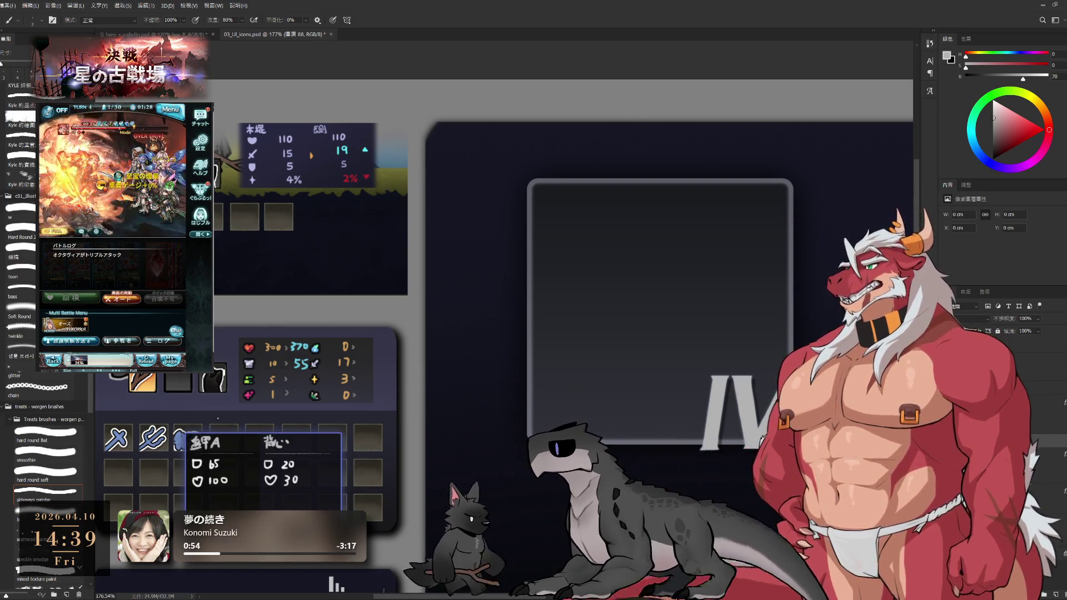
drag(635, 235, 644, 299)
key(ctrl+z)
key(d)
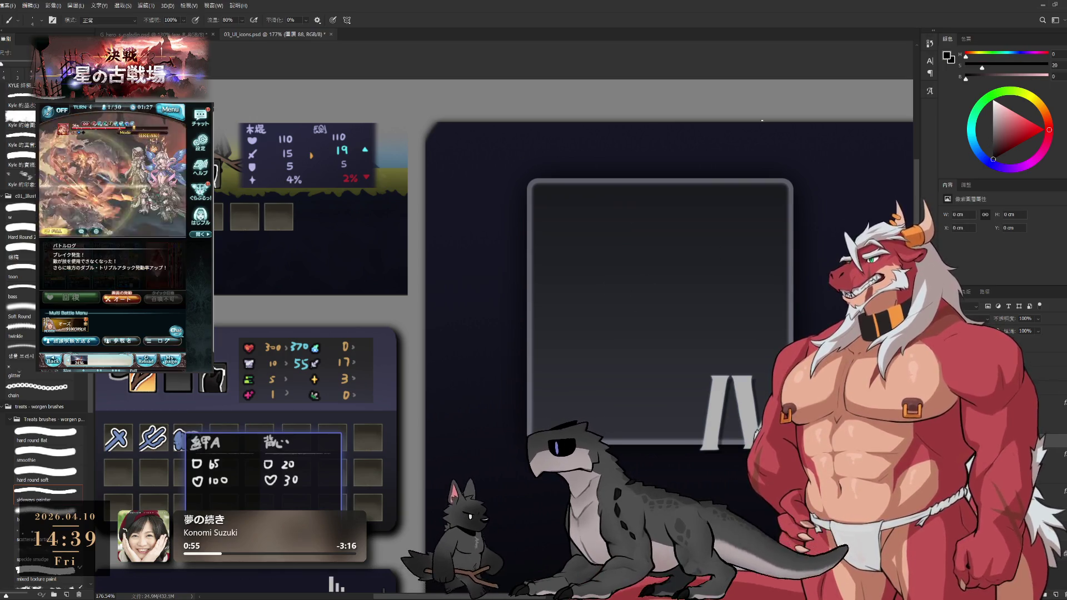
drag(636, 227, 596, 306)
key(ctrl+z)
drag(628, 233, 592, 290)
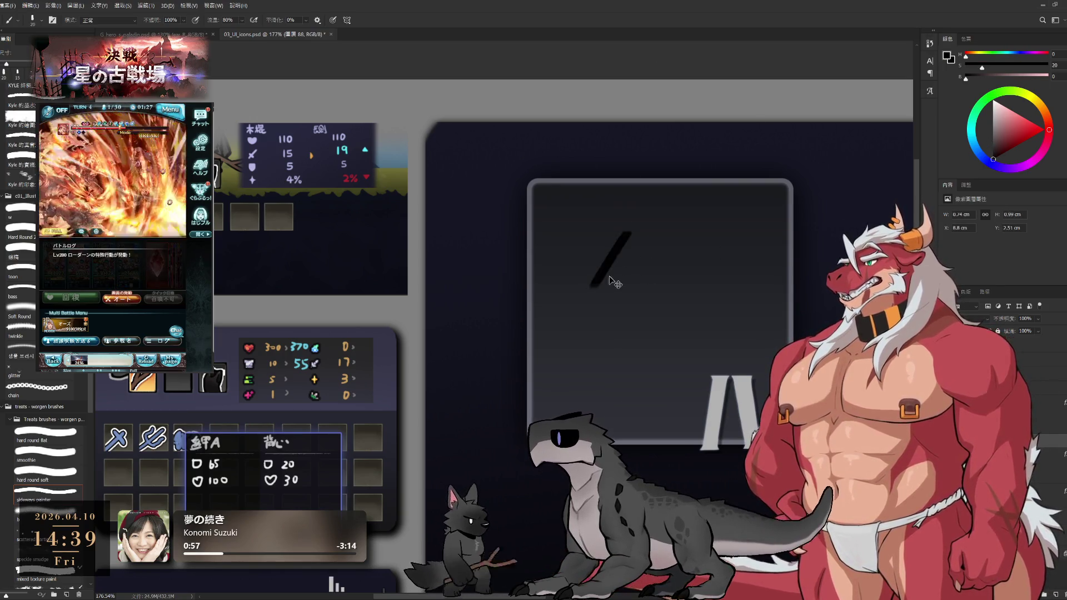
key(ctrl+z)
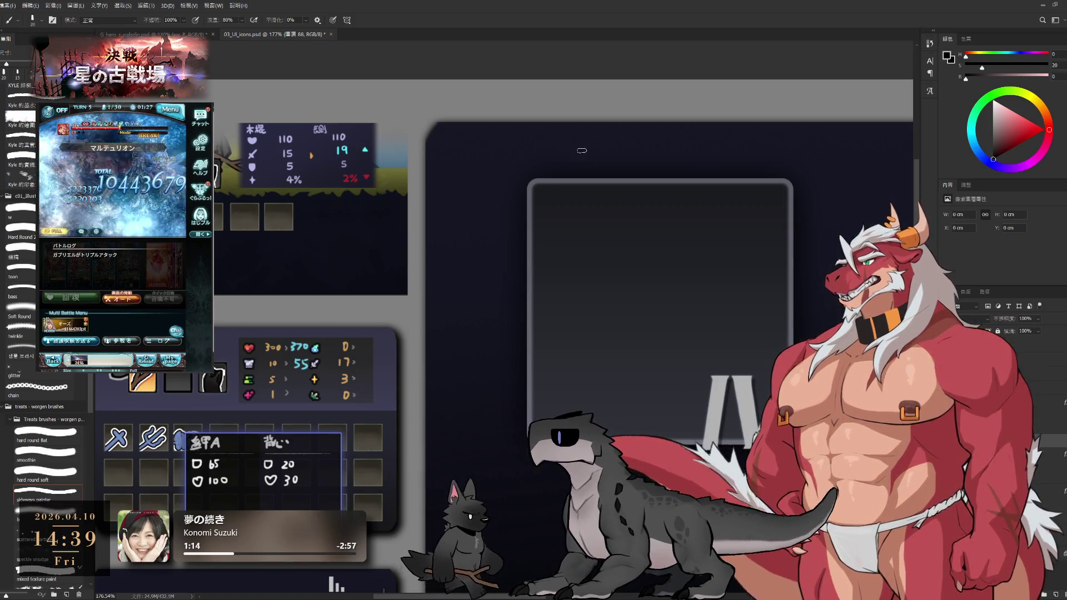
Sketch the skull's left curve, arched top and lower-right strokes in black, redoing misplaced ones.
drag(587, 250, 571, 332)
drag(582, 242, 767, 281)
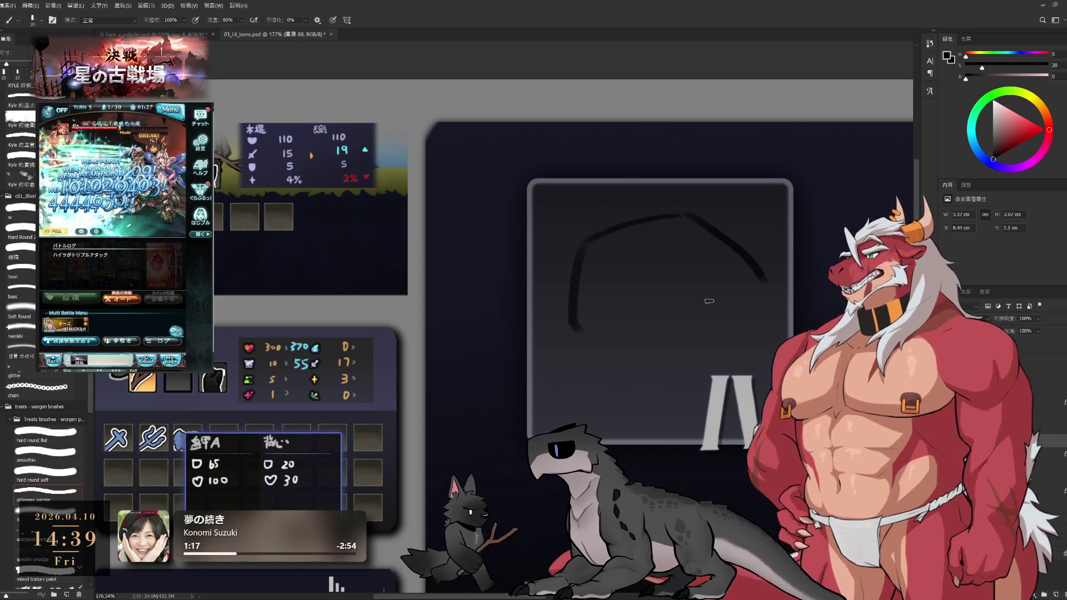
key(ctrl+z)
key(ctrl+z)
key(ctrl+z)
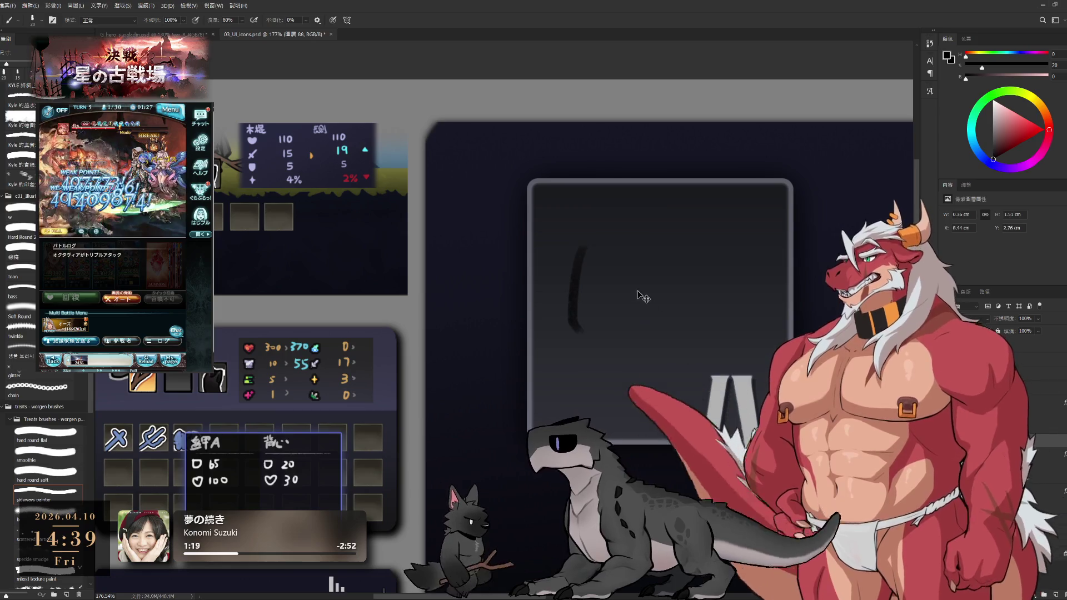
mouse_move(624, 229)
mouse_down()
mouse_move(580, 356)
mouse_move(766, 275)
mouse_move(760, 322)
mouse_move(681, 391)
mouse_up()
key(ctrl+z)
drag(580, 304, 572, 374)
mouse_move(666, 427)
mouse_down()
mouse_move(711, 358)
mouse_move(746, 341)
mouse_up()
key(ctrl+z)
key(ctrl+z)
drag(692, 365, 760, 332)
key(ctrl+z)
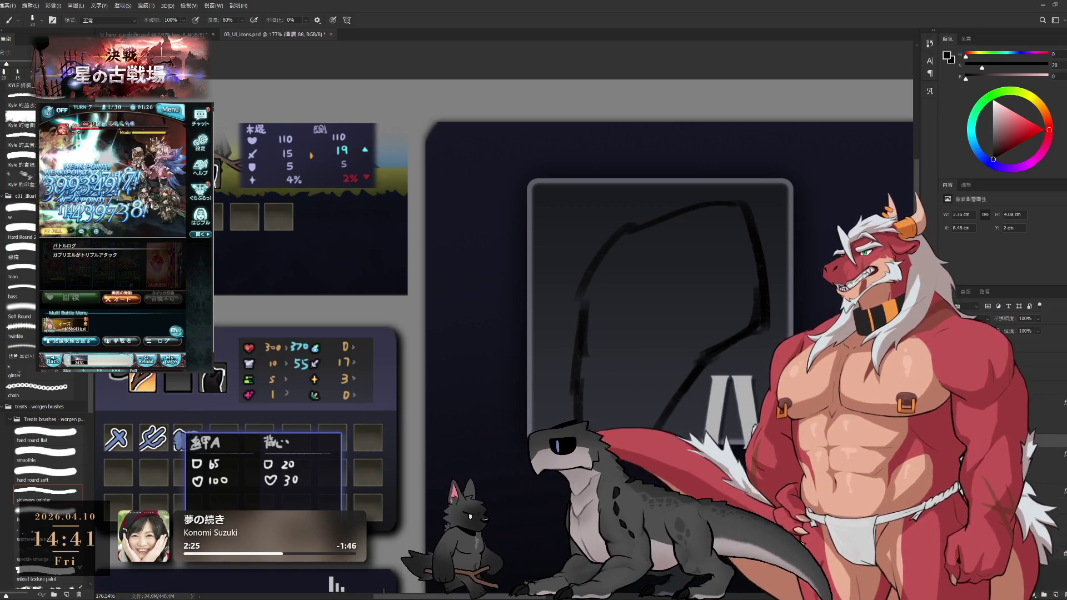
Erase and redraw the skull outline's left side and add strokes along its lower edge.
drag(638, 310, 635, 298)
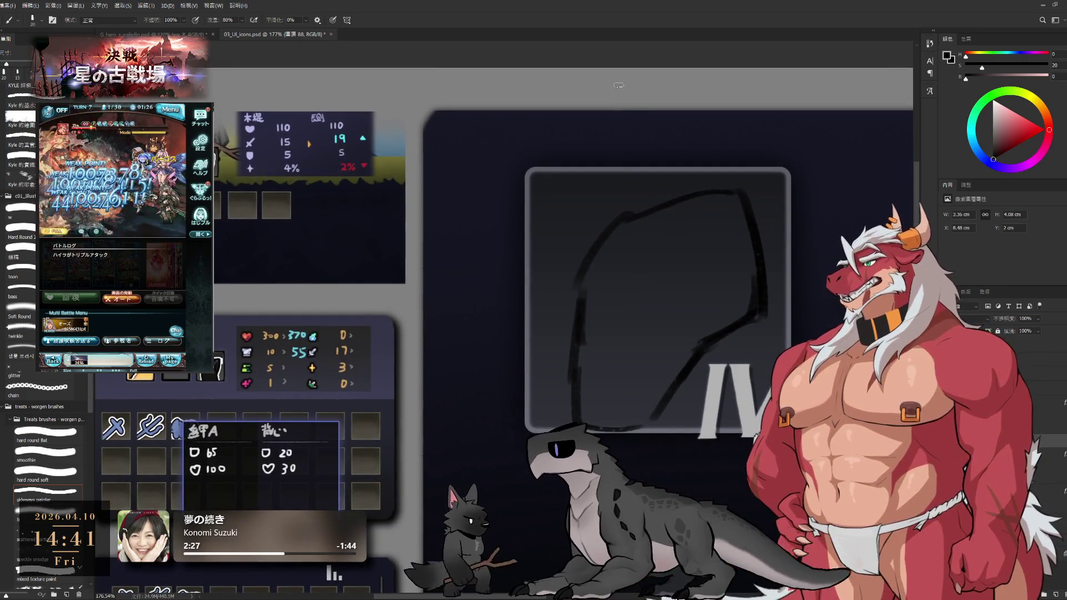
key(e)
mouse_move(578, 389)
mouse_down()
mouse_move(590, 352)
mouse_move(562, 305)
mouse_move(599, 258)
mouse_move(580, 328)
mouse_up()
key(b)
mouse_move(598, 290)
mouse_down()
mouse_move(556, 374)
mouse_move(563, 415)
mouse_up()
key(ctrl+z)
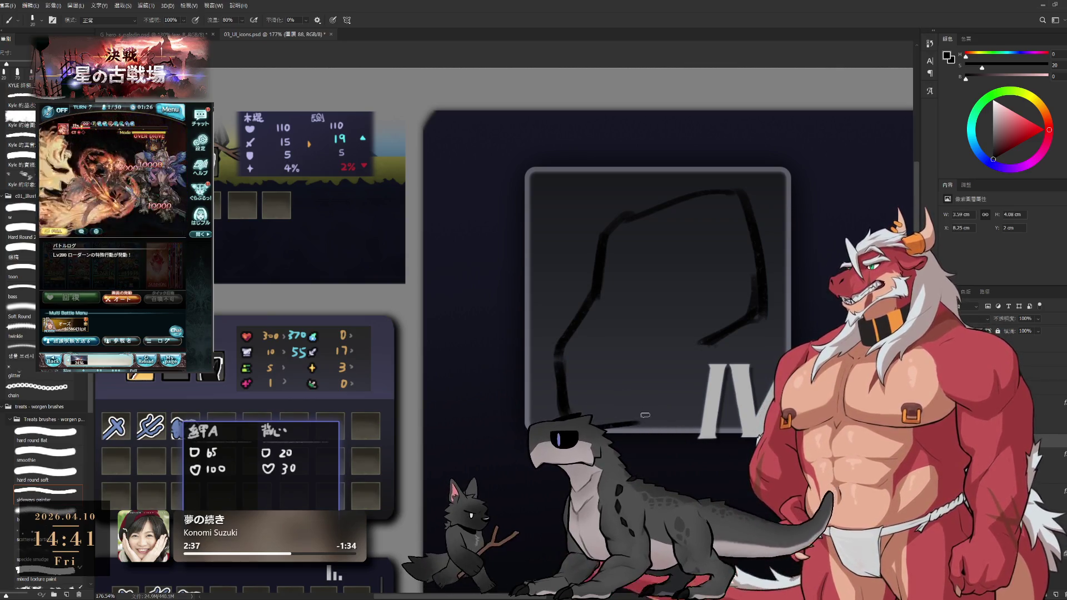
key(ctrl+z)
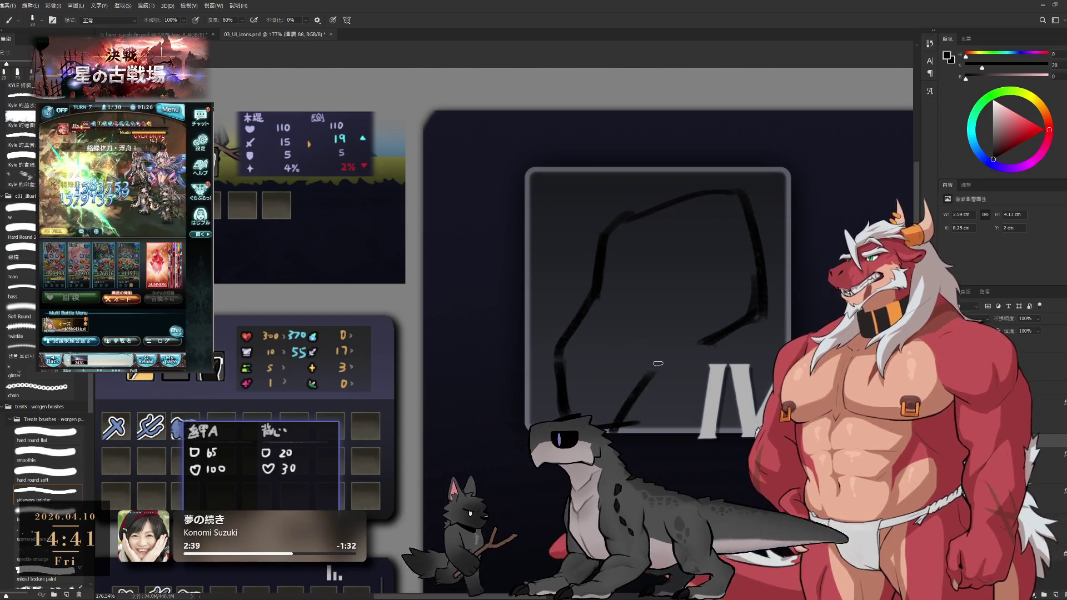
mouse_move(657, 371)
mouse_down()
mouse_move(687, 346)
mouse_move(641, 397)
mouse_up()
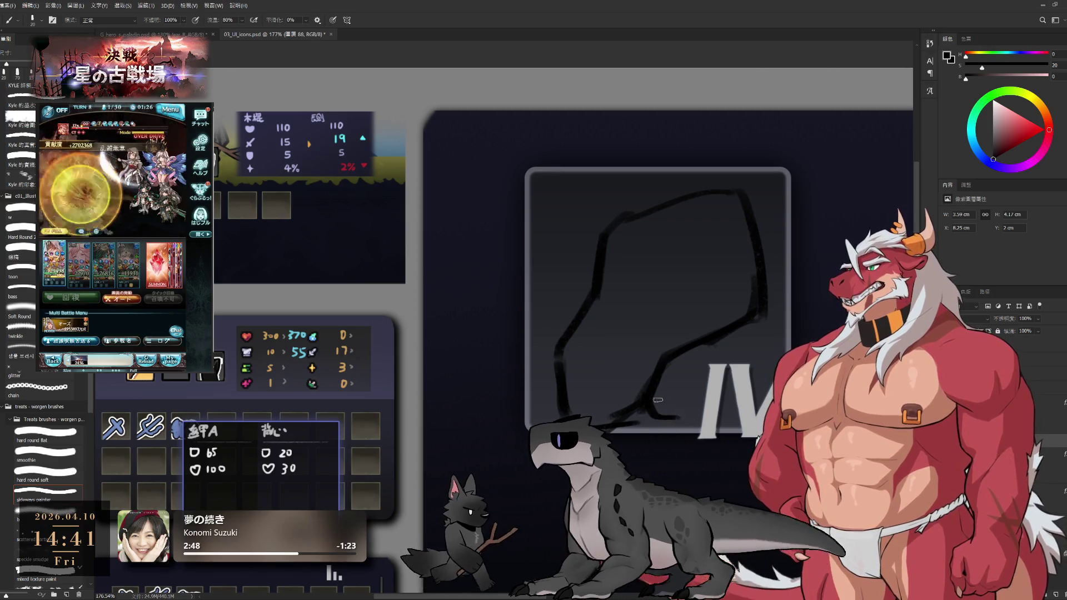
drag(667, 363, 674, 394)
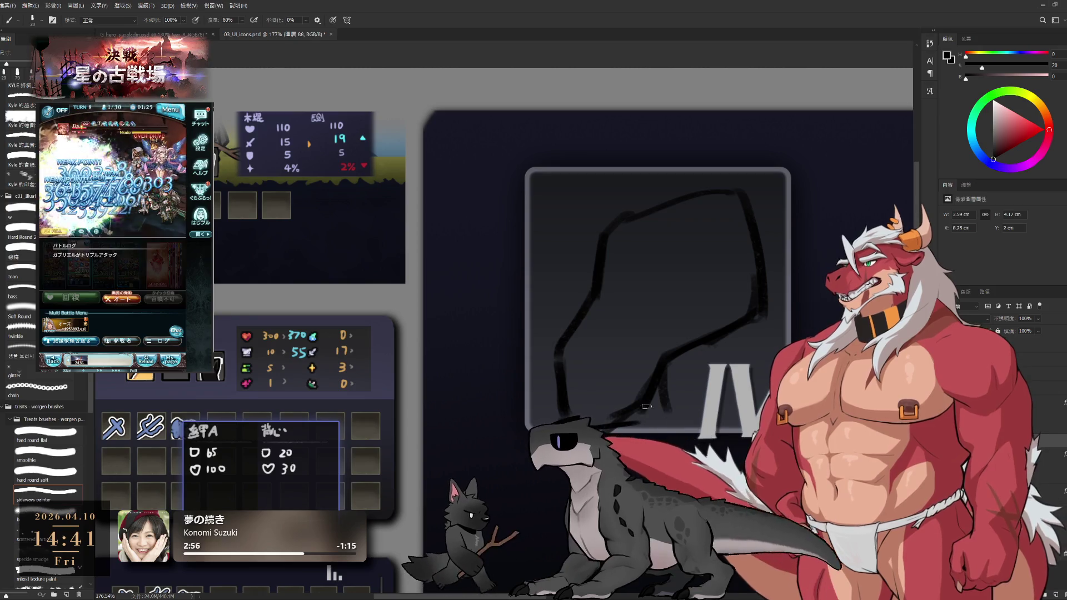
With a smaller Normal brush, draw the eye-socket loop and marks along the skull's left edge.
key(shift+alt+n)
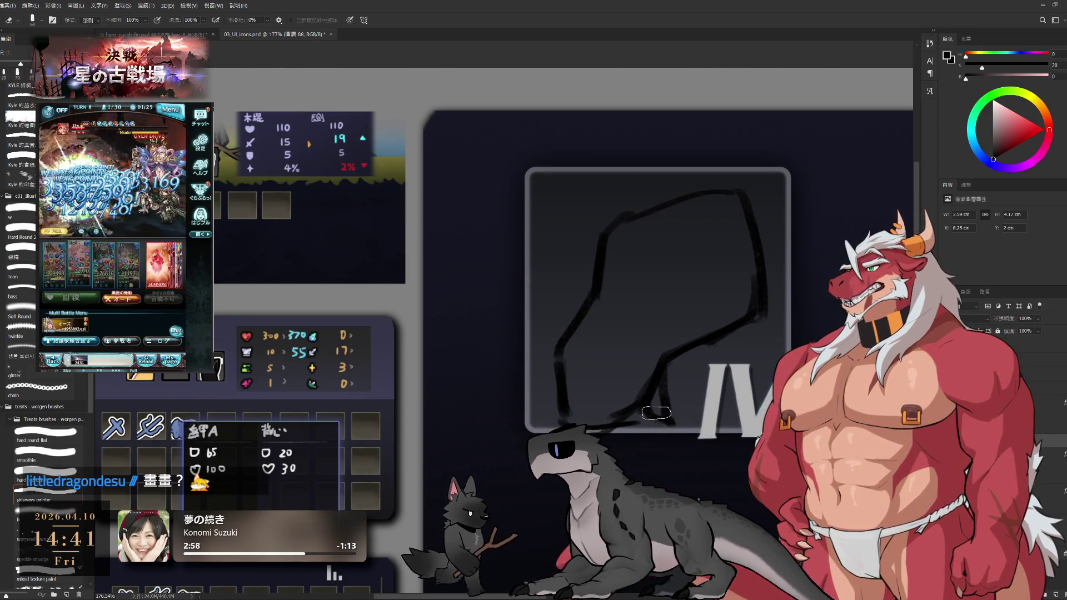
key(bracketleft)
key(bracketleft)
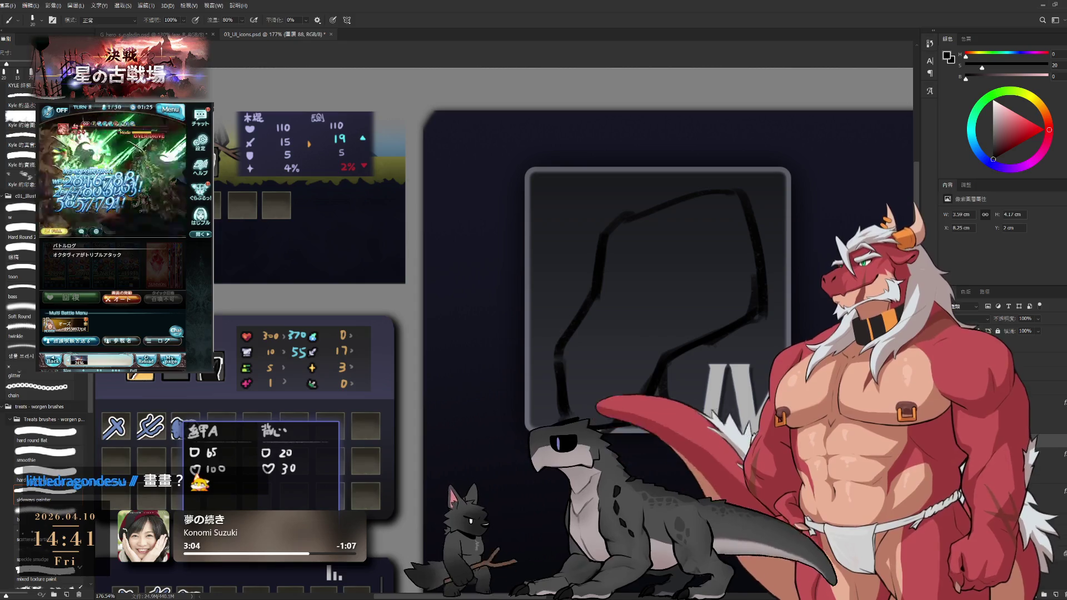
drag(802, 242, 671, 198)
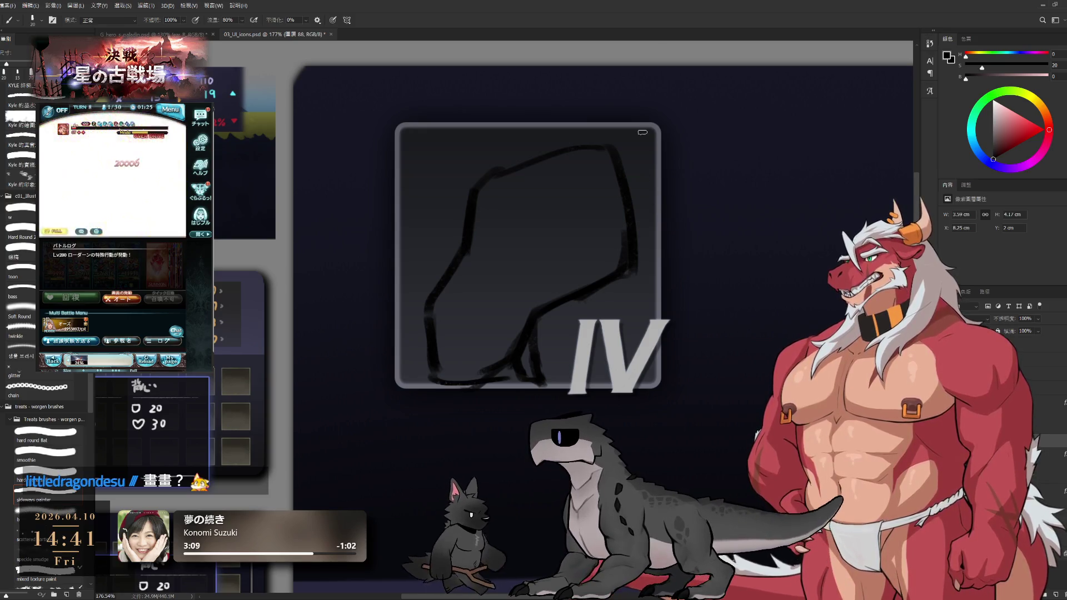
drag(642, 248, 683, 290)
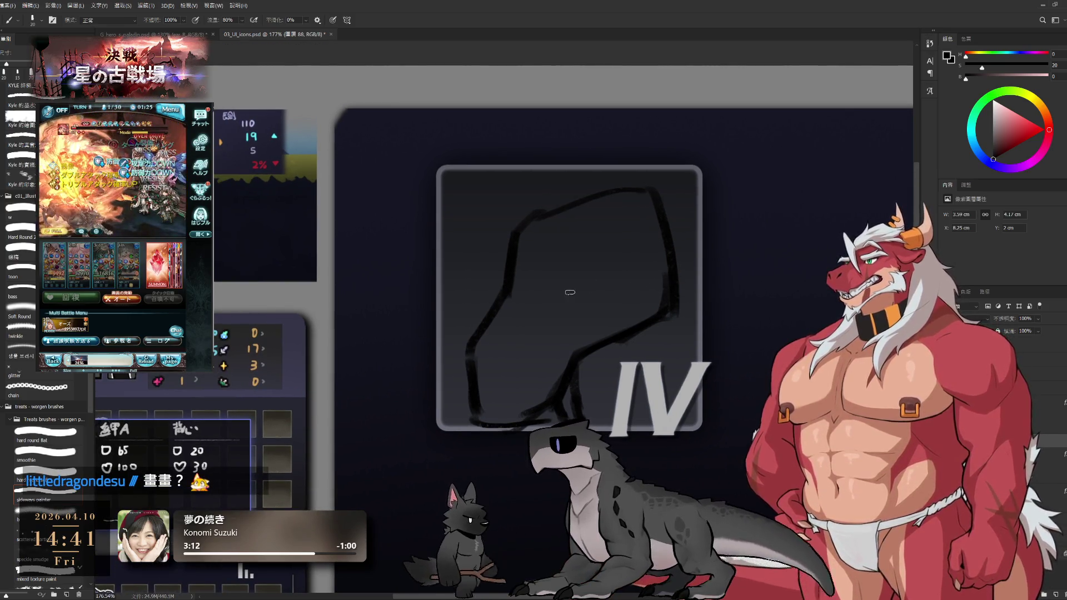
mouse_move(557, 310)
mouse_down()
mouse_move(568, 278)
mouse_move(604, 250)
mouse_move(615, 255)
mouse_move(620, 280)
mouse_move(608, 301)
mouse_move(616, 304)
mouse_up()
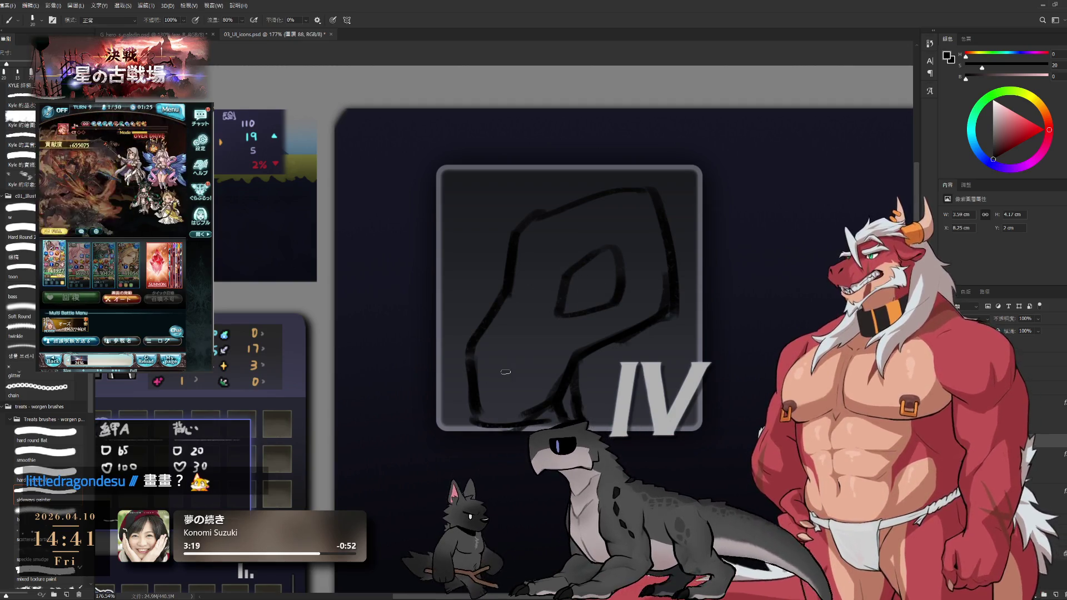
mouse_move(489, 355)
mouse_down()
mouse_move(506, 390)
mouse_move(478, 397)
mouse_up()
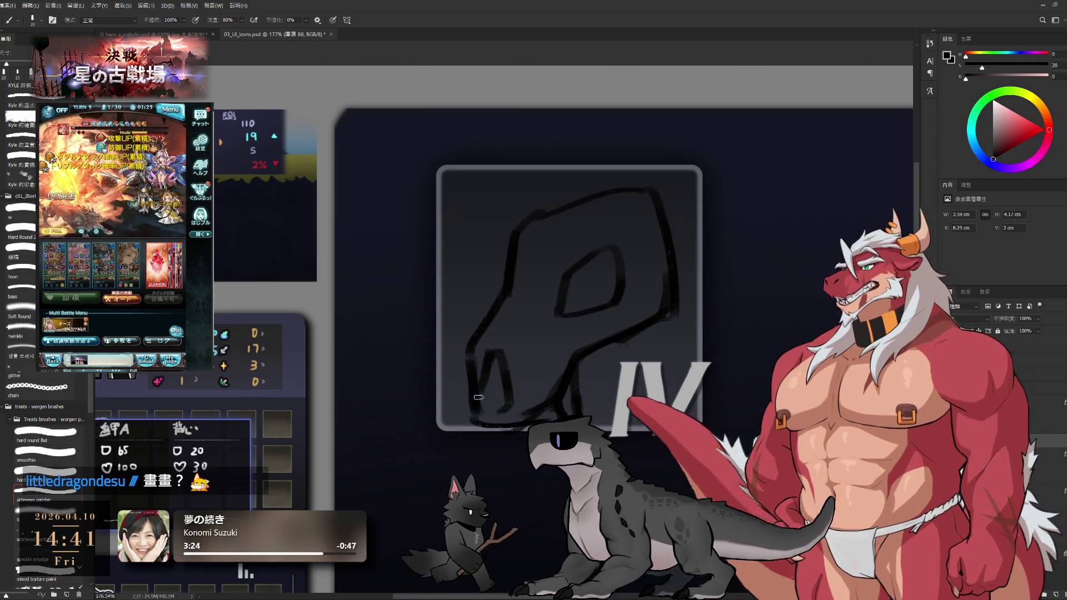
drag(520, 255, 516, 300)
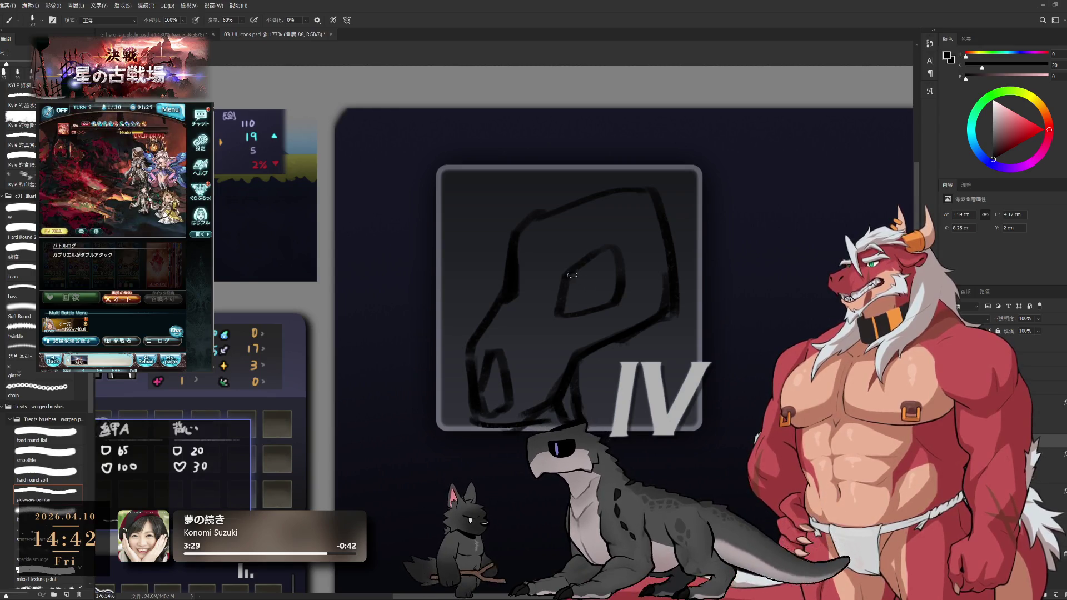
Paint the eye socket solid black with a 35 px brush, then start the game battle.
key(bracketright)
key(bracketright)
key(bracketright)
mouse_move(575, 272)
mouse_down()
mouse_move(562, 312)
mouse_move(611, 286)
mouse_move(577, 280)
mouse_move(589, 300)
mouse_move(603, 289)
mouse_move(592, 311)
mouse_move(609, 273)
mouse_up()
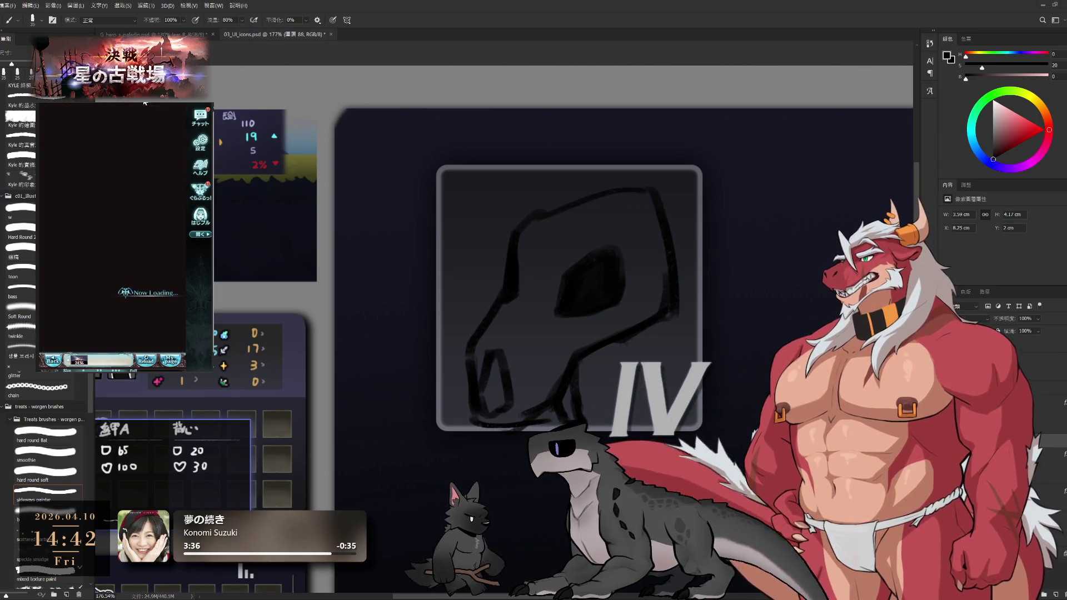
click(151, 331)
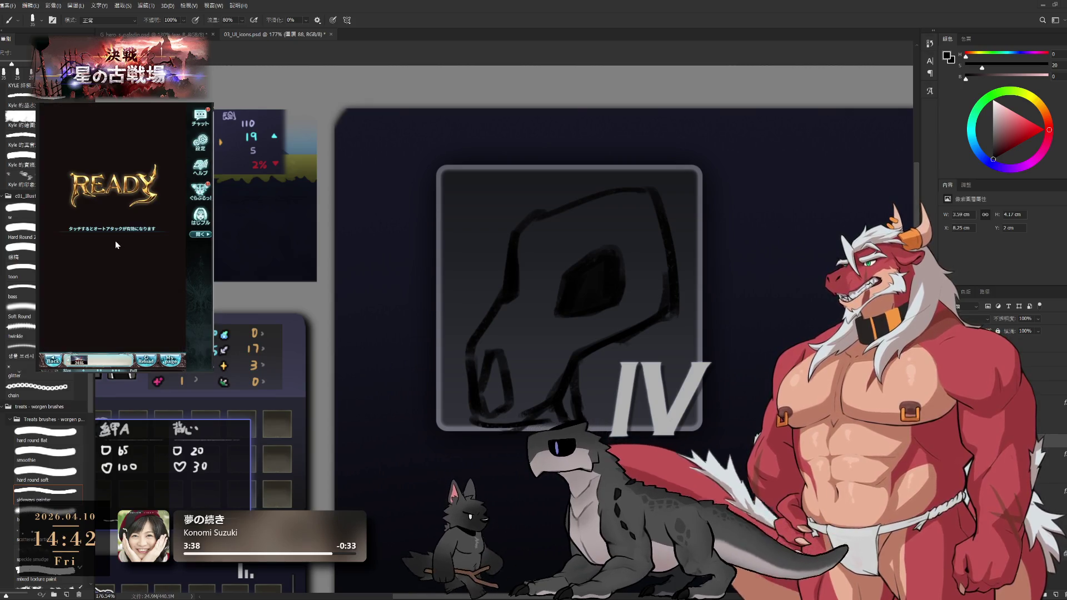
click(121, 251)
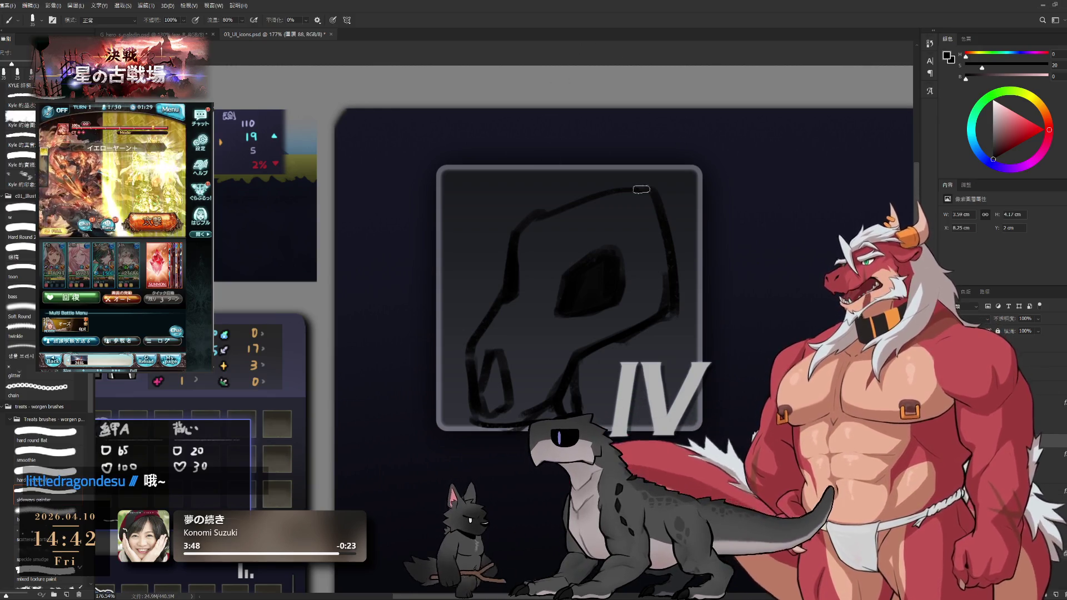
Scale the skull sketch down to about 81% with Free Transform.
key(ctrl+t)
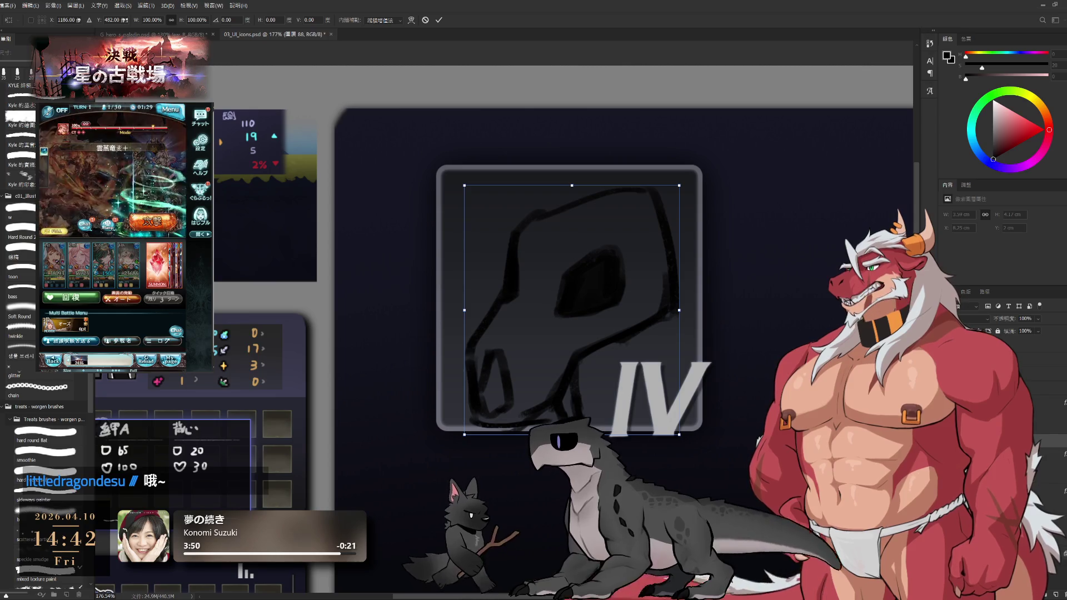
drag(679, 433, 658, 410)
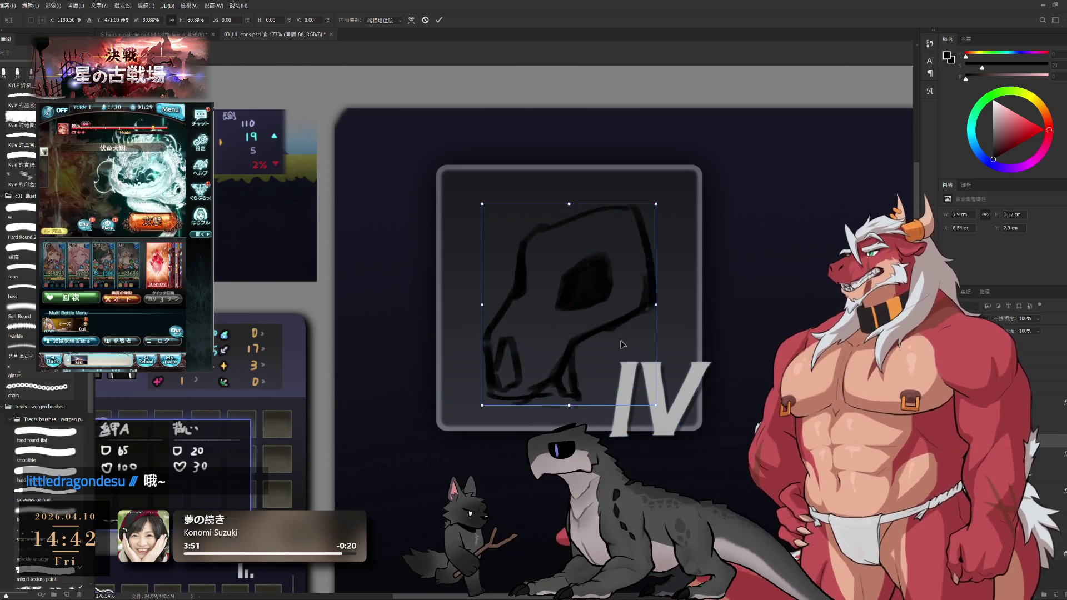
key(Return)
scroll(639, 355, down, 6)
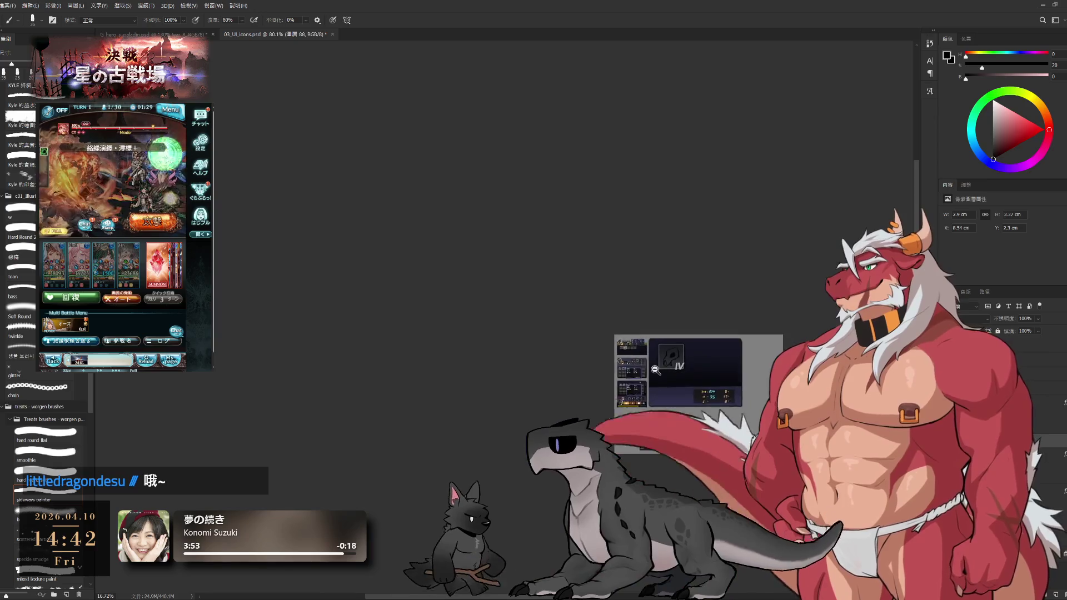
scroll(655, 369, up, 5)
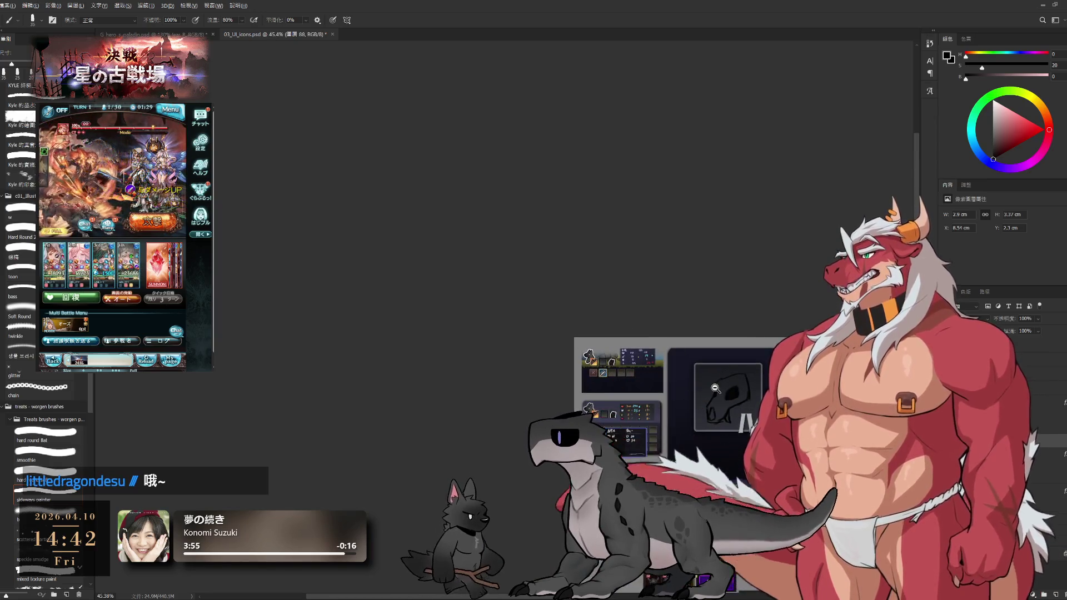
scroll(715, 388, up, 4)
scroll(721, 407, down, 8)
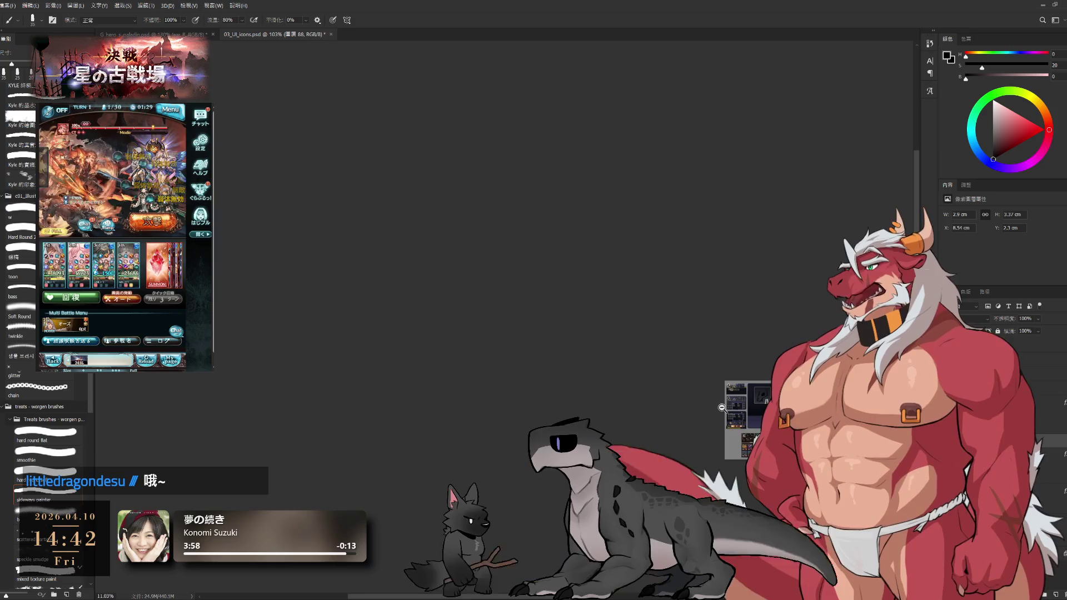
scroll(722, 407, down, 1)
scroll(726, 408, up, 10)
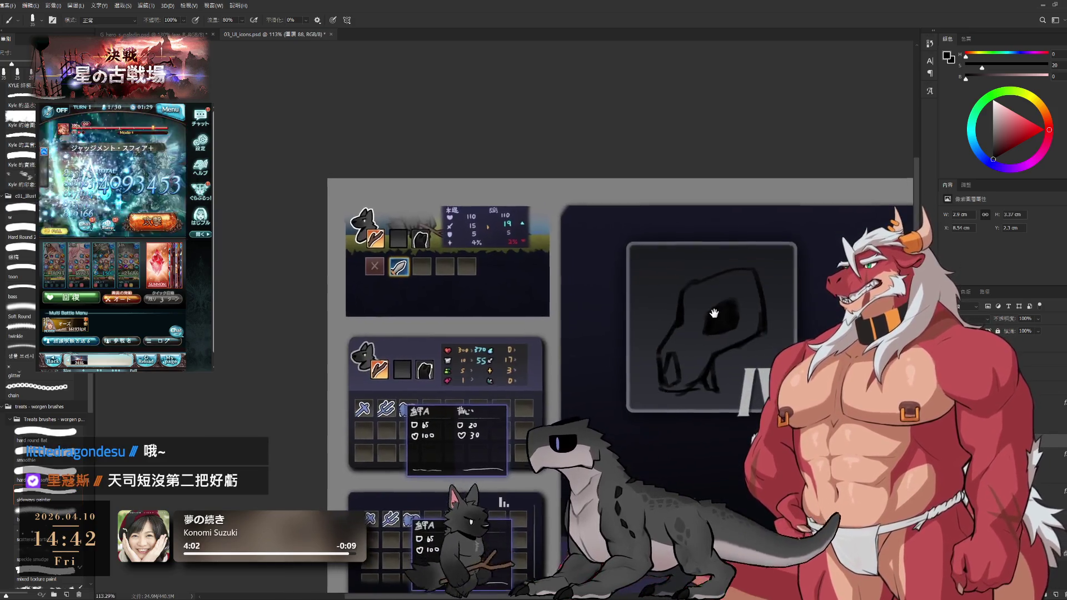
scroll(679, 338, up, 4)
Set the eraser size to 30 and return to the Brush.
key(e)
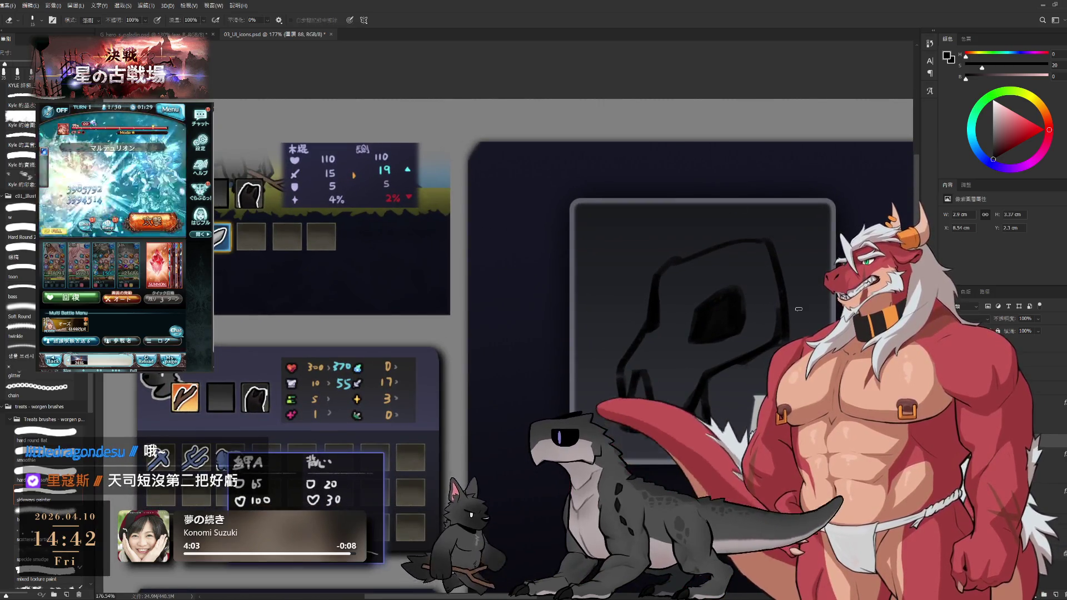
key(bracketright)
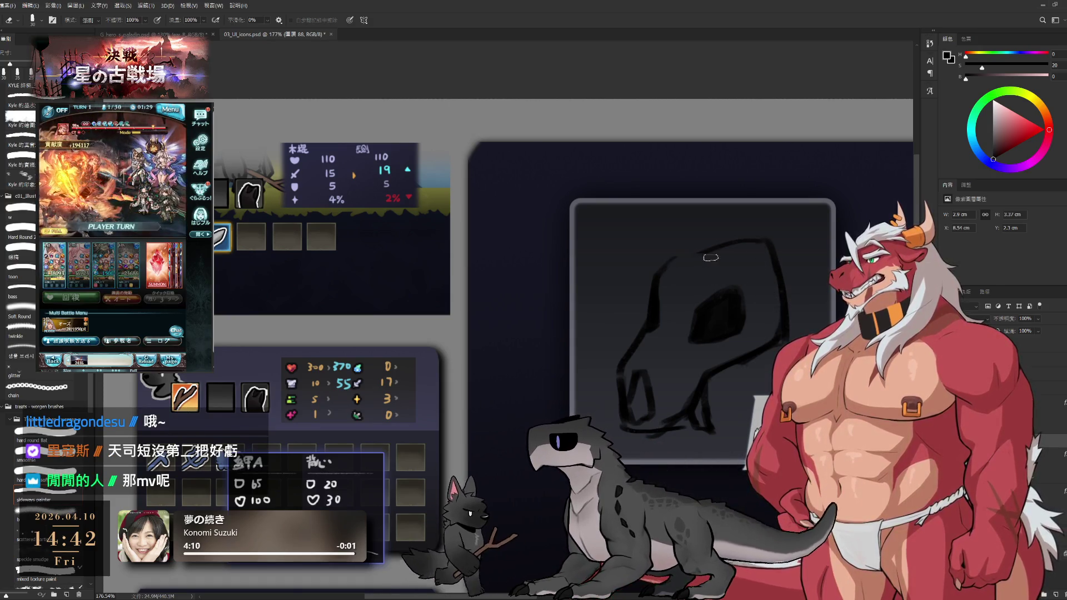
key(b)
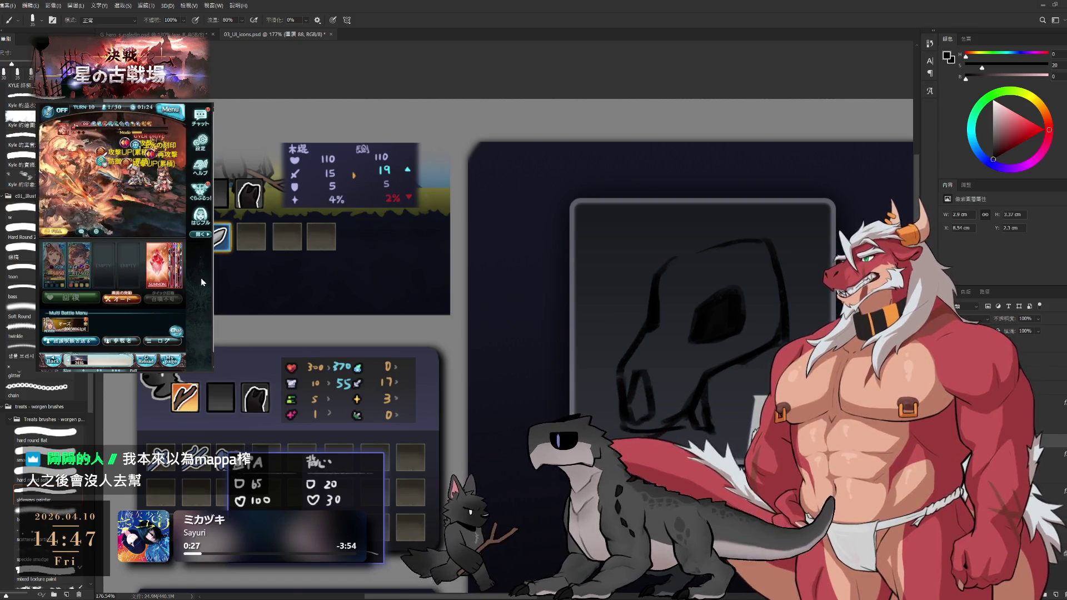
Use a recovery item in battle, reload it, and check the party members' abilities.
click(144, 362)
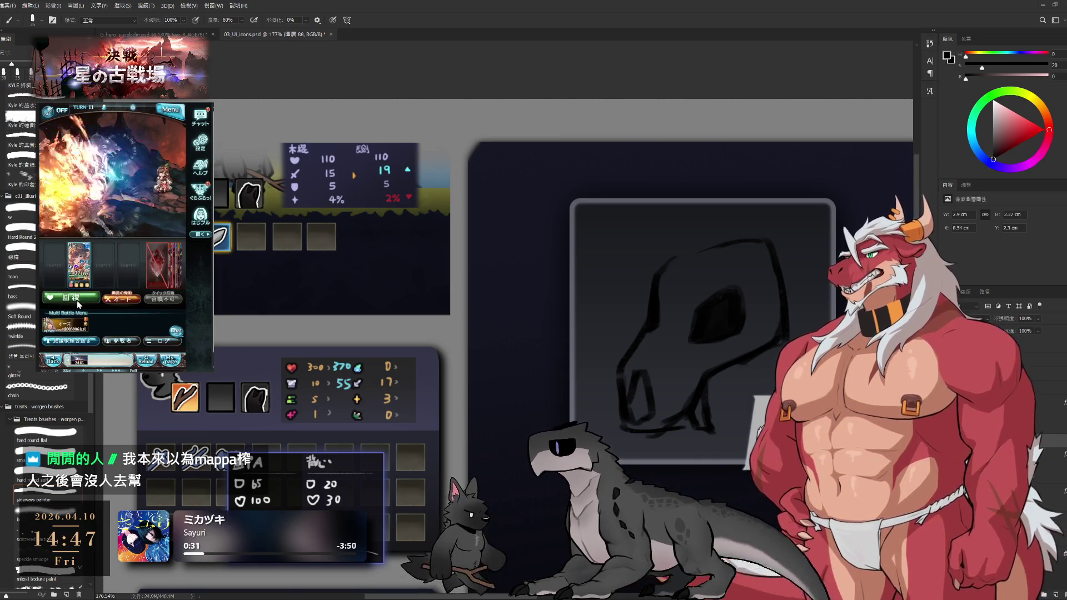
click(79, 300)
click(71, 227)
click(142, 275)
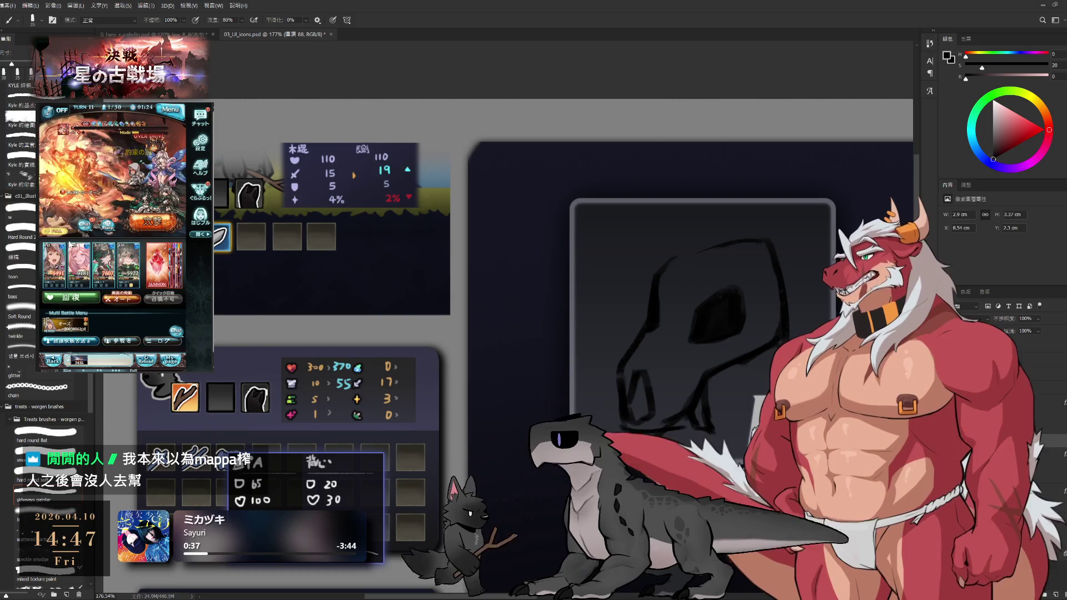
click(146, 361)
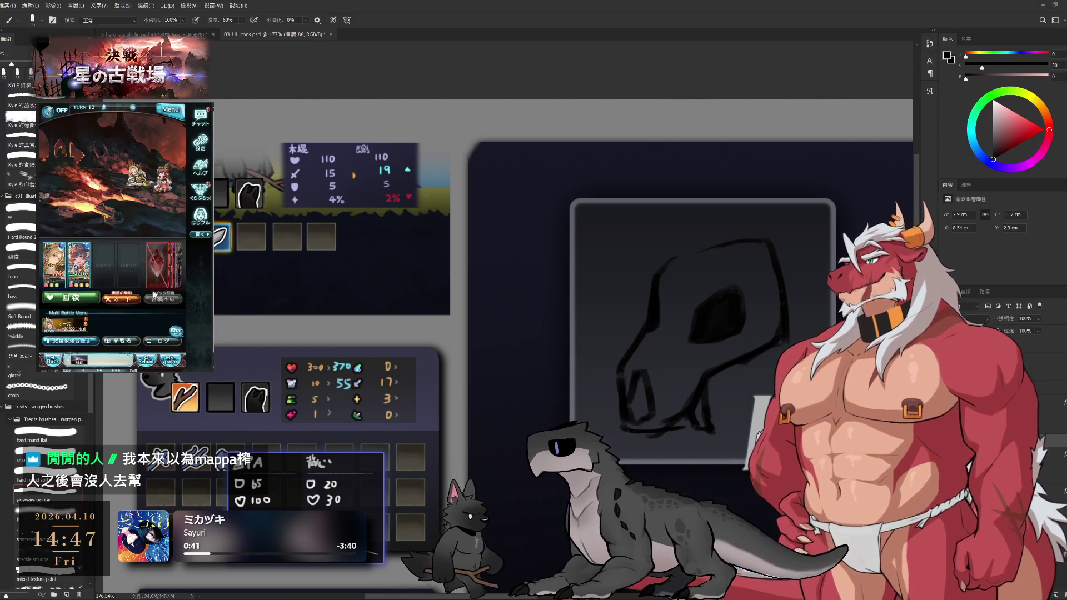
click(64, 264)
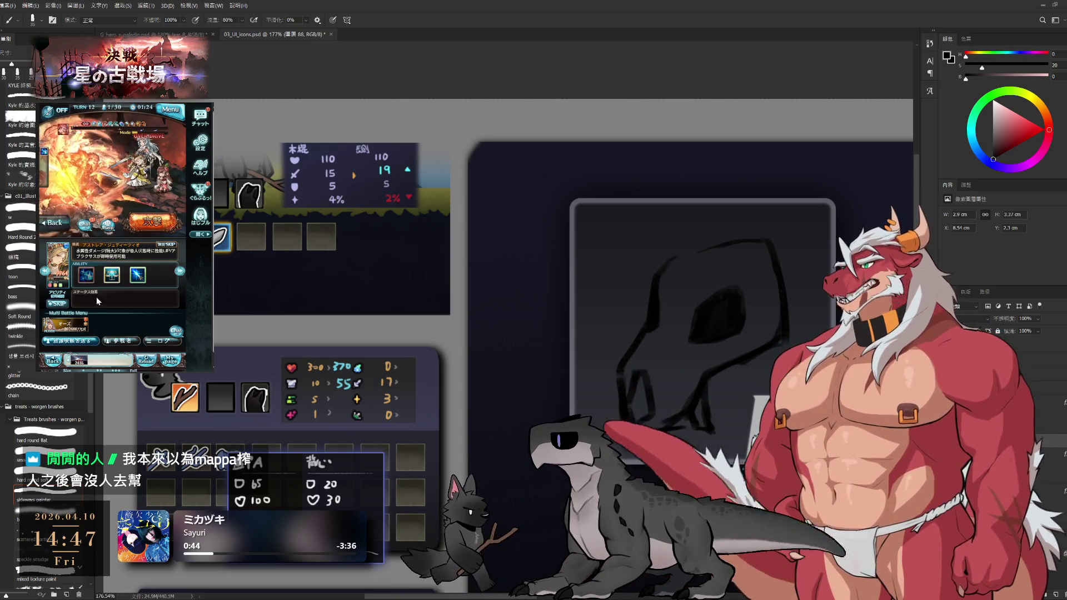
click(177, 272)
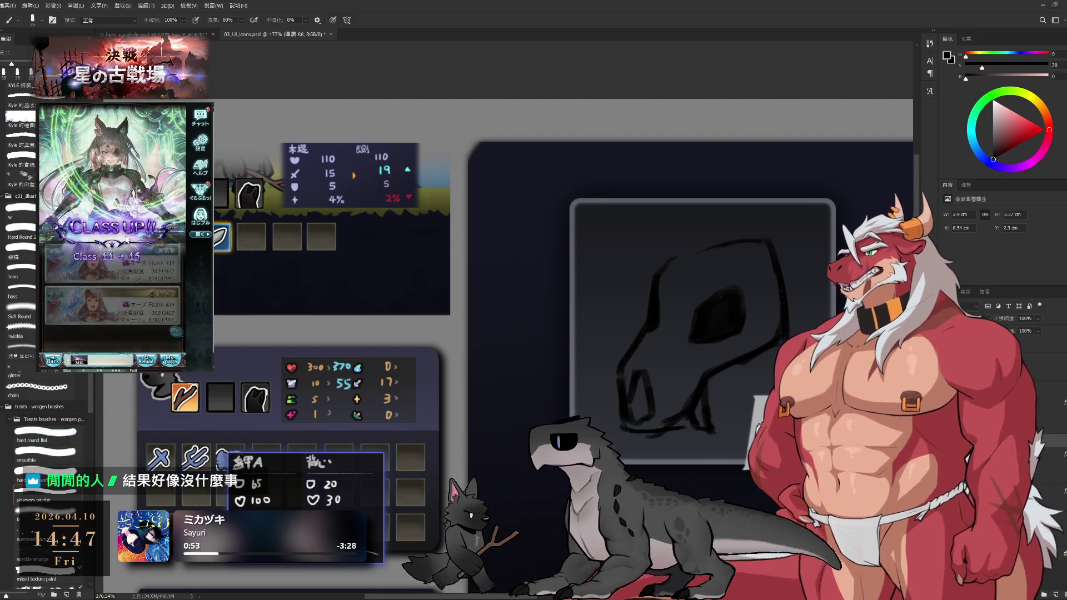
Leave the quest results and open the party editing screen.
click(114, 305)
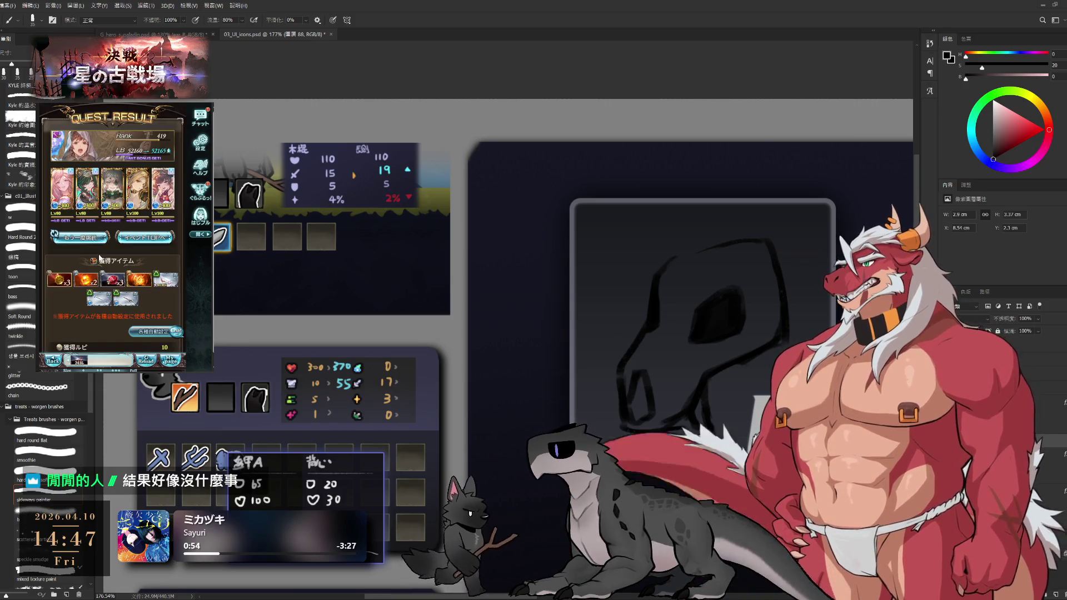
click(91, 242)
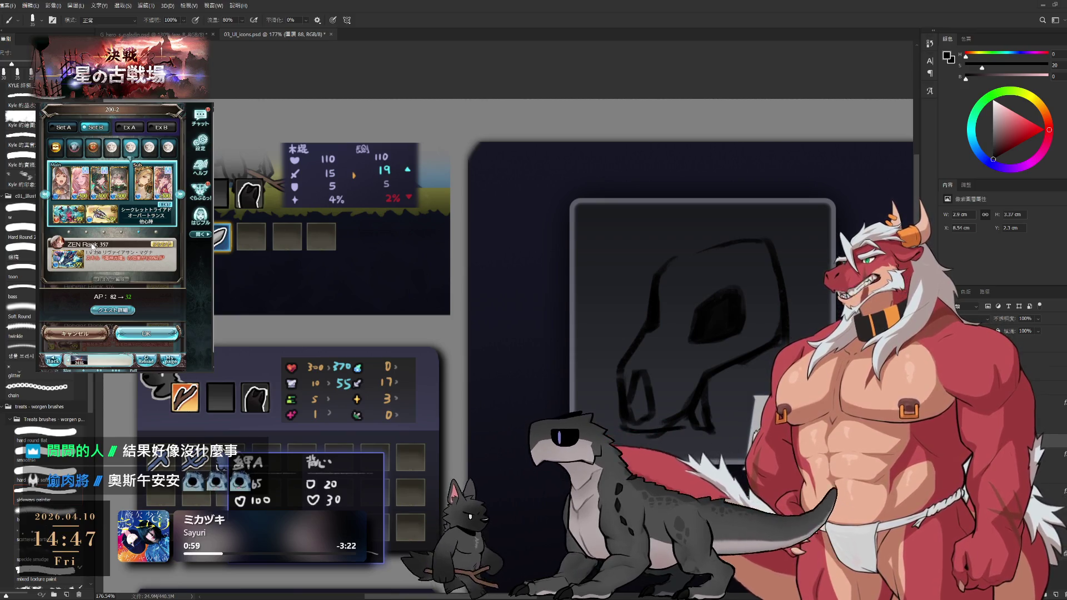
click(115, 176)
click(116, 257)
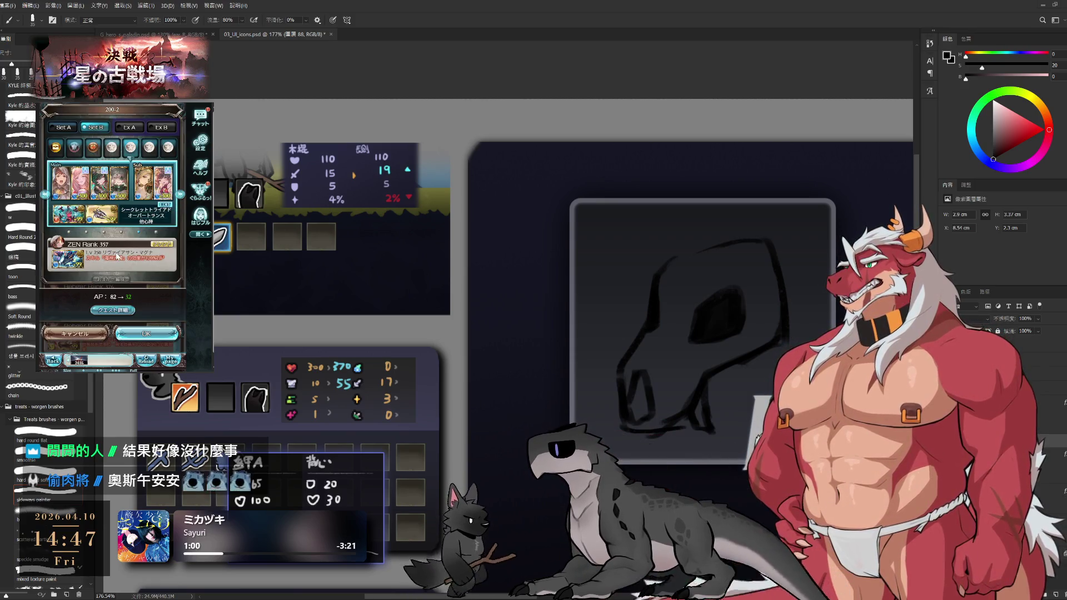
click(102, 192)
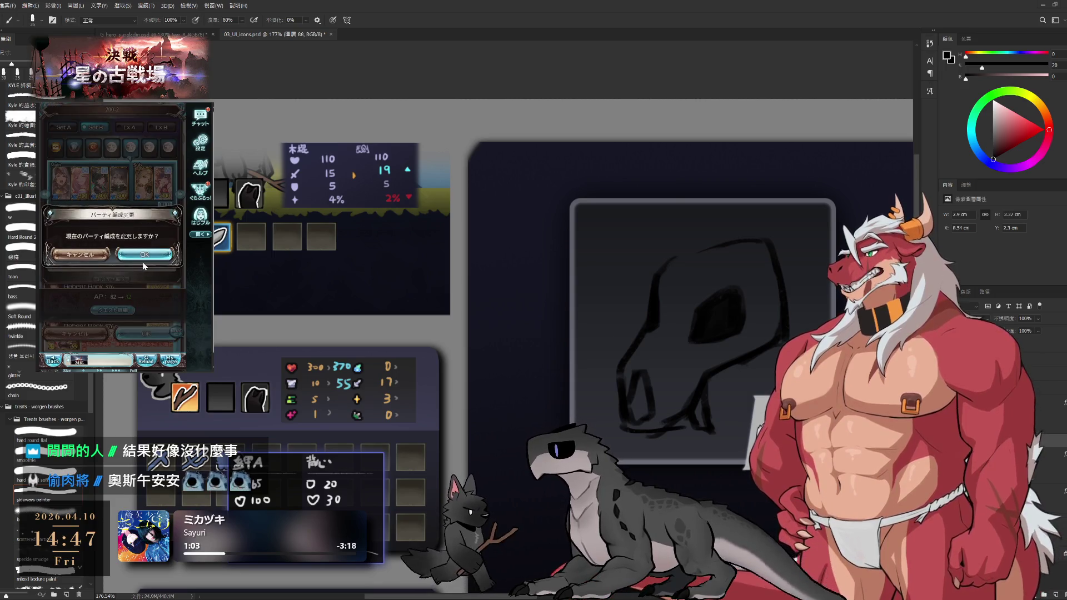
Show weapon skill levels, view the party's summons, and start the quest with this party.
scroll(122, 234, down, 3)
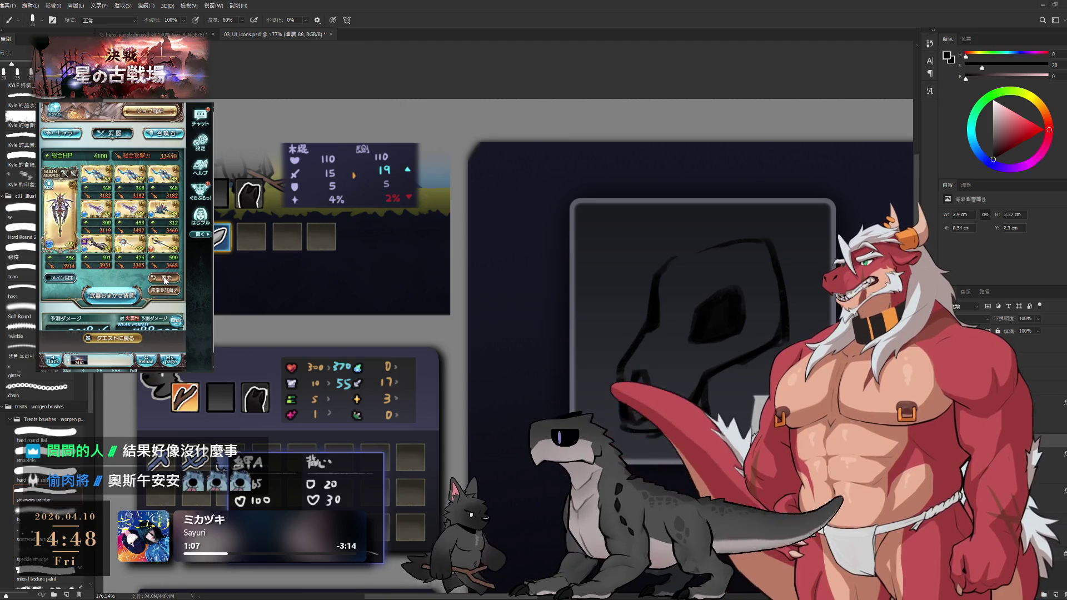
click(165, 279)
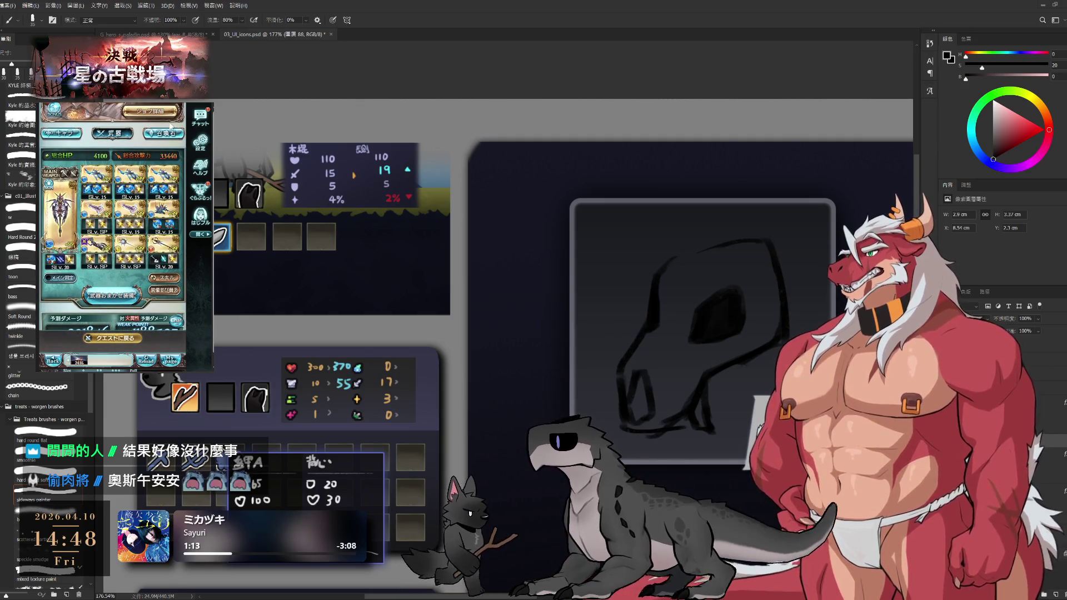
click(164, 134)
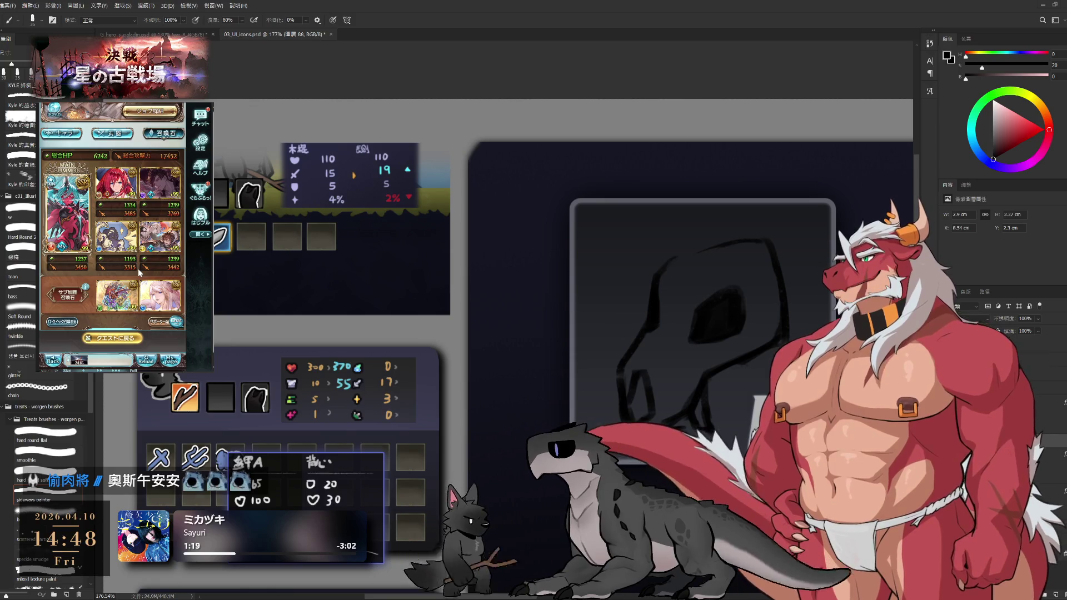
click(112, 345)
click(138, 333)
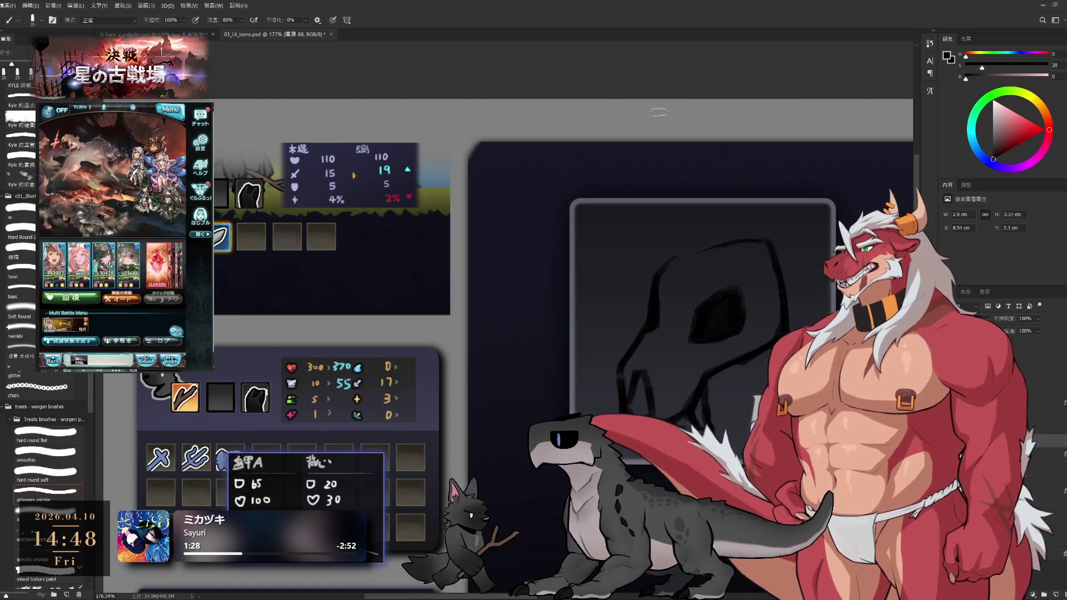
scroll(765, 383, down, 5)
Enlarge the skull sketch to roughly 110% with Free Transform.
scroll(765, 383, up, 3)
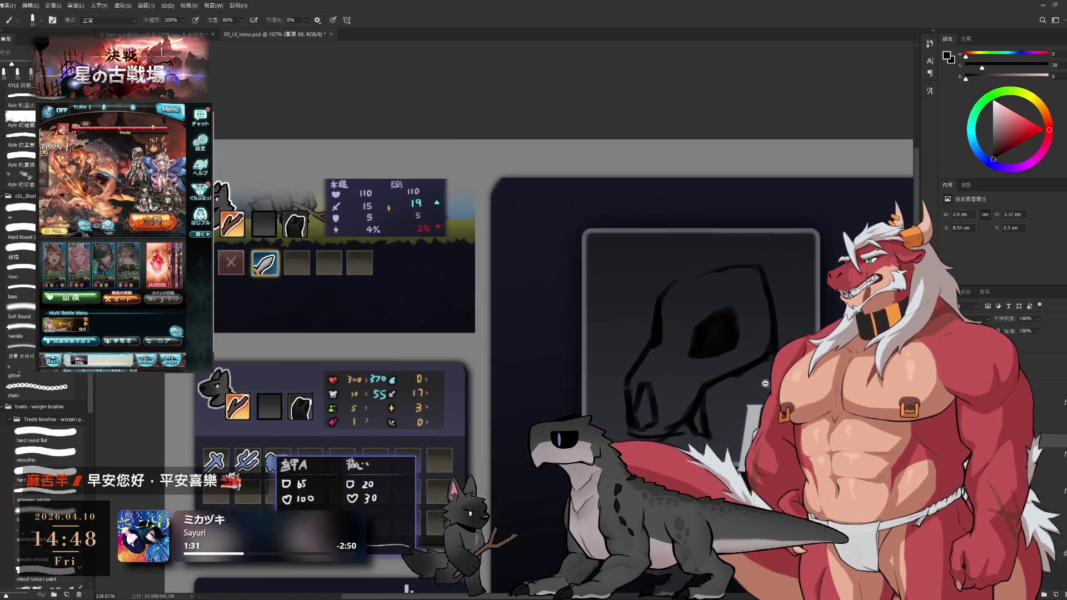
scroll(765, 383, up, 1)
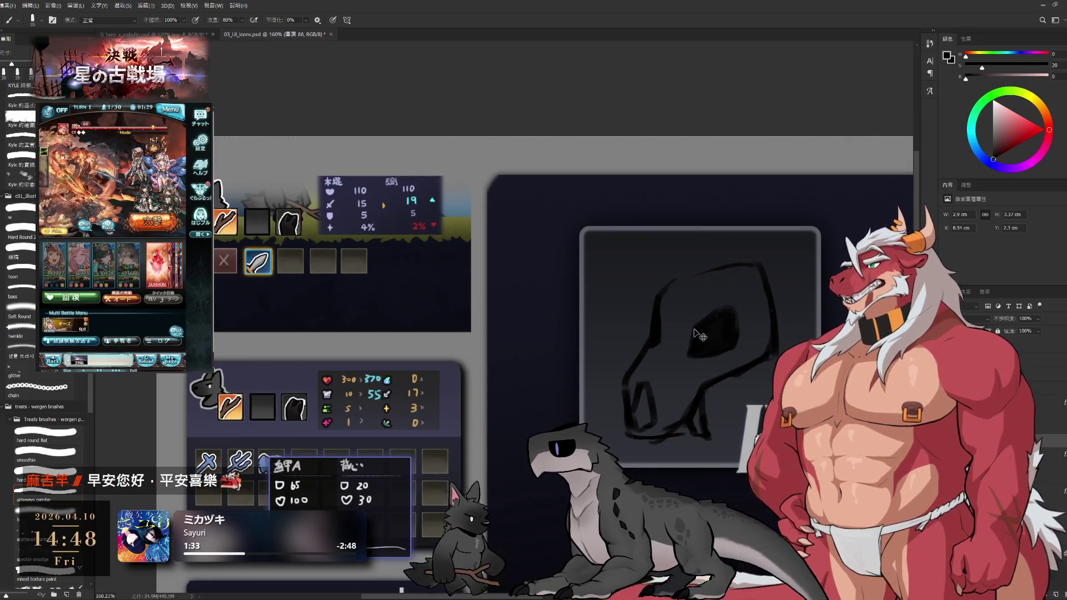
key(ctrl+t)
scroll(698, 335, down, 5)
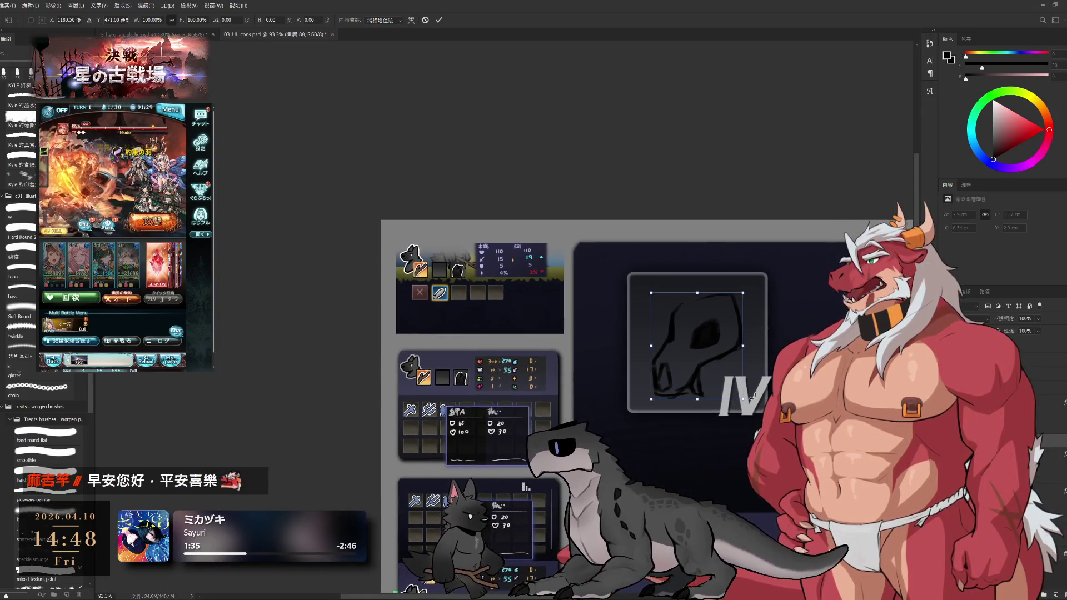
mouse_move(743, 398)
mouse_down()
mouse_move(762, 418)
mouse_move(728, 383)
mouse_up()
scroll(727, 378, down, 2)
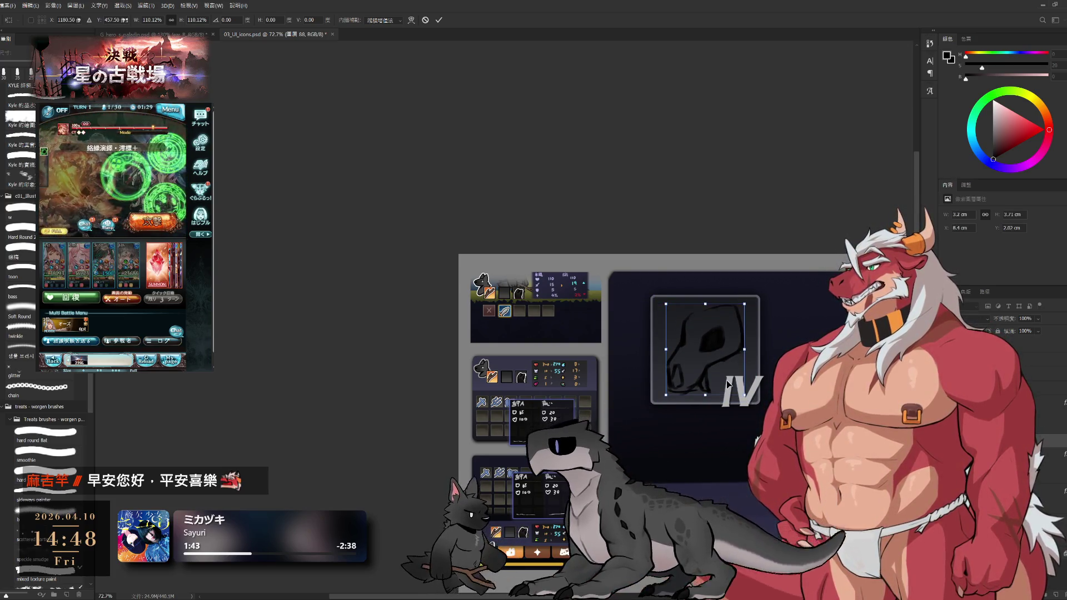
key(Return)
scroll(723, 320, up, 4)
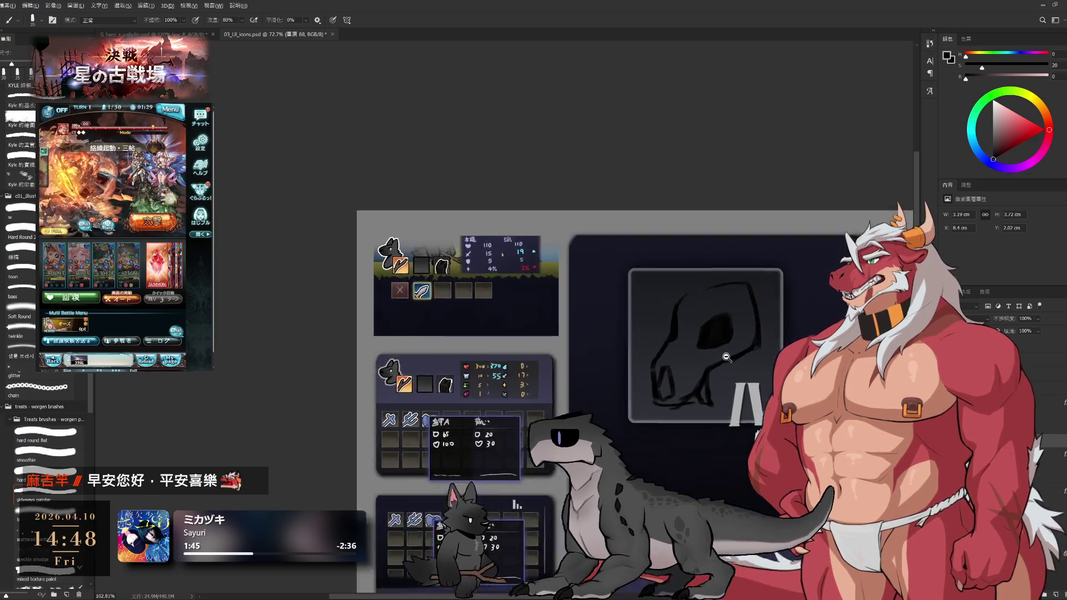
Redraw the stroke along the skull's top outline, redoing overlong attempts.
scroll(748, 359, down, 1)
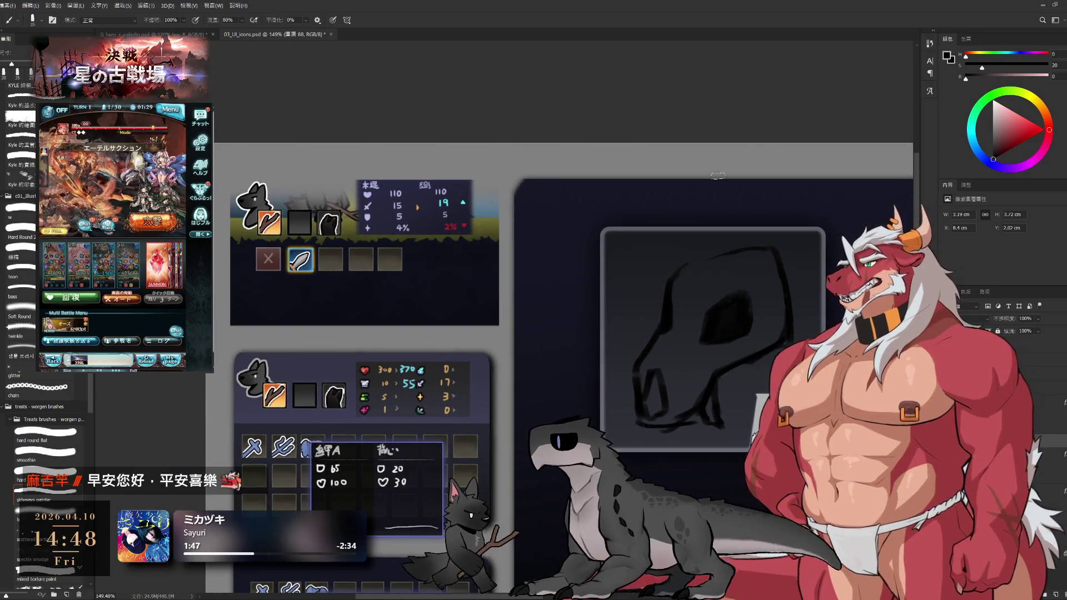
key(e)
key(b)
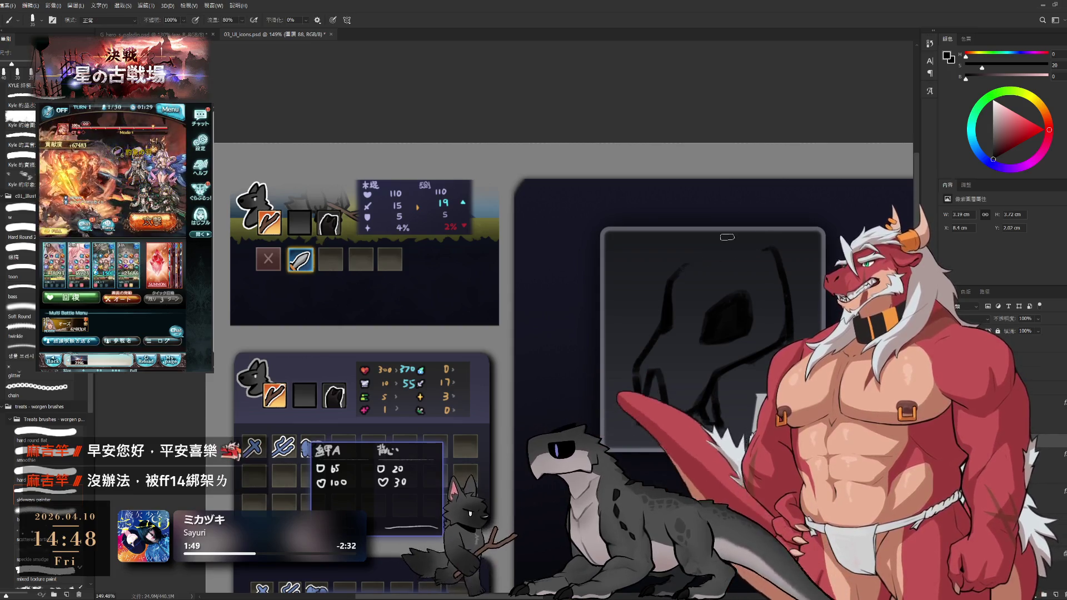
drag(677, 280, 726, 248)
key(ctrl+z)
drag(673, 287, 725, 245)
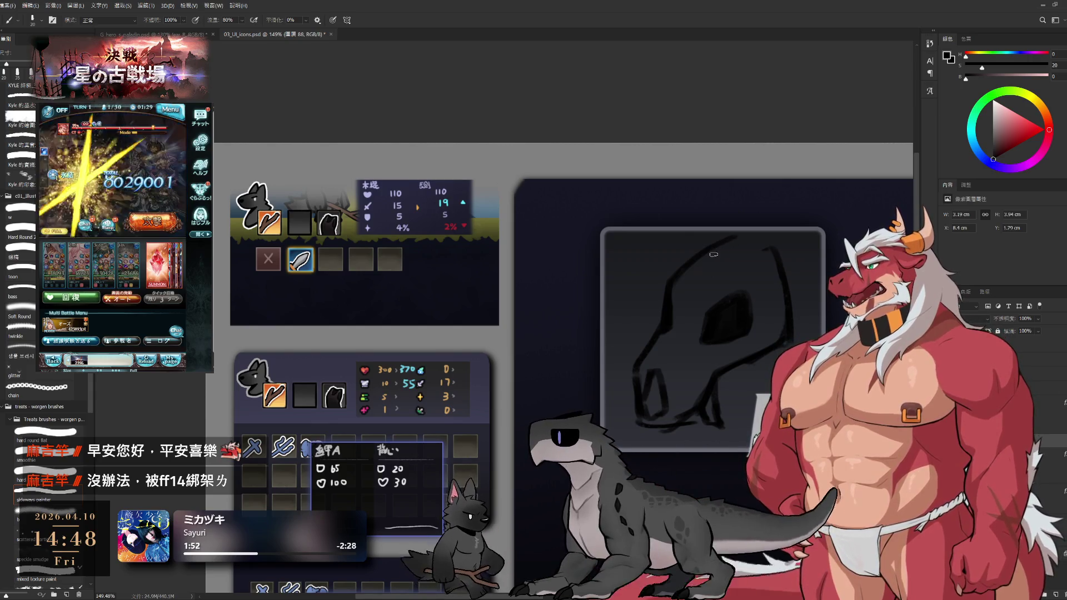
key(ctrl+z)
drag(674, 282, 763, 242)
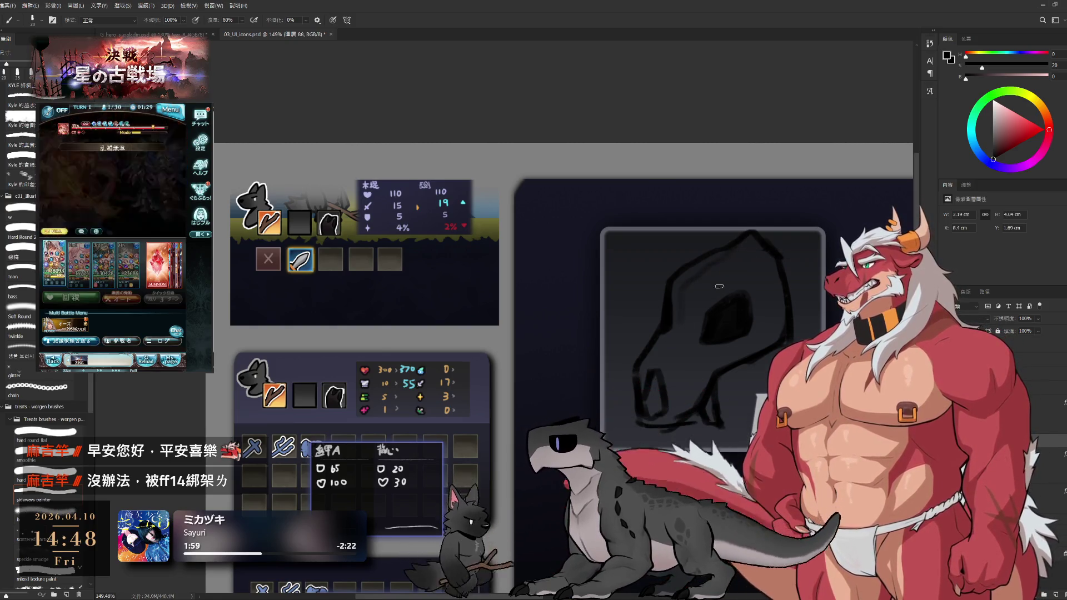
Shrink the eraser and clean up lines of the skull sketch.
key(e)
key(bracketleft)
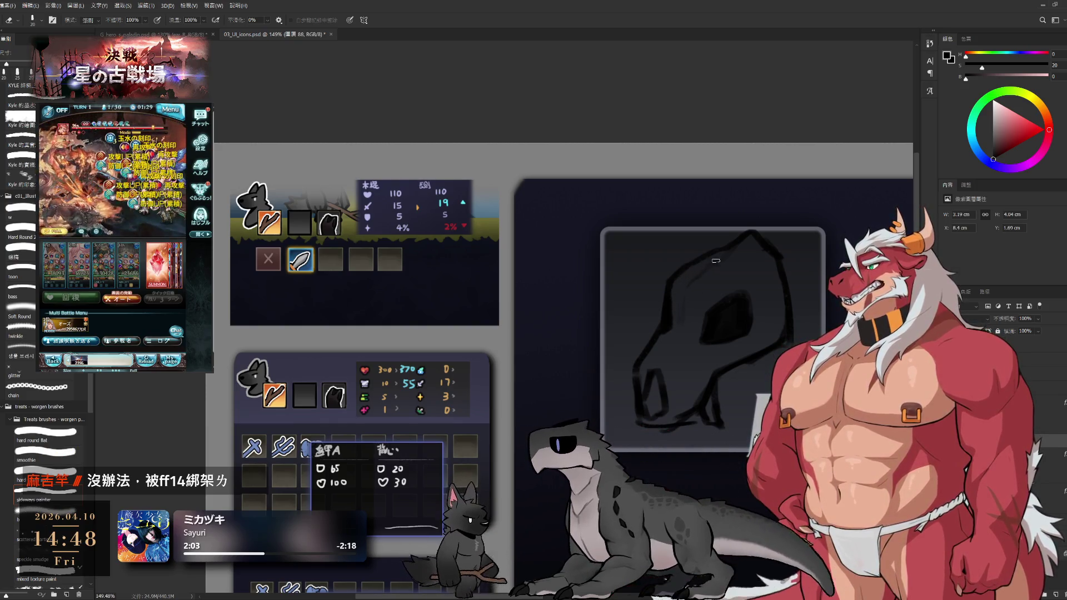
key(b)
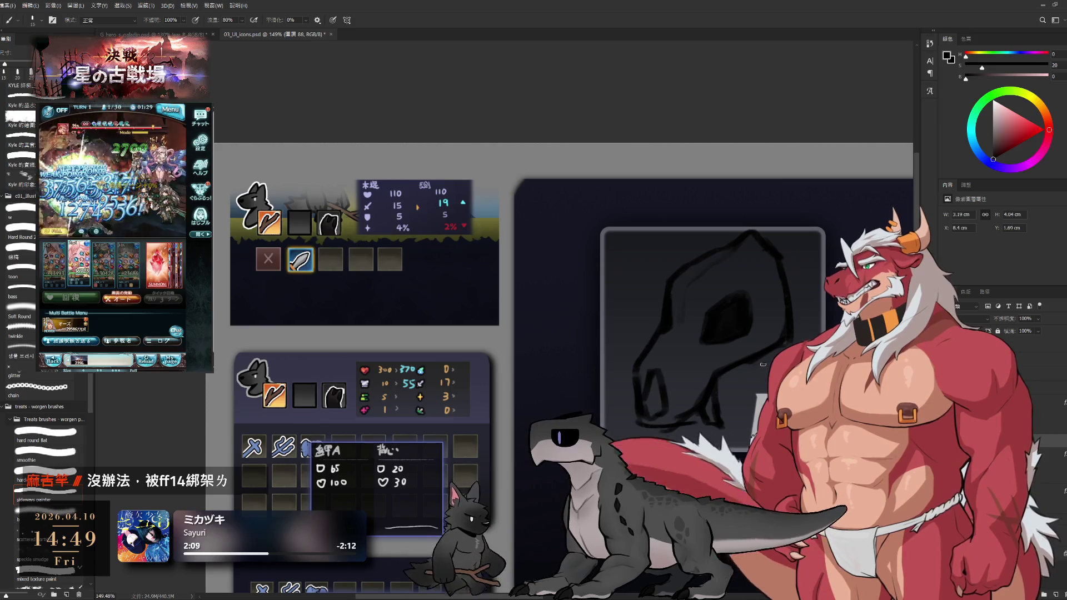
key(e)
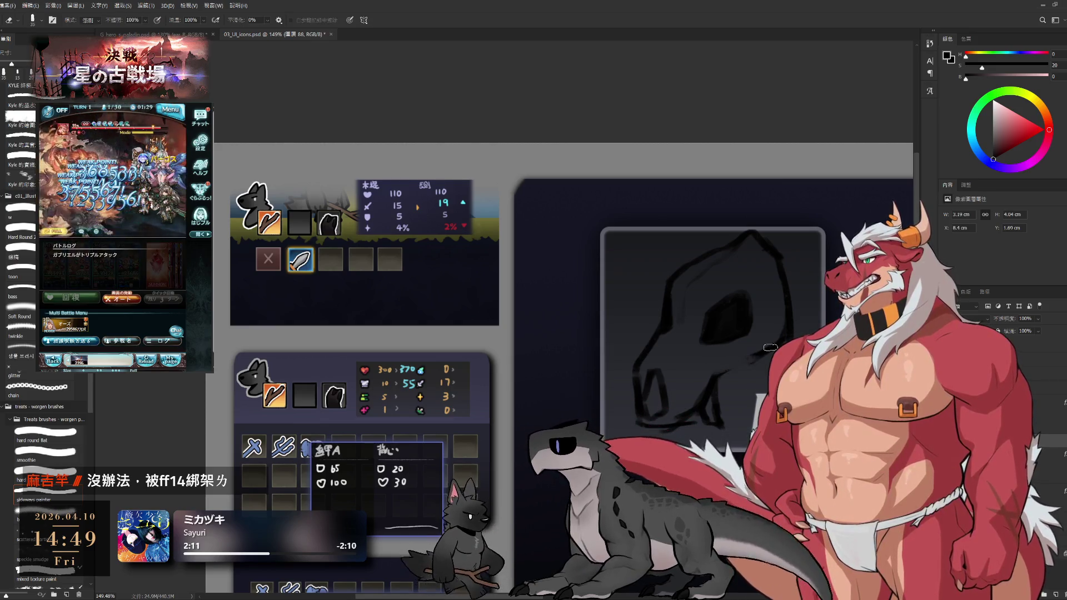
key(b)
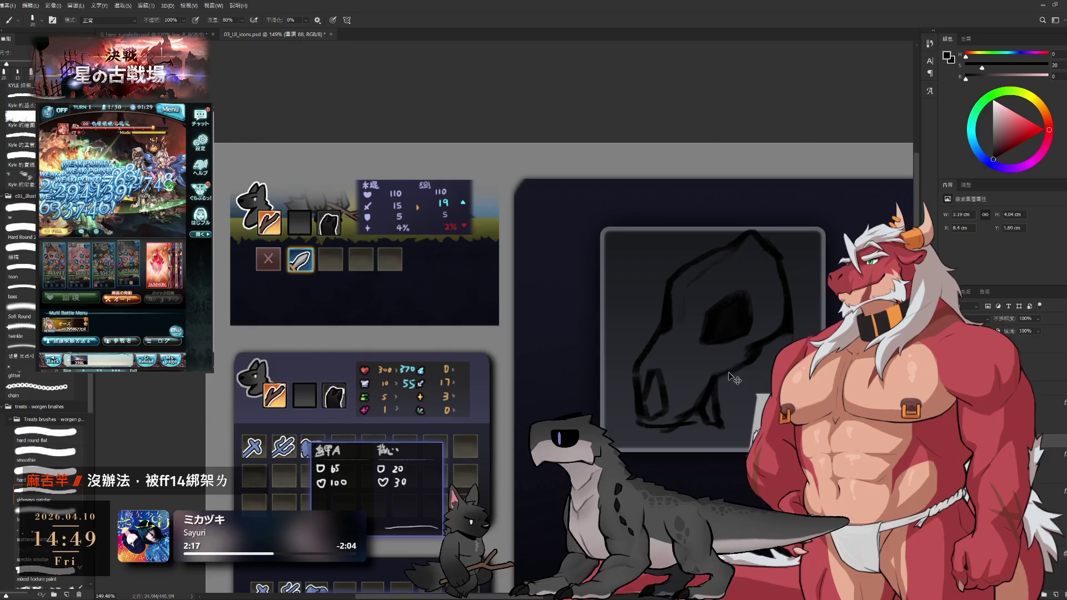
key(e)
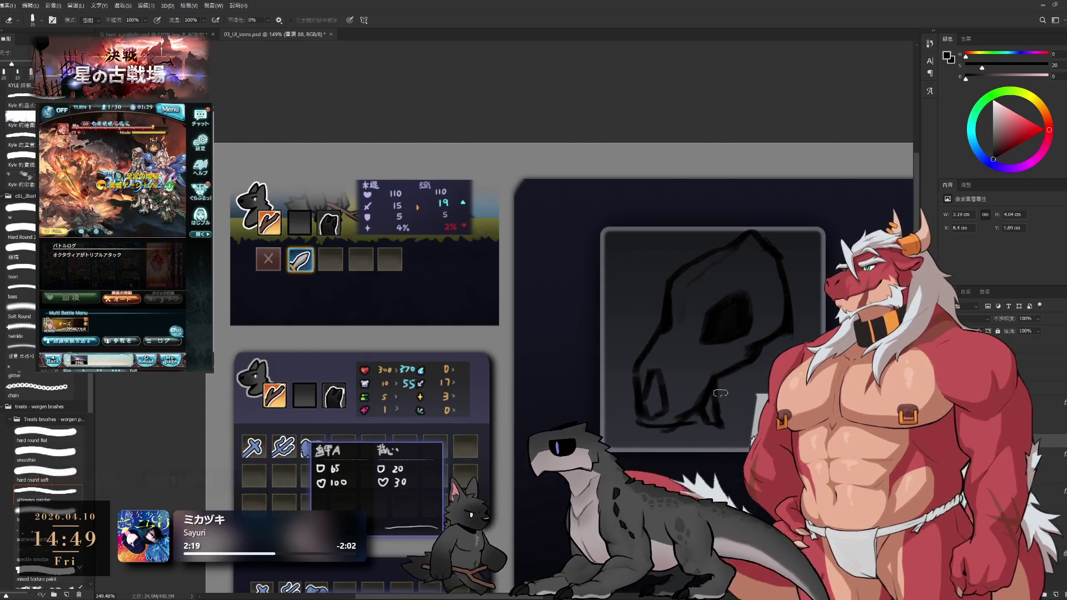
key(b)
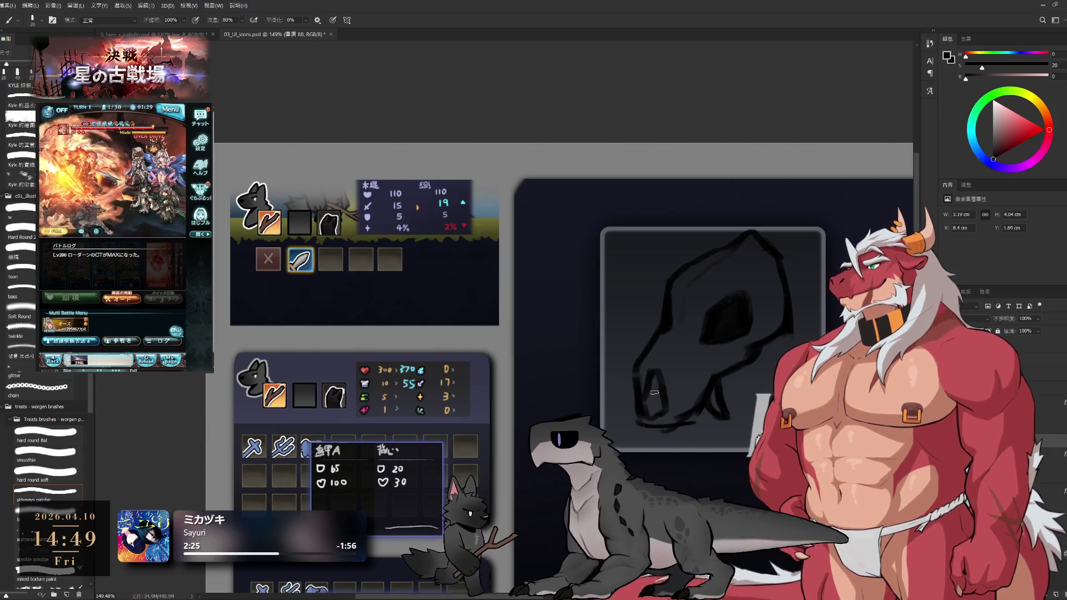
Darken the skull's jaw with strokes and erase stray sketch lines.
drag(654, 371, 648, 400)
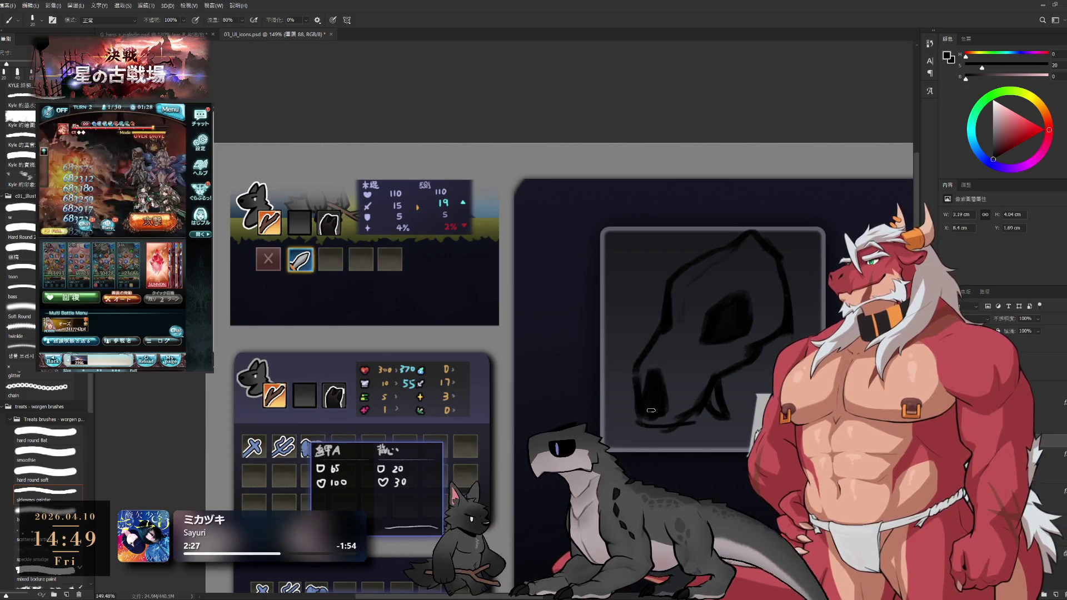
key(e)
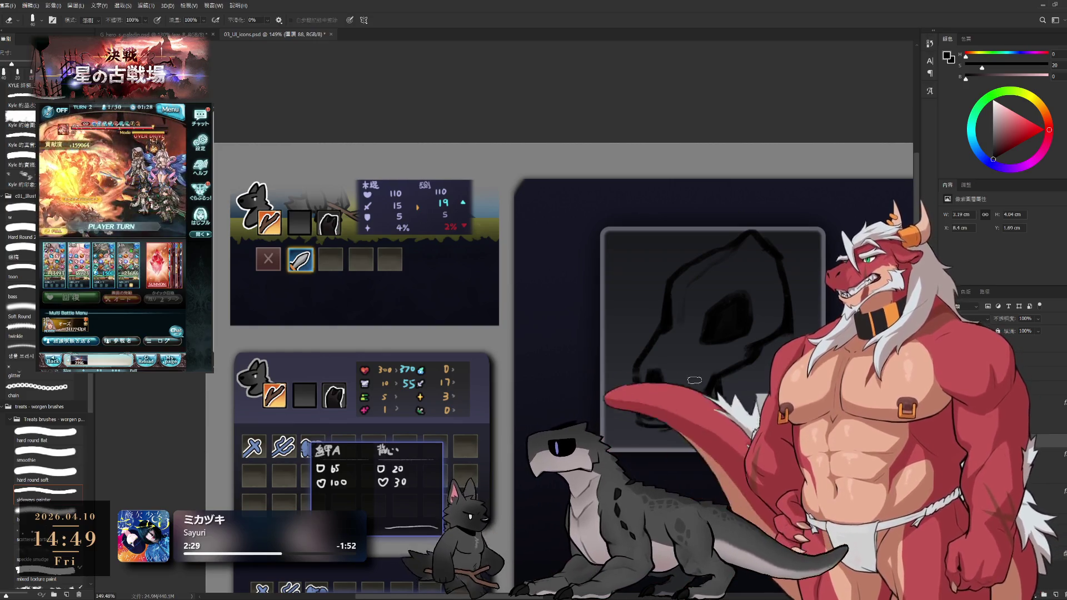
key(b)
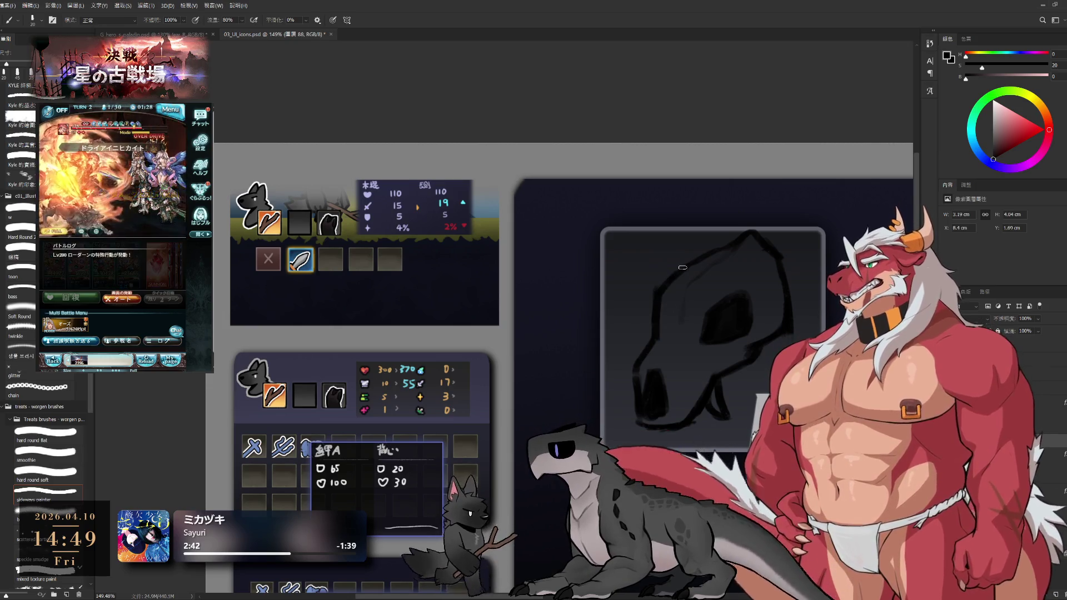
key(e)
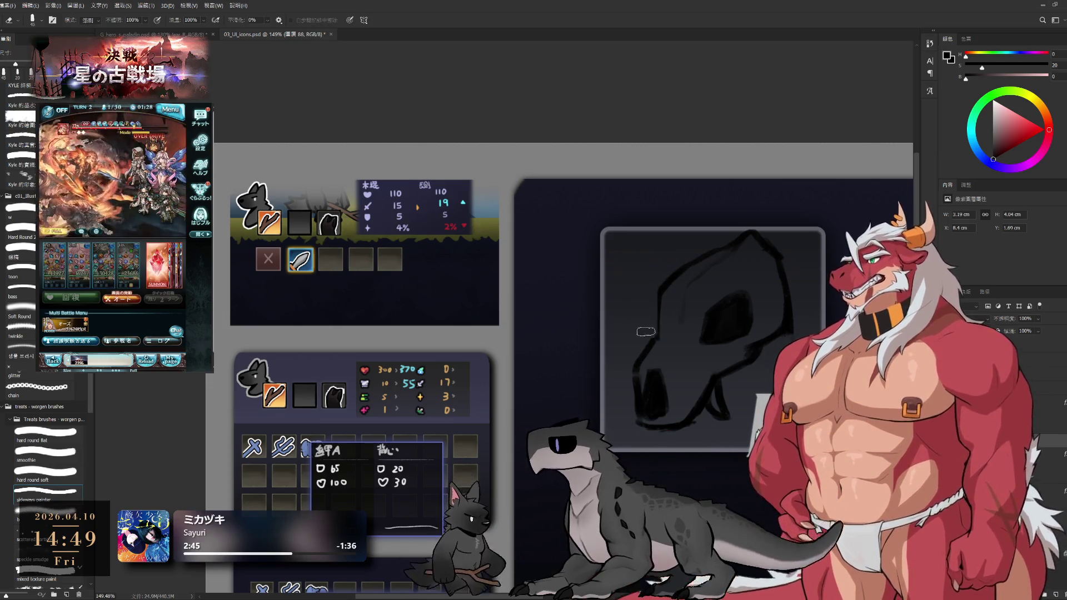
key(b)
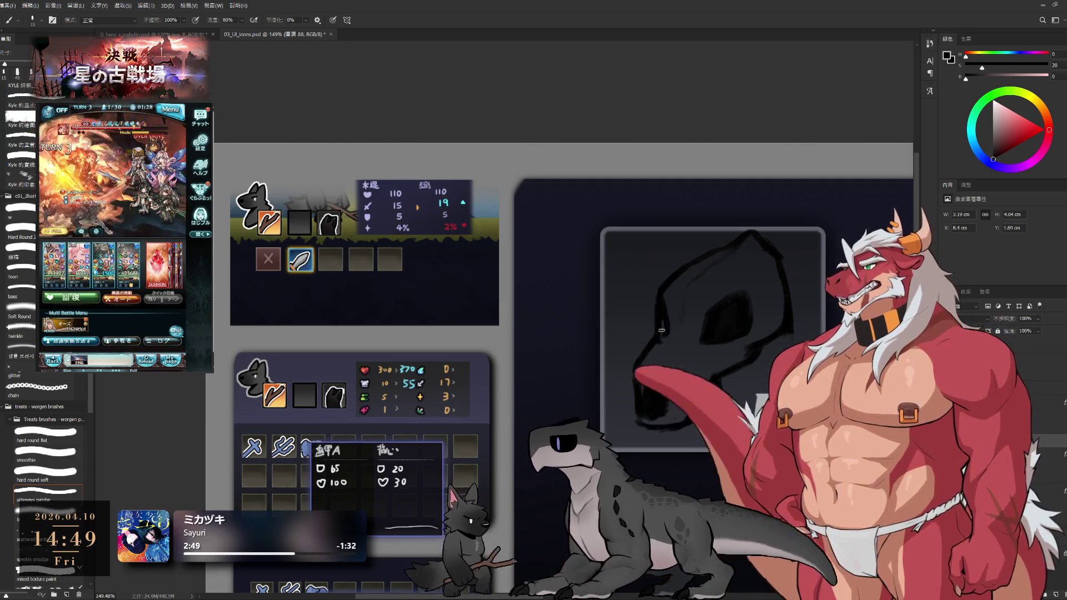
key(e)
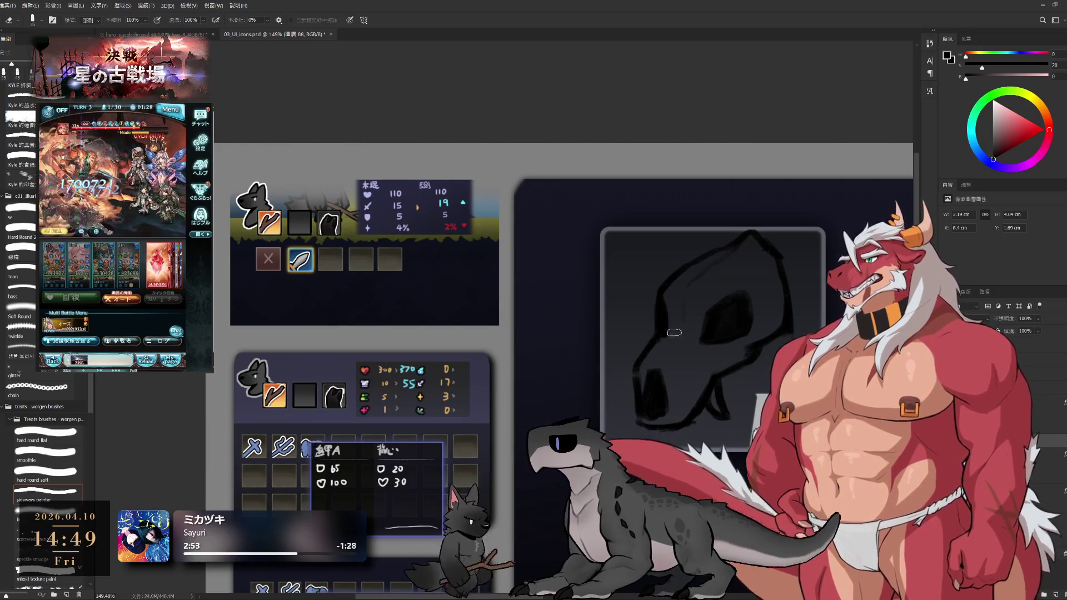
key(b)
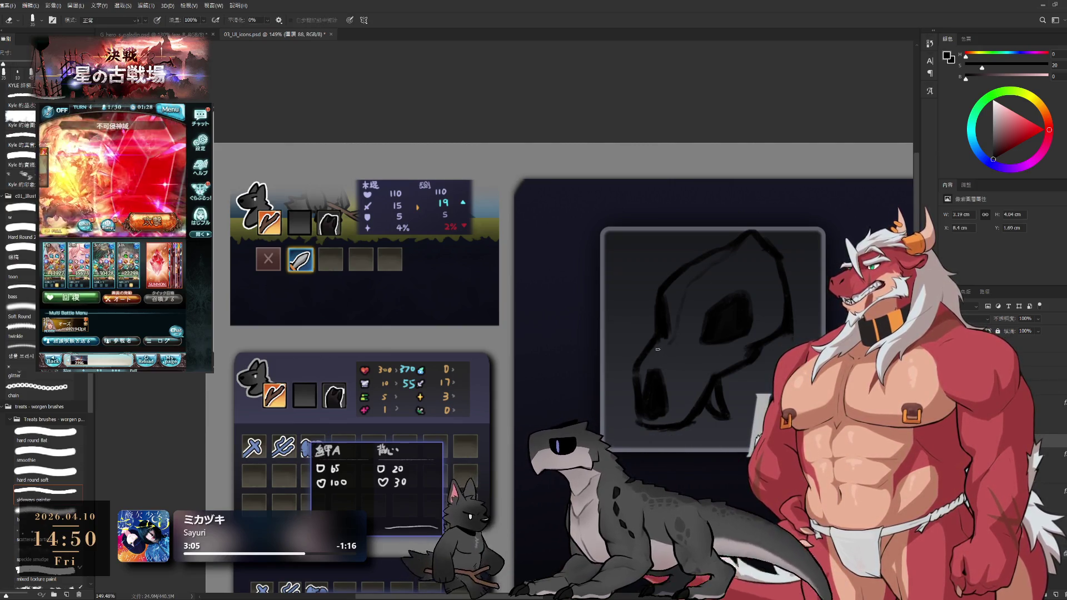
key(e)
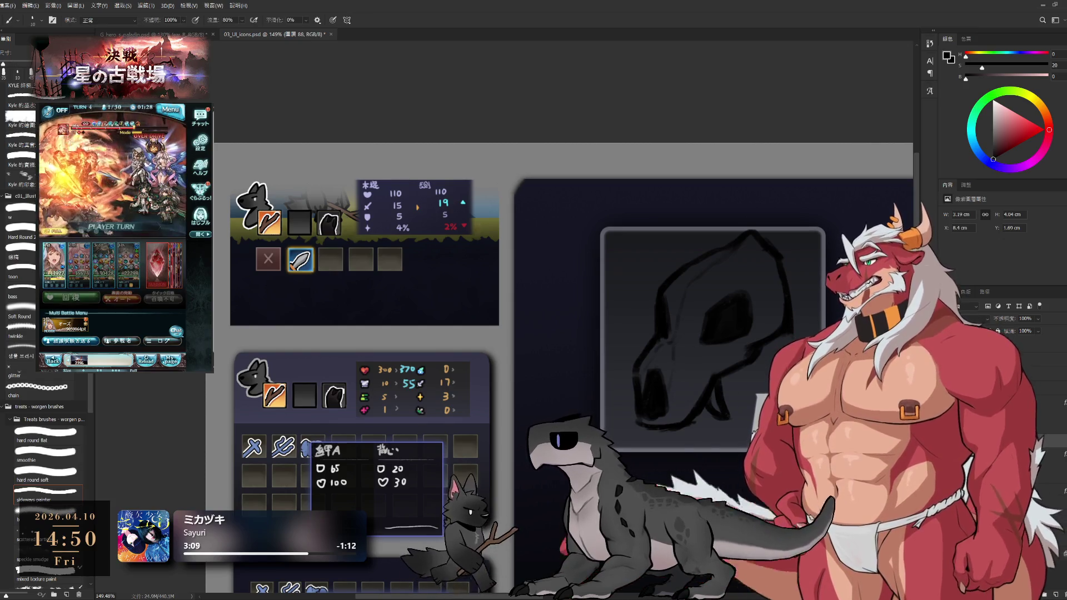
scroll(722, 433, down, 2)
key(b)
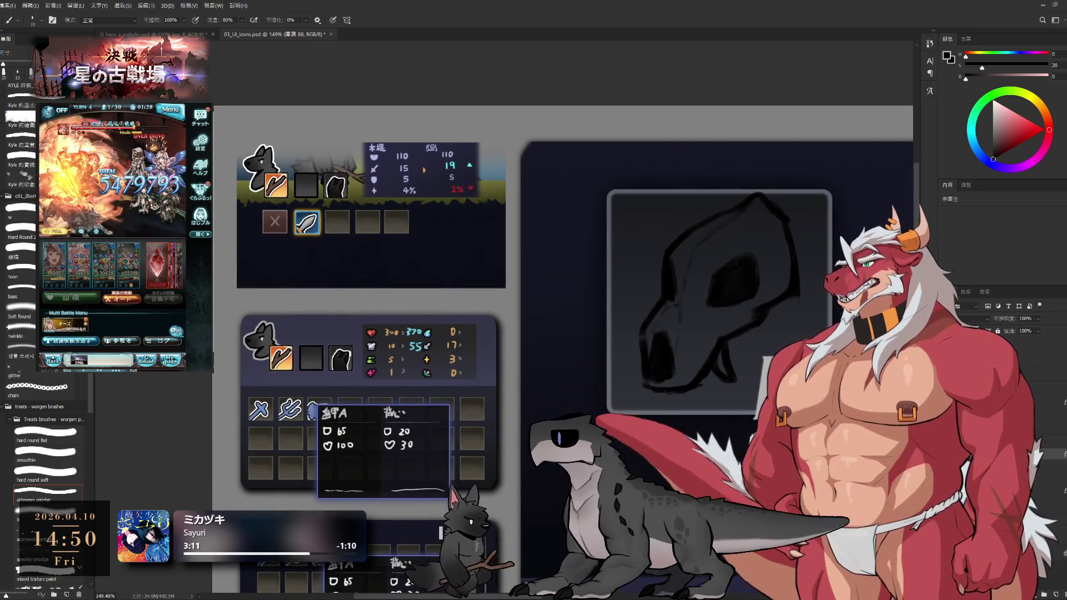
Add a new layer and settle on a beige paint colour after undoing a trial stroke.
click(1057, 594)
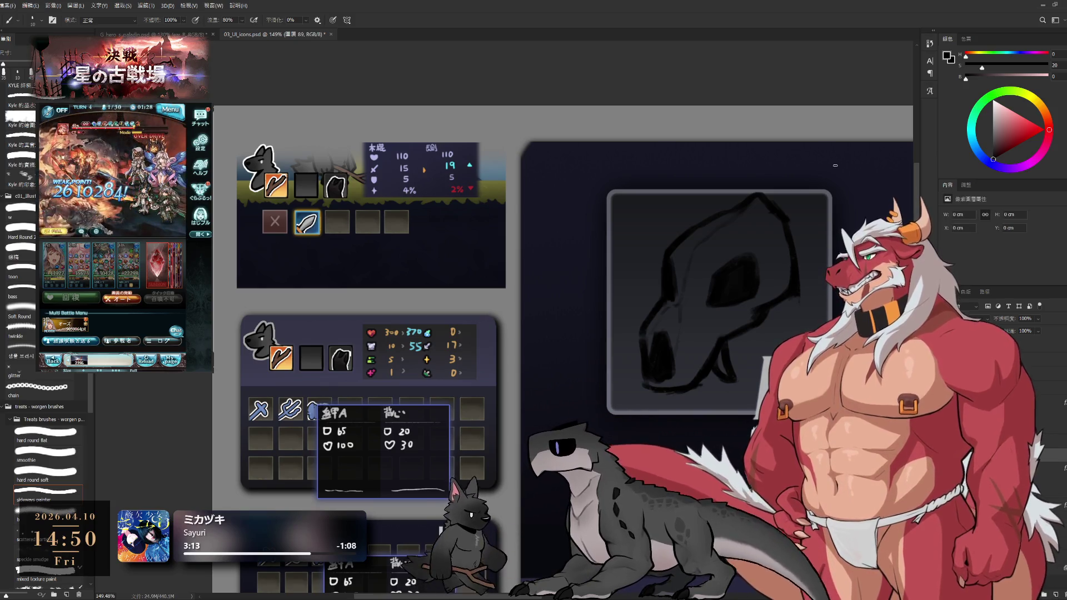
click(999, 122)
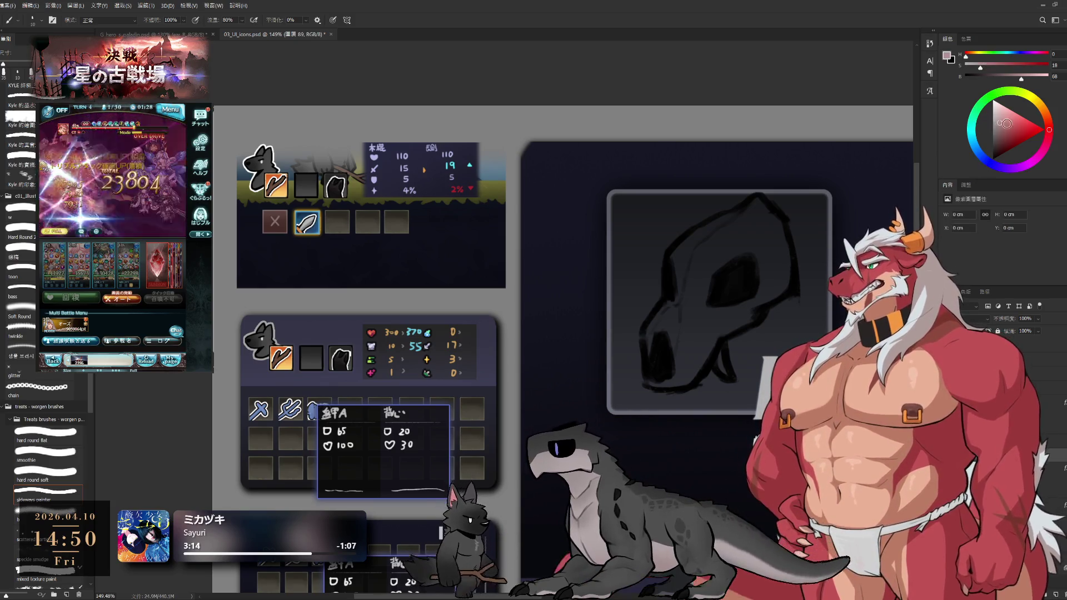
click(1046, 113)
drag(734, 260, 686, 348)
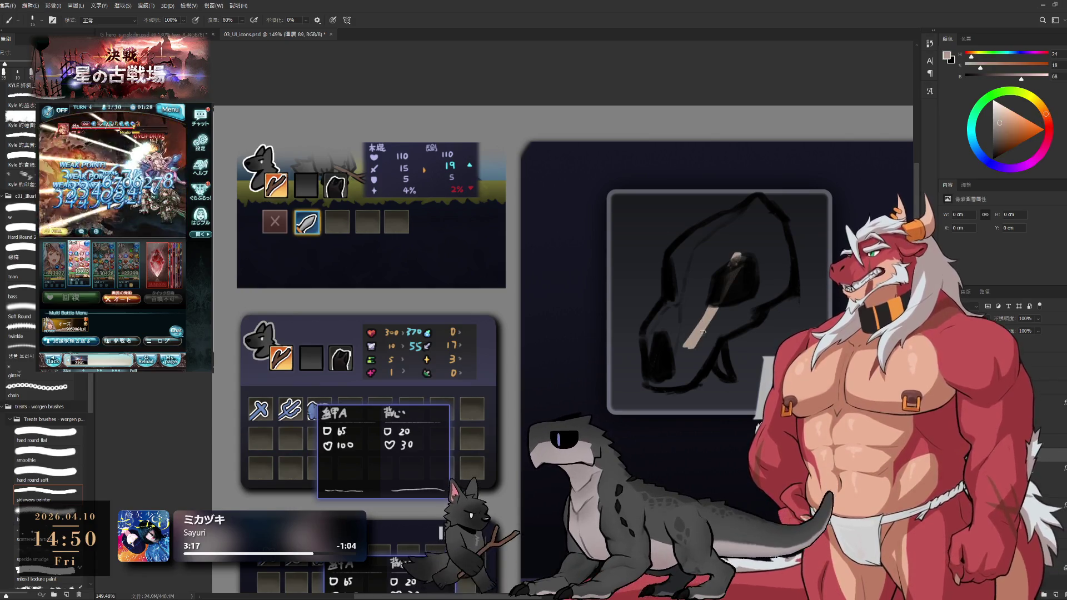
key(ctrl+z)
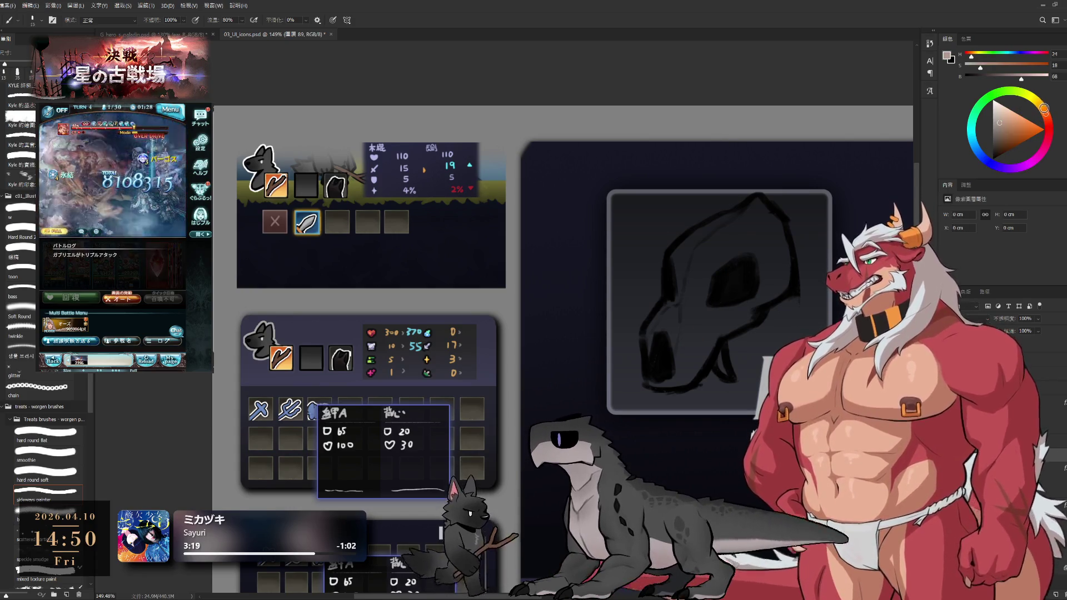
click(1041, 105)
Paint the beige fill across the skull, resizing the brush for the top areas.
mouse_move(728, 222)
mouse_down()
mouse_move(686, 251)
mouse_move(669, 333)
mouse_move(686, 305)
mouse_move(656, 327)
mouse_move(661, 386)
mouse_move(679, 289)
mouse_move(703, 350)
mouse_move(715, 326)
mouse_up()
key(bracketright)
key(bracketright)
key(bracketright)
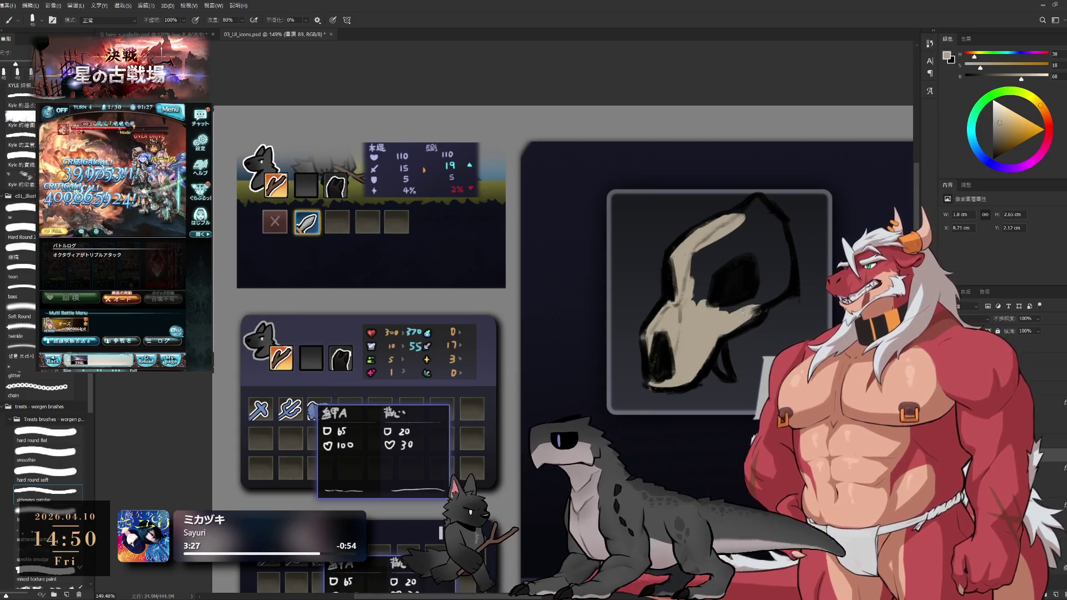
mouse_move(717, 256)
mouse_down()
mouse_move(695, 278)
mouse_move(693, 261)
mouse_up()
key(bracketleft)
mouse_move(730, 217)
mouse_down()
mouse_move(765, 213)
mouse_move(775, 256)
mouse_move(770, 278)
mouse_move(735, 311)
mouse_move(758, 277)
mouse_move(739, 245)
mouse_up()
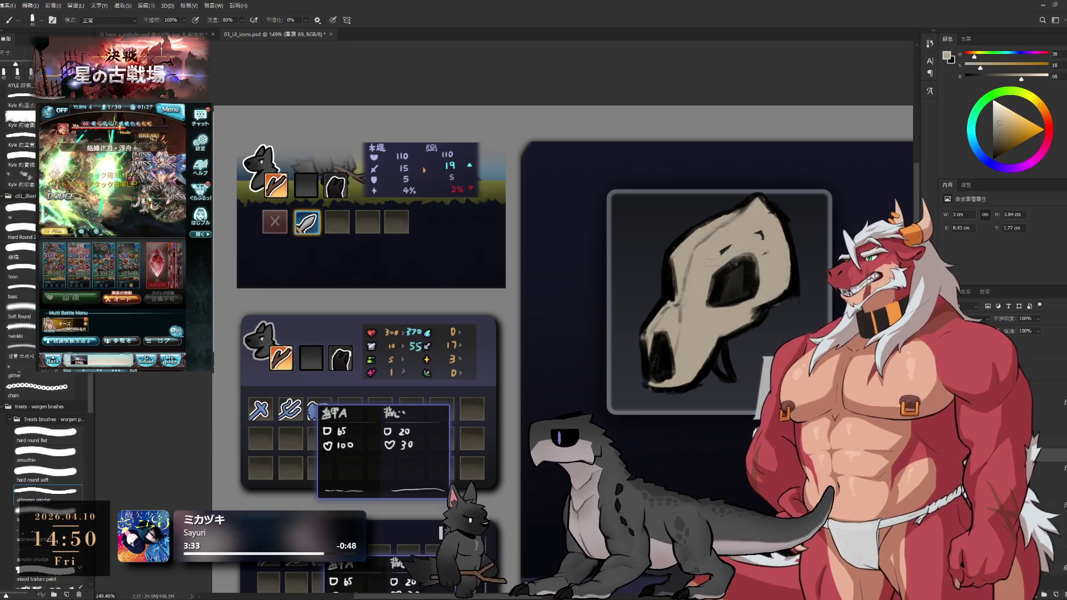
scroll(705, 303, down, 3)
scroll(714, 333, up, 3)
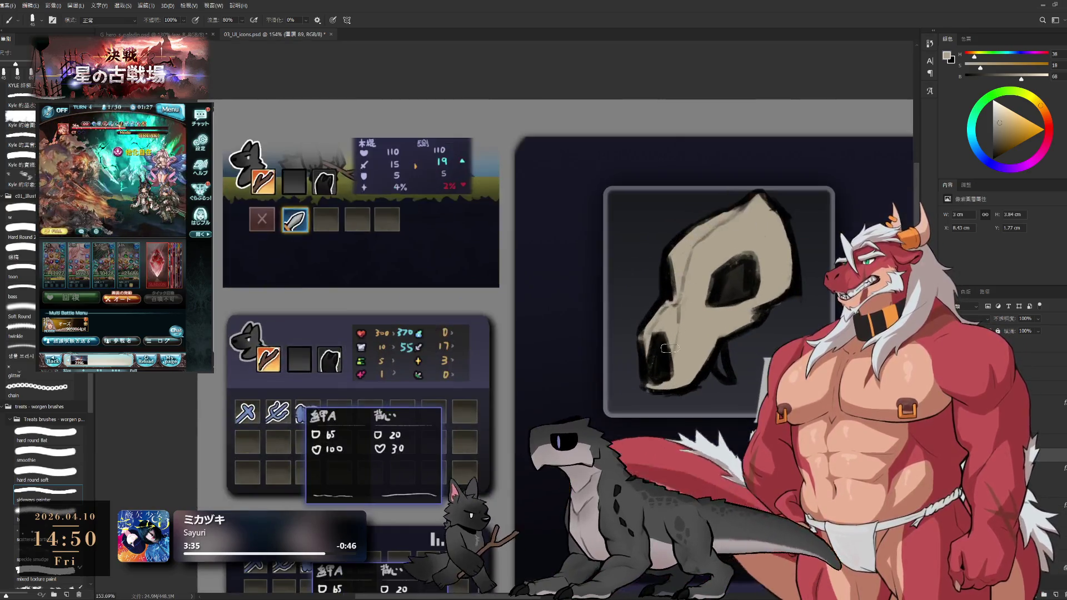
key(bracketleft)
key(bracketleft)
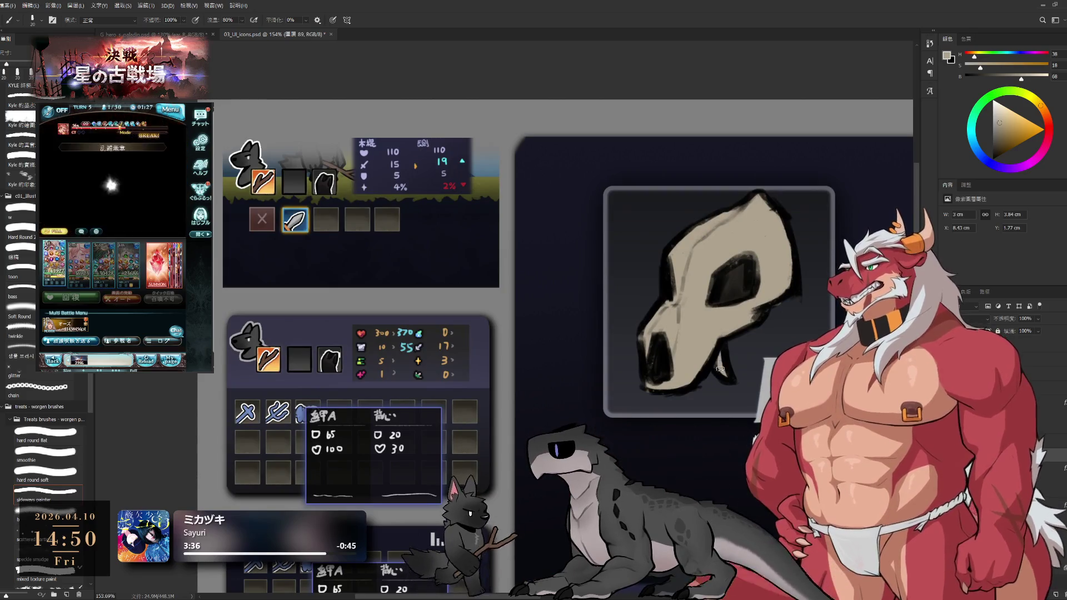
scroll(687, 327, down, 3)
scroll(688, 331, right, 3)
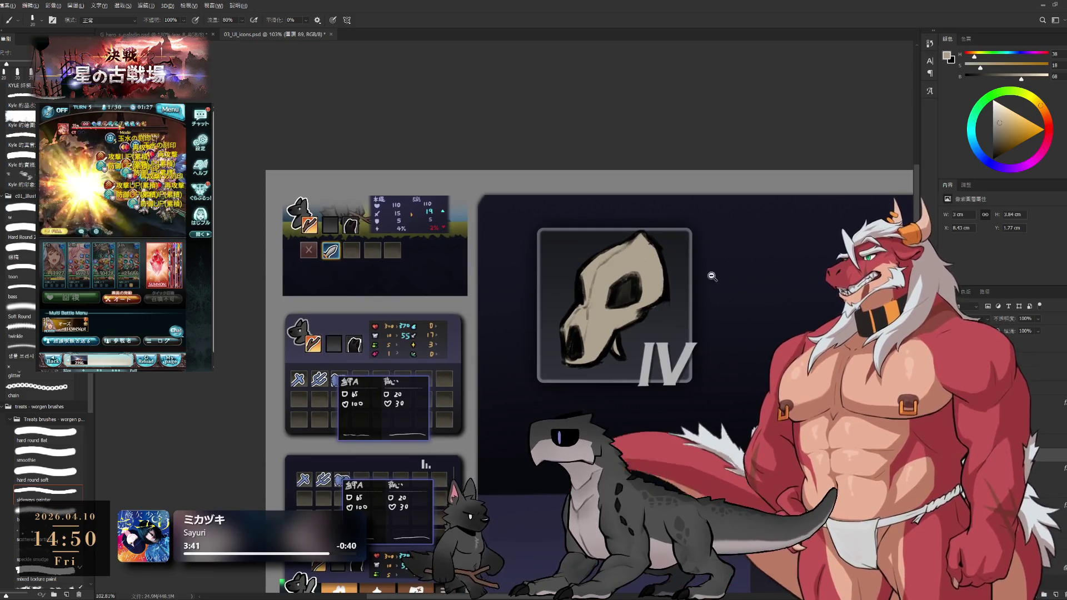
scroll(642, 380, down, 1)
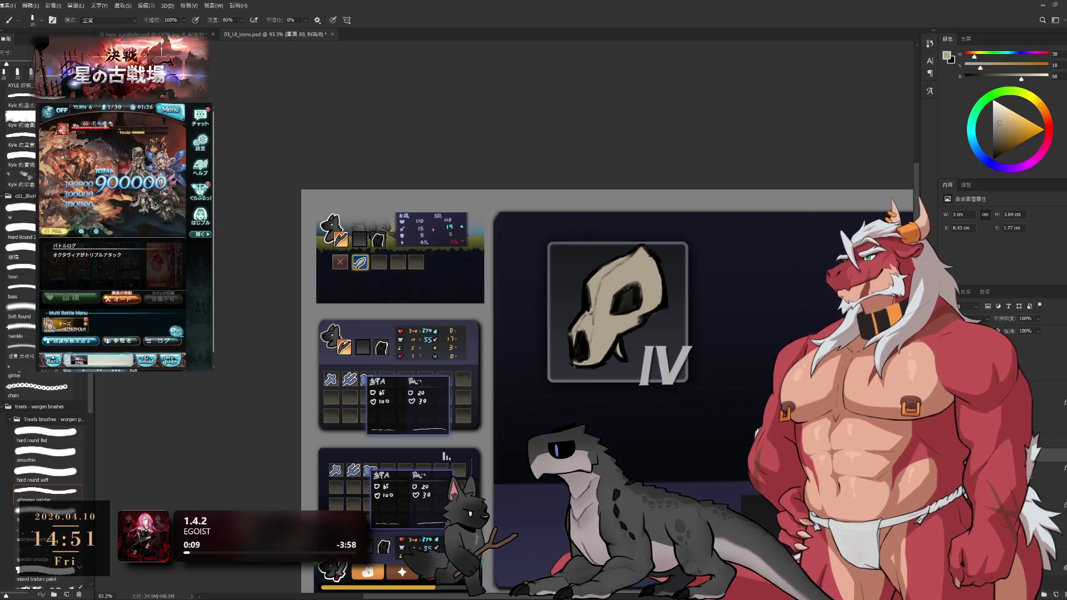
Re-paste the skull and nudge it slightly higher in the IV frame with Free Transform.
drag(628, 297, 725, 273)
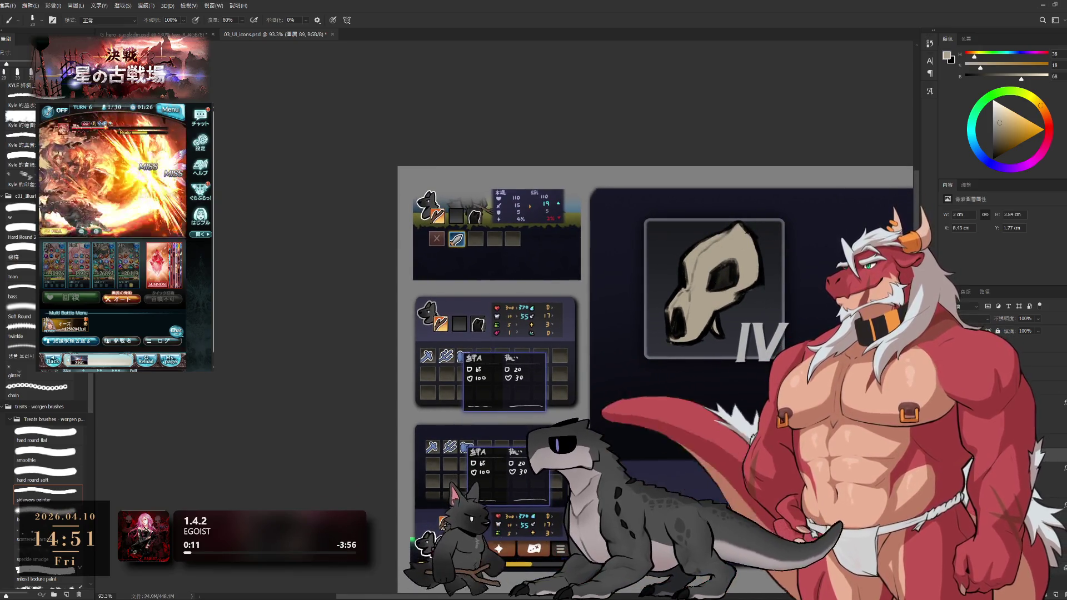
key(Delete)
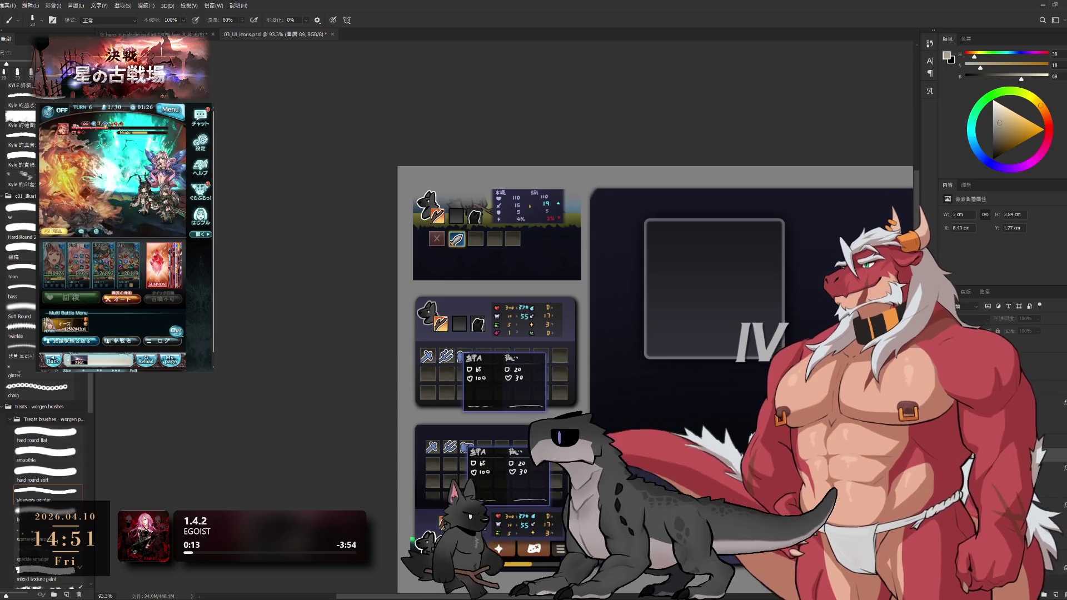
key(ctrl+v)
key(ctrl+t)
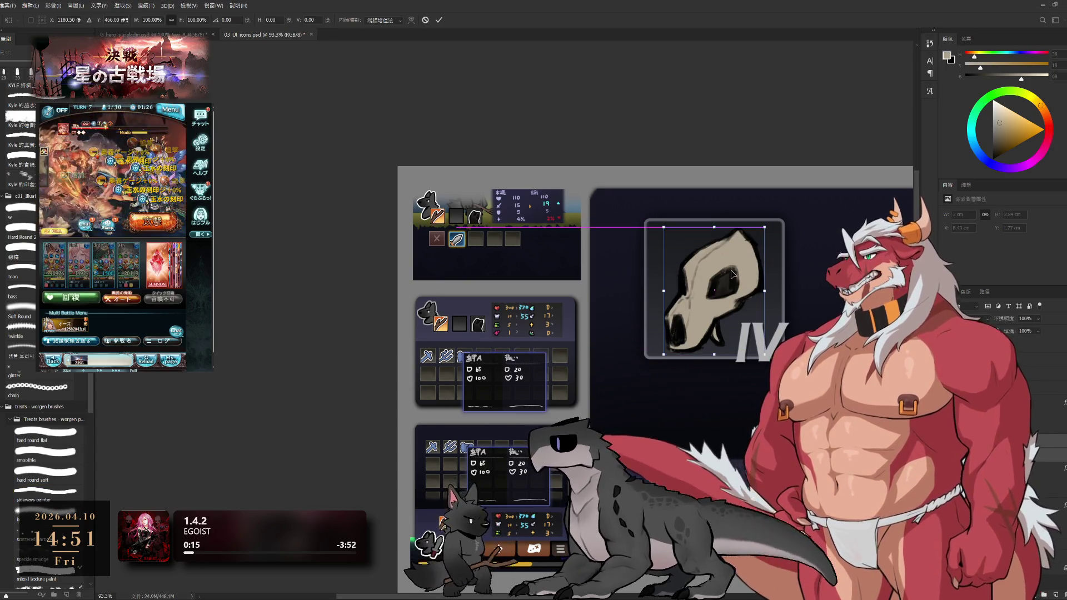
drag(732, 273, 754, 272)
key(Return)
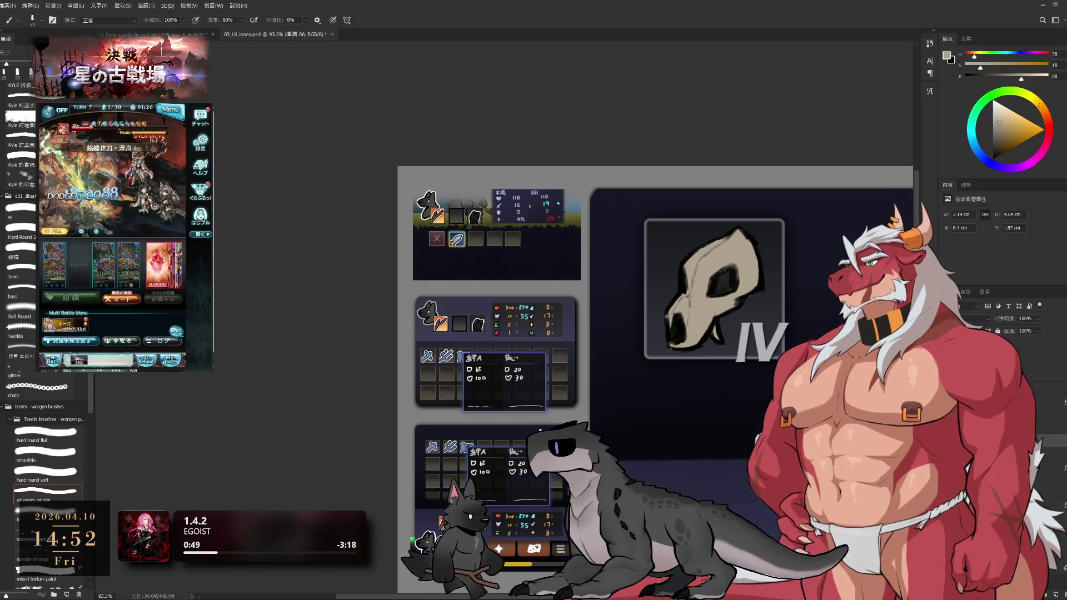
scroll(708, 309, up, 3)
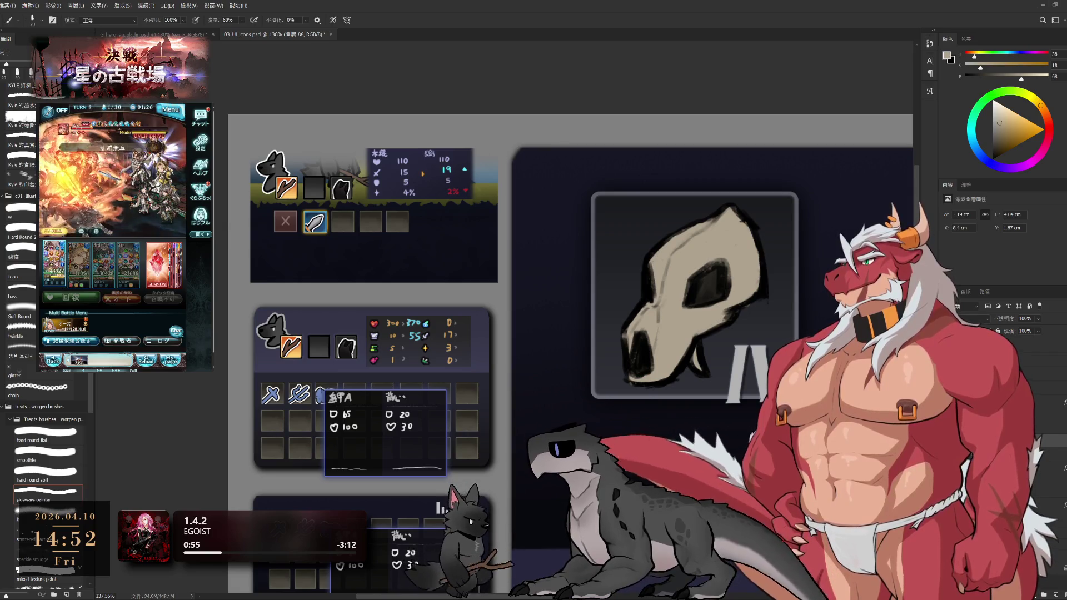
Redraw the skull's outline in near-black, alternating brush and eraser at varying sizes.
key(x)
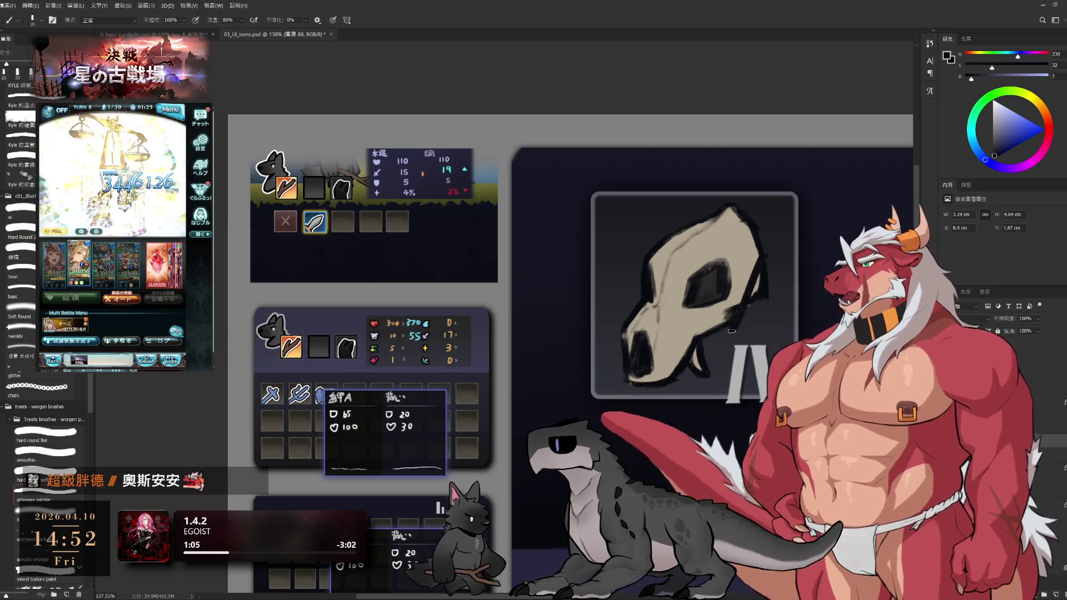
scroll(688, 279, up, 2)
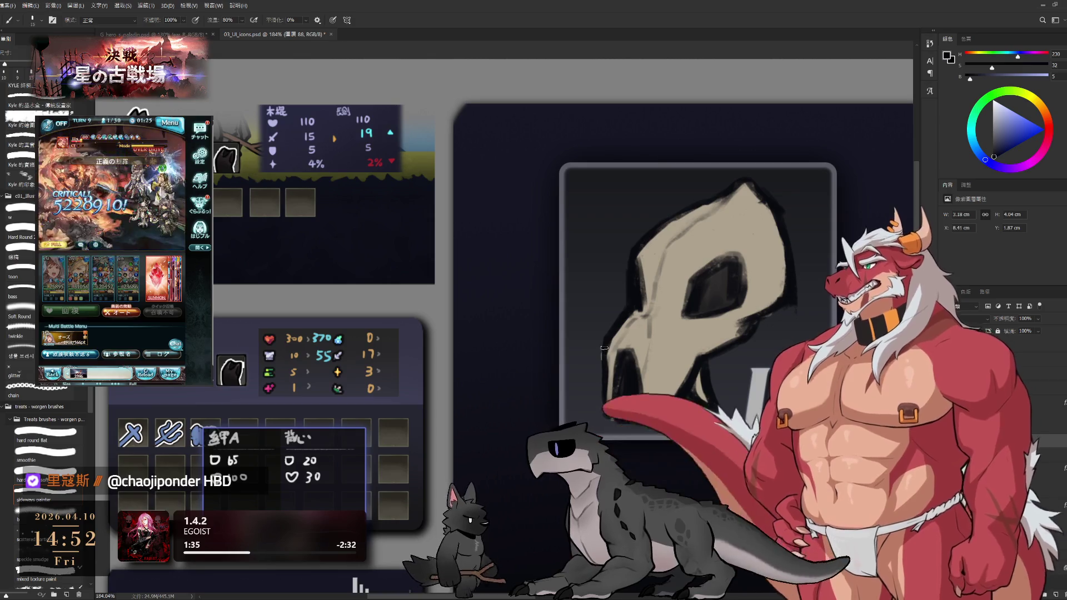
key(bracketright)
key(bracketleft)
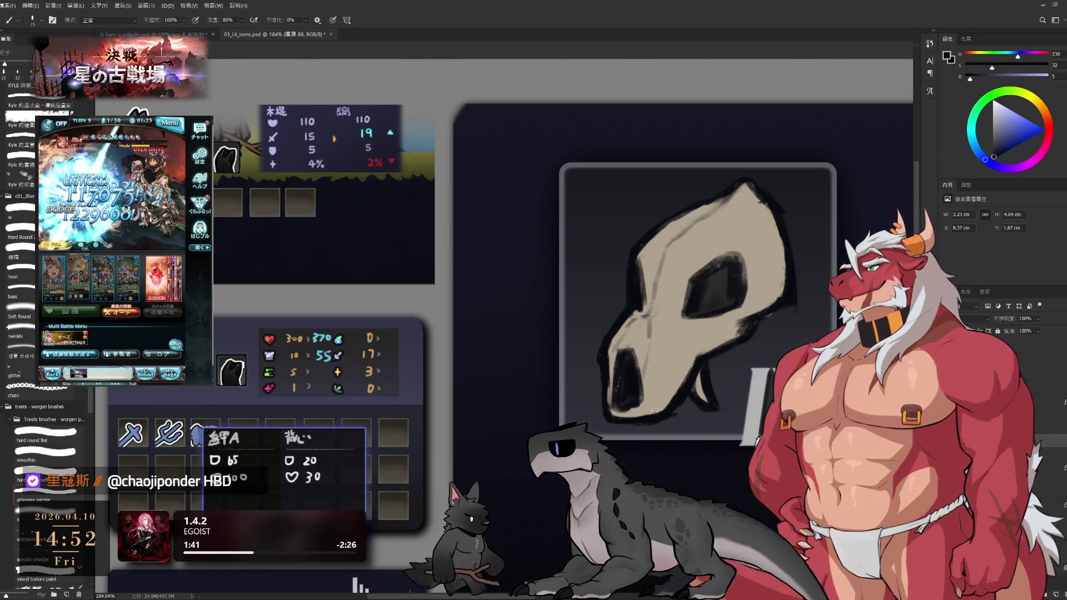
key(e)
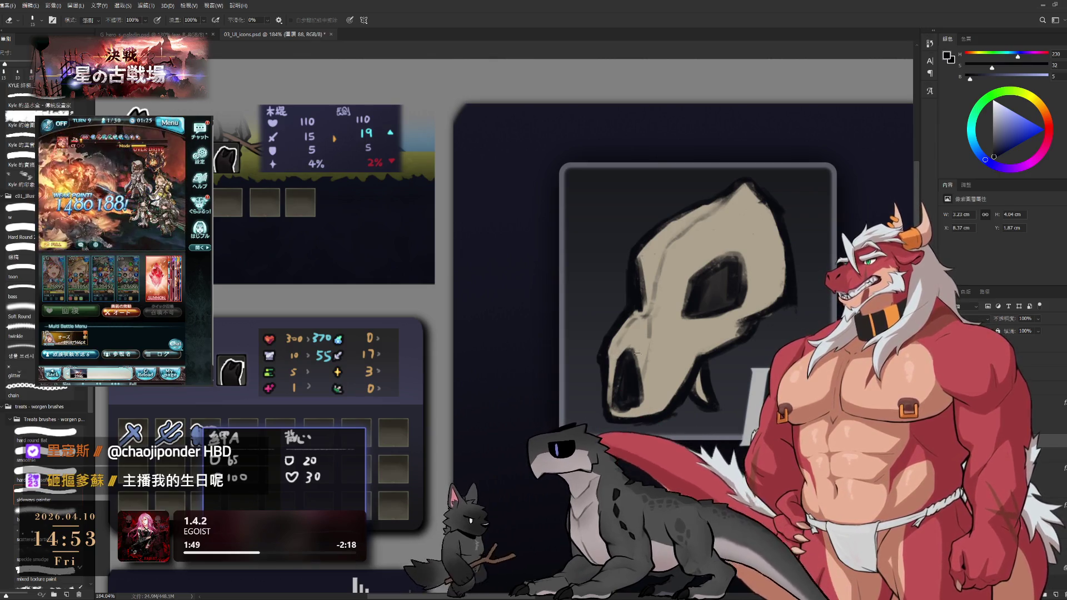
key(b)
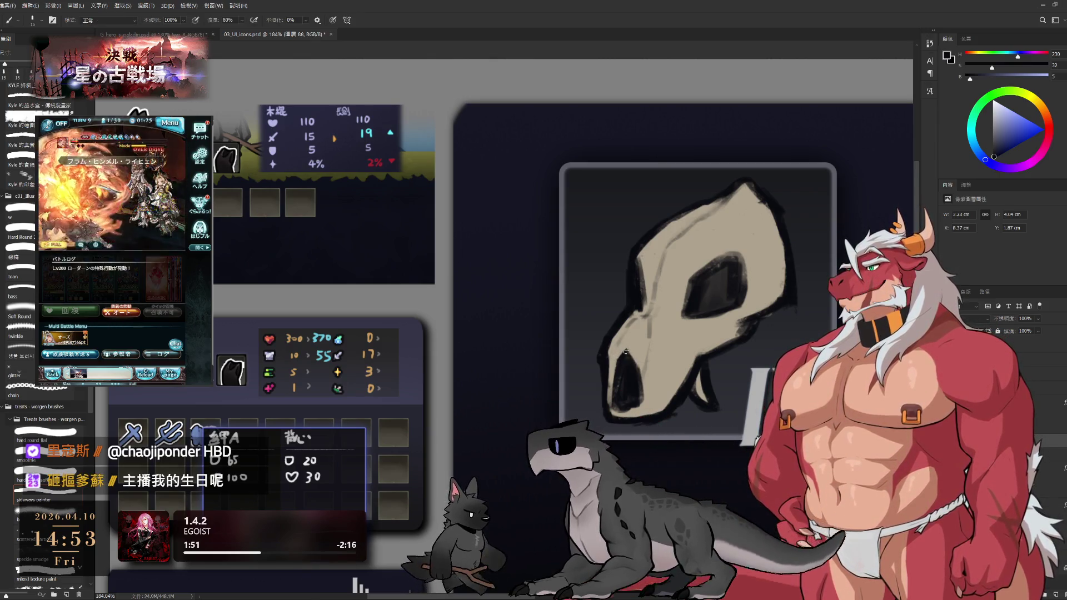
key(bracketleft)
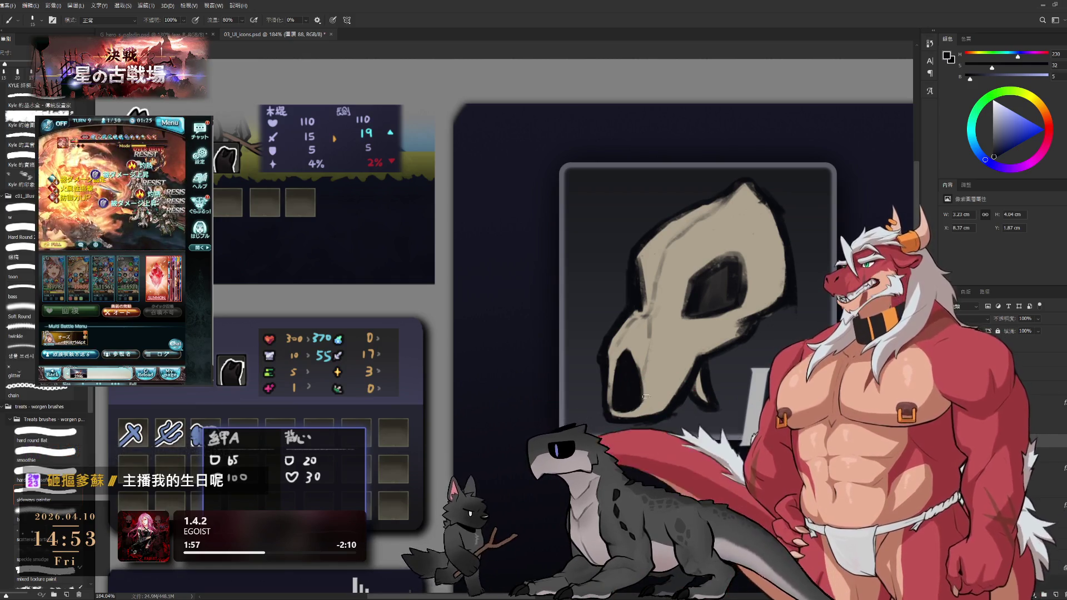
key(e)
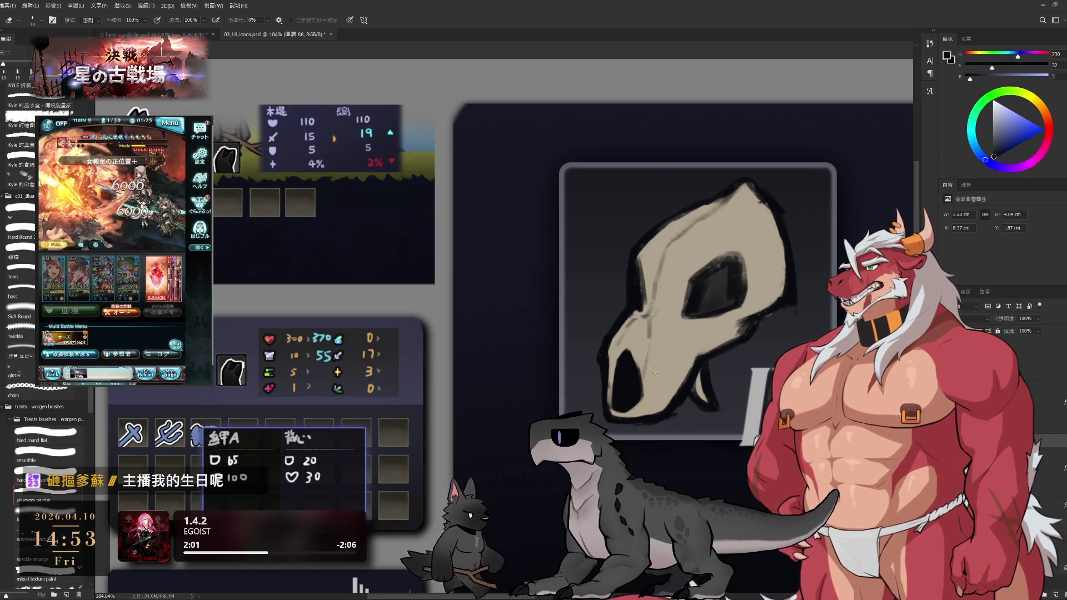
drag(739, 337, 705, 365)
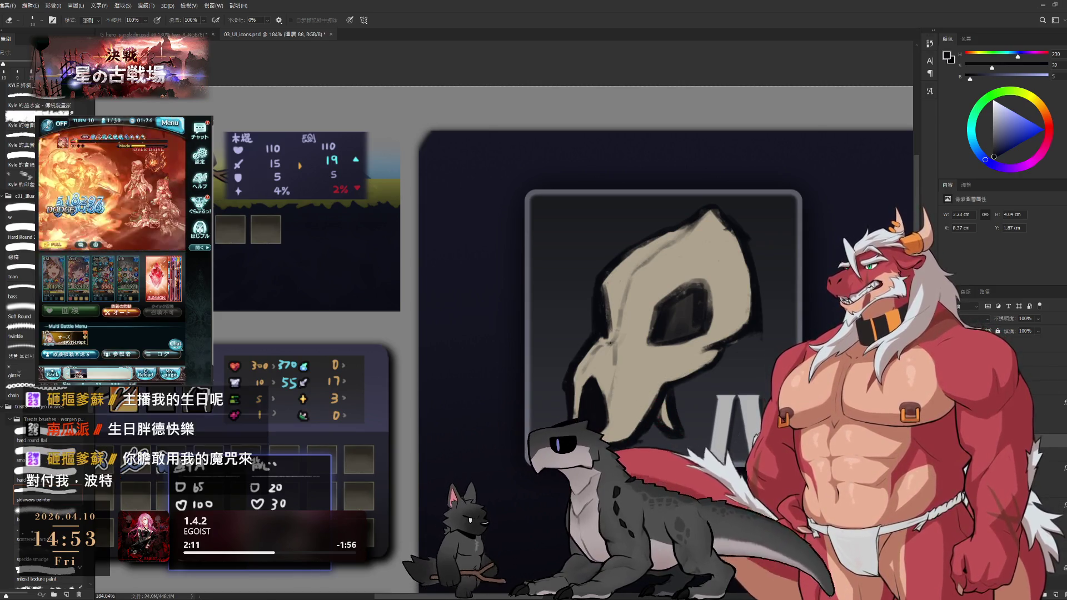
Paint the skull's eye socket solid dark, resizing the brush for finer detail.
key(bracketright)
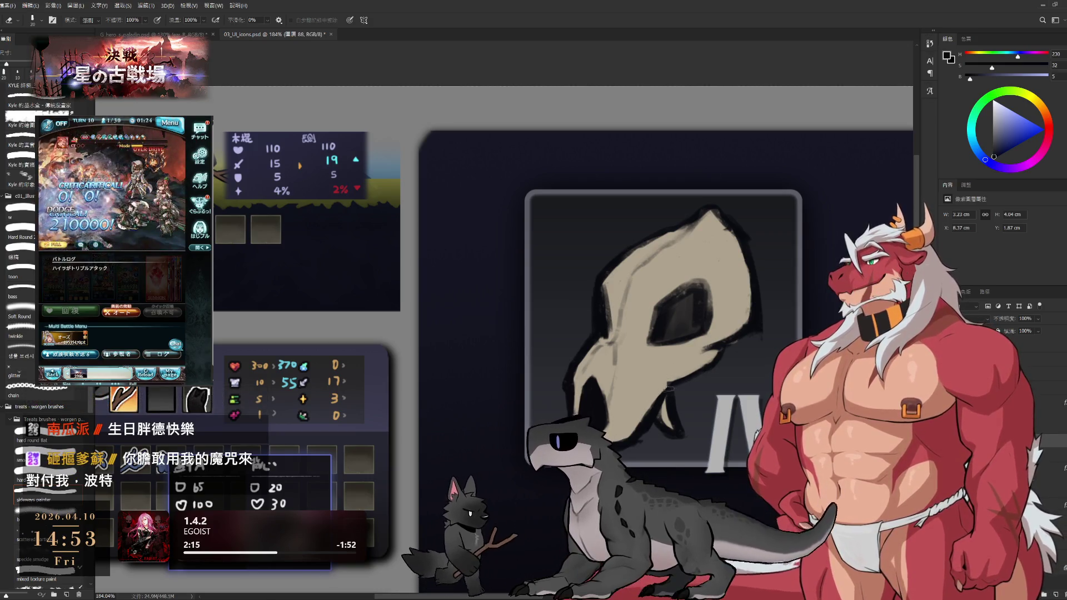
key(b)
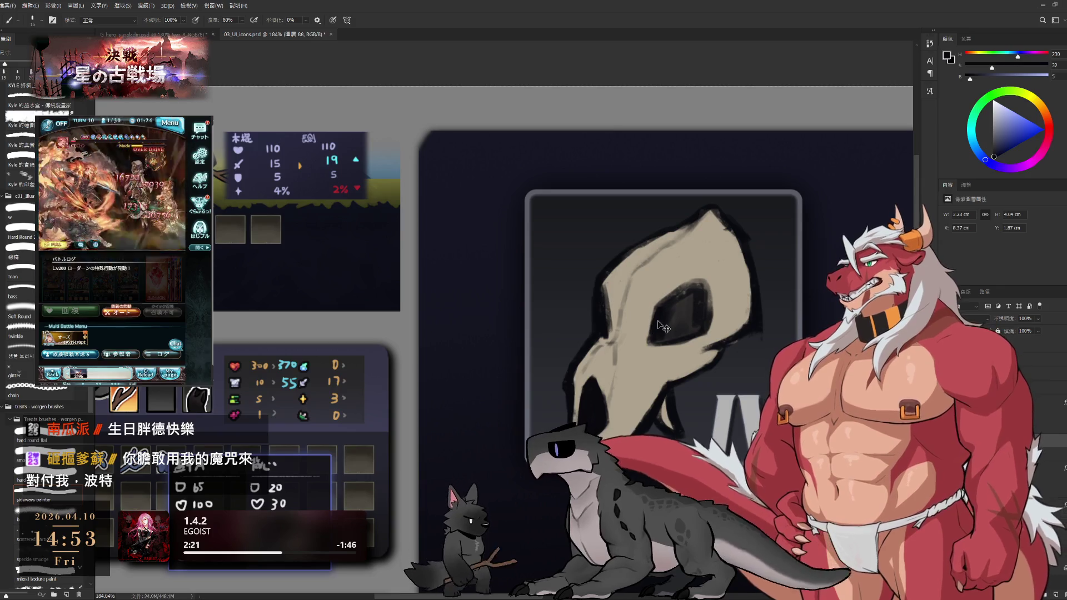
mouse_move(662, 308)
mouse_down()
mouse_move(689, 286)
mouse_move(710, 305)
mouse_move(692, 288)
mouse_move(676, 300)
mouse_move(703, 322)
mouse_move(661, 316)
mouse_move(661, 339)
mouse_move(680, 311)
mouse_move(694, 317)
mouse_move(689, 334)
mouse_move(706, 322)
mouse_up()
key(bracketright)
key(bracketright)
key(bracketleft)
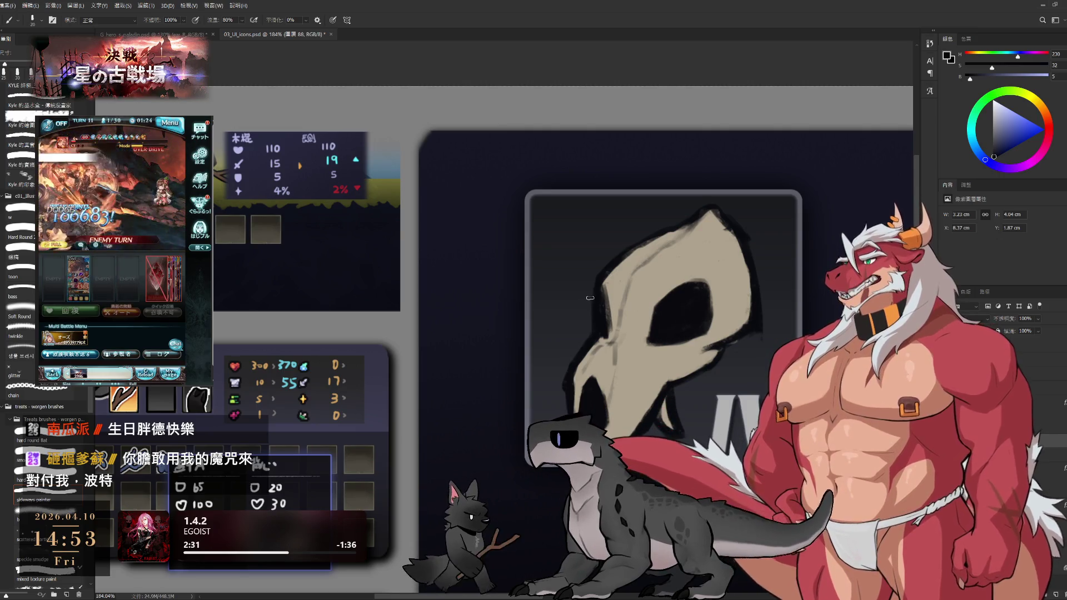
key(bracketleft)
key(bracketleft)
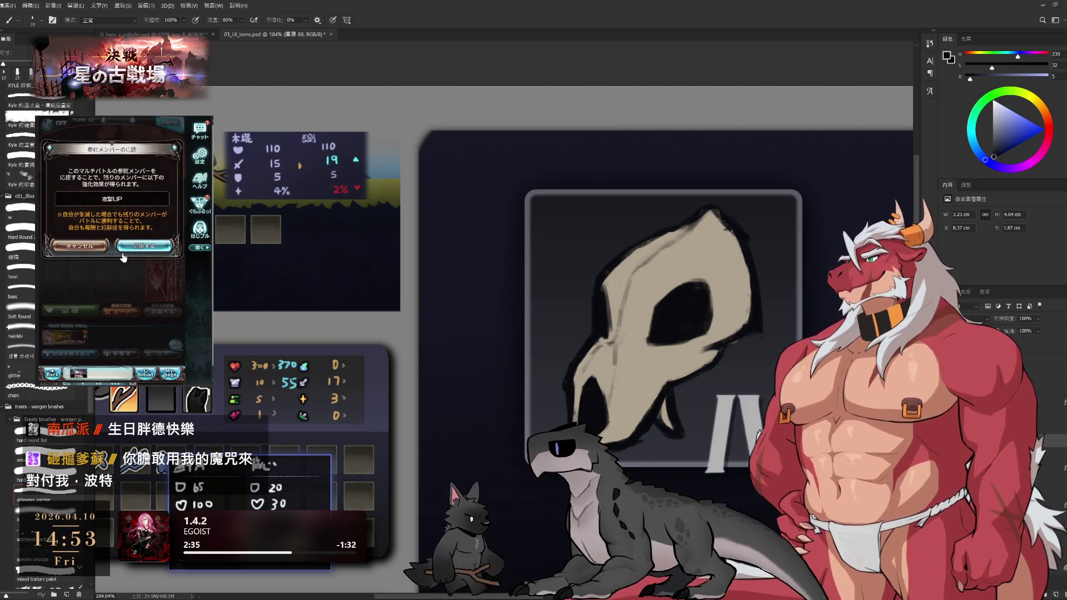
In the game, close the continue dialog, call summons and use a support potion.
click(117, 265)
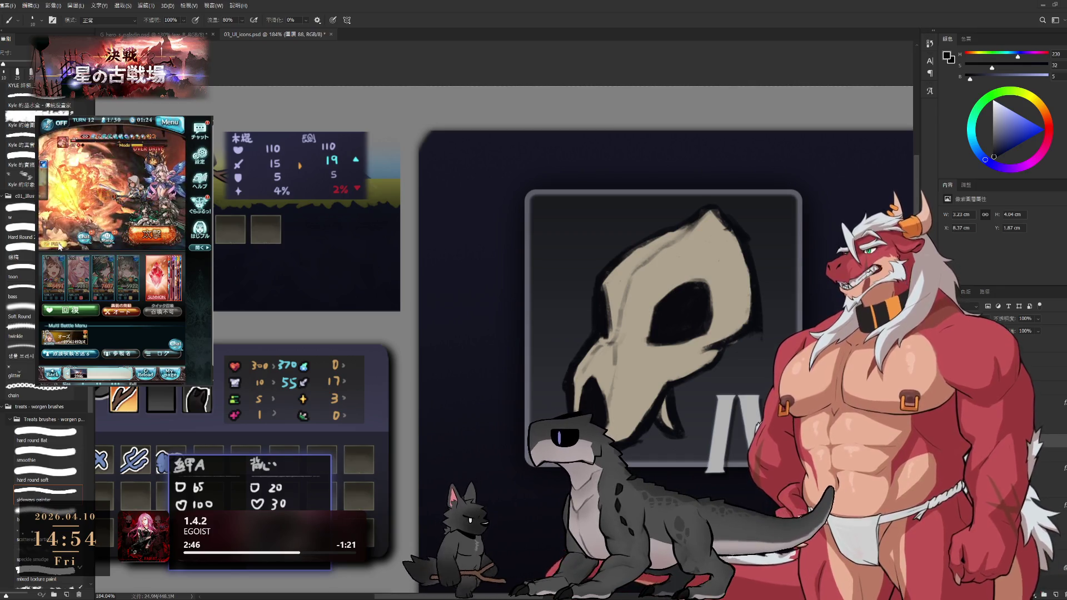
click(156, 284)
click(146, 307)
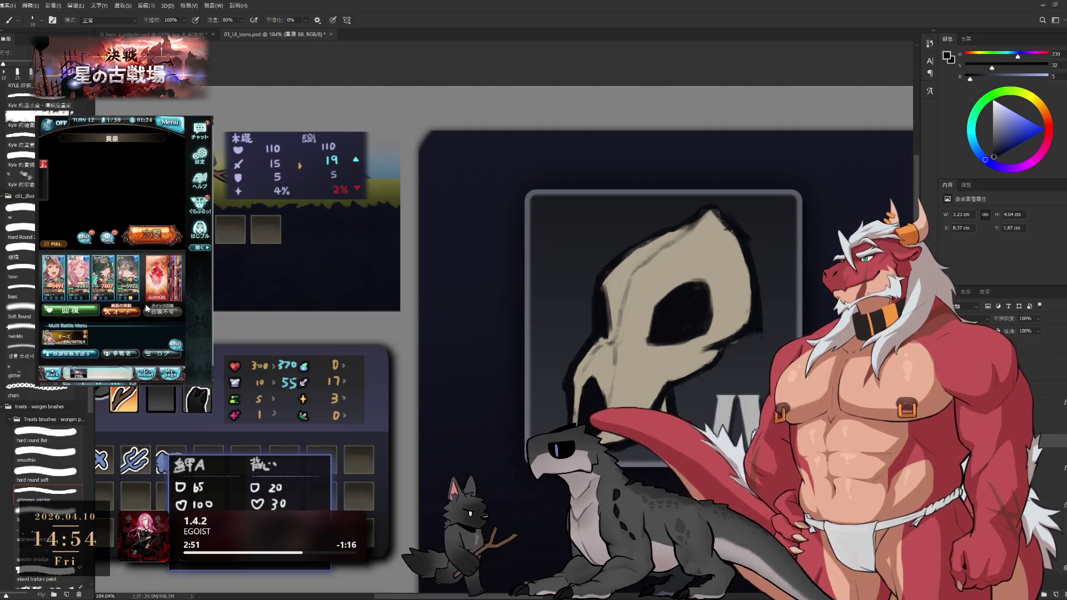
click(83, 314)
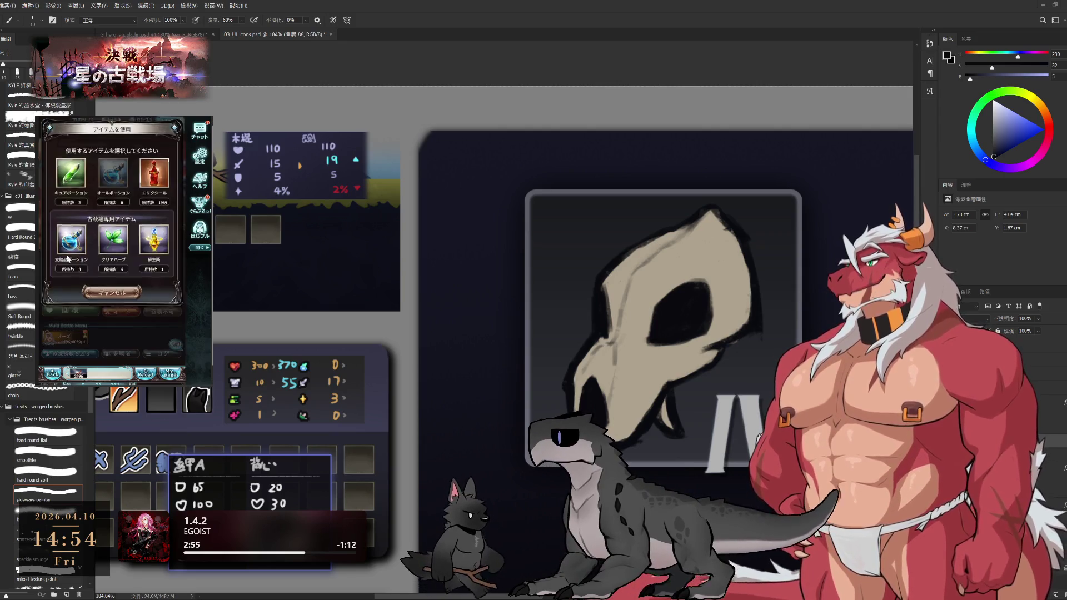
click(69, 263)
click(139, 278)
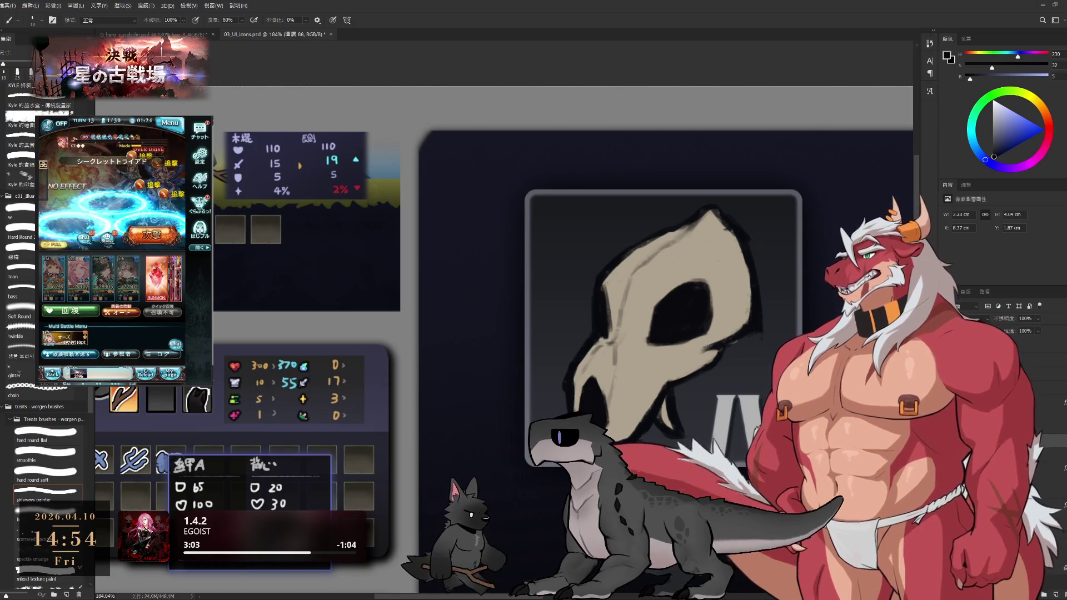
key(super+w)
key(Escape)
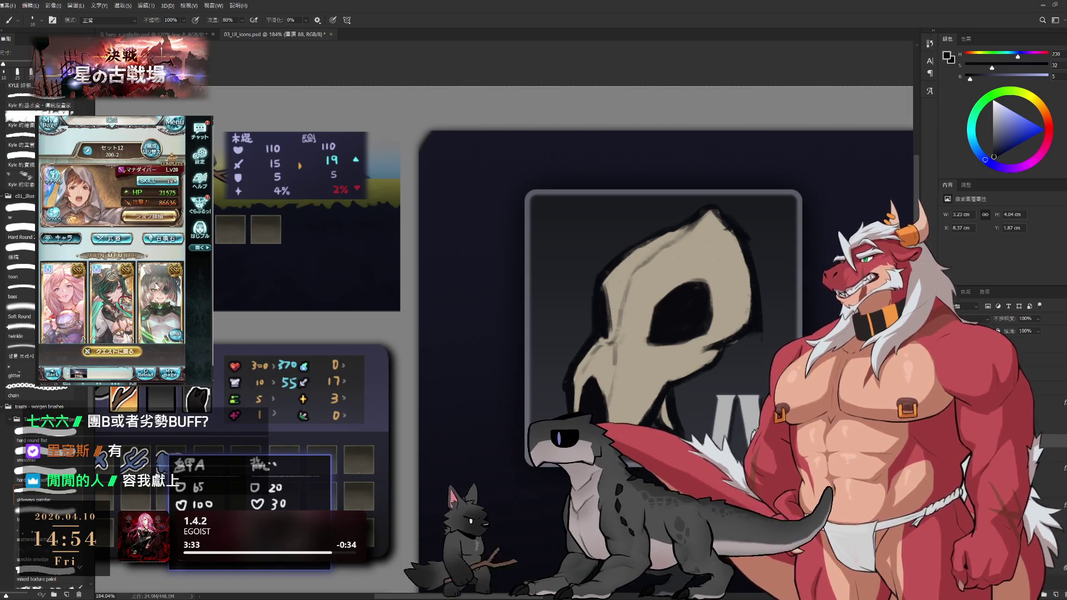
Equip weapons from the game's weapon grid and start the next battle.
click(121, 242)
scroll(121, 246, down, 2)
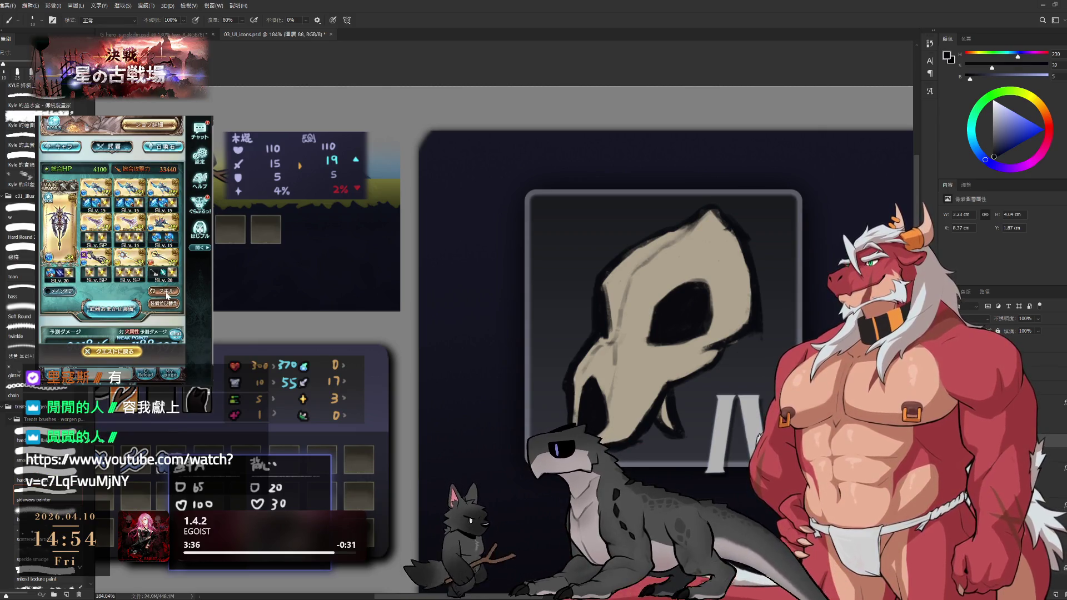
click(121, 247)
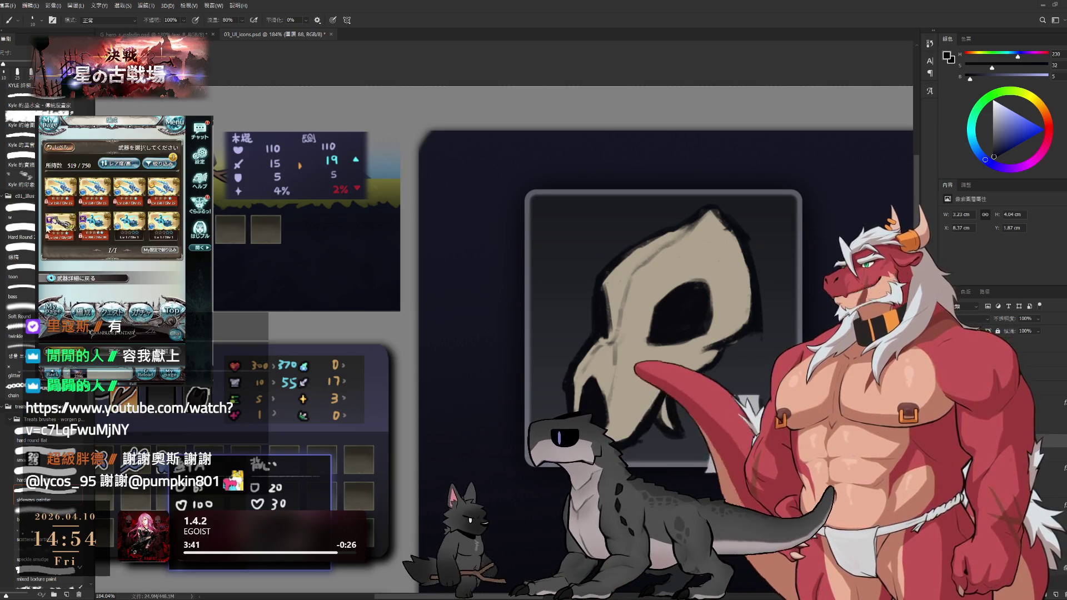
click(114, 278)
click(141, 309)
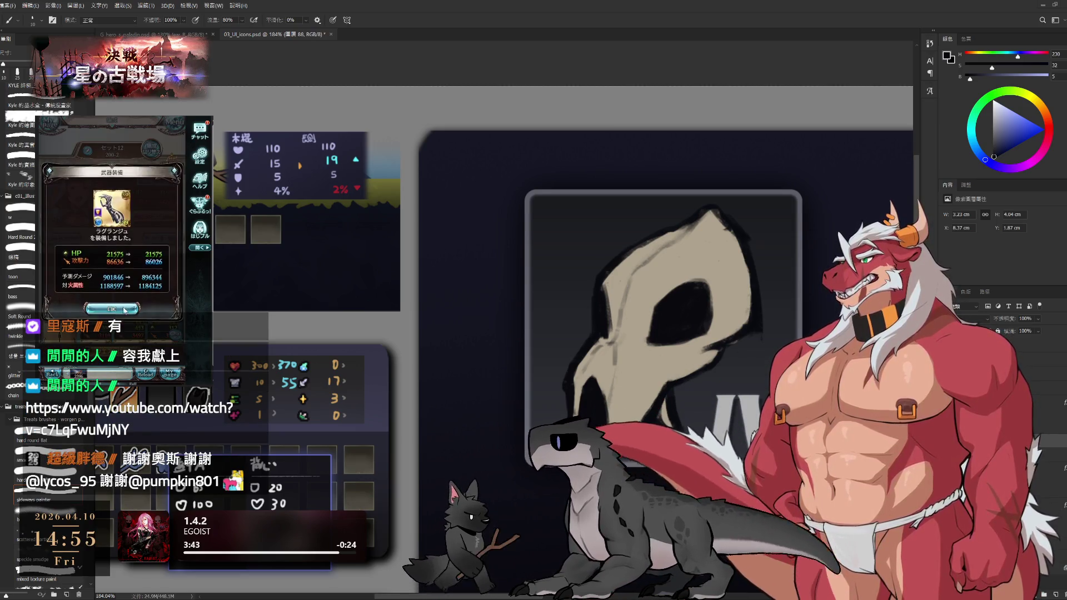
click(146, 349)
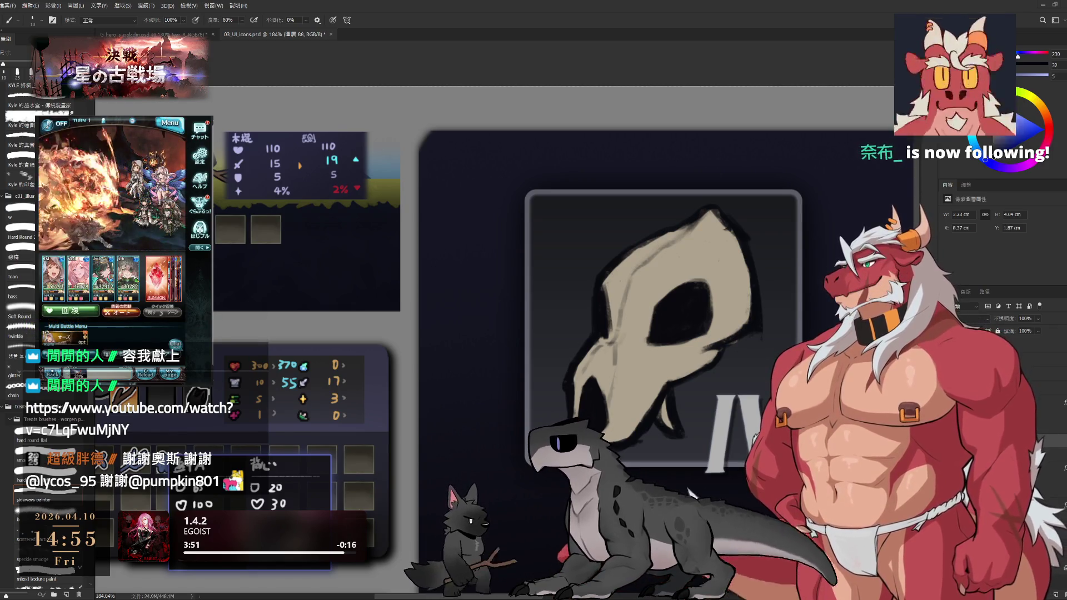
drag(795, 316, 623, 262)
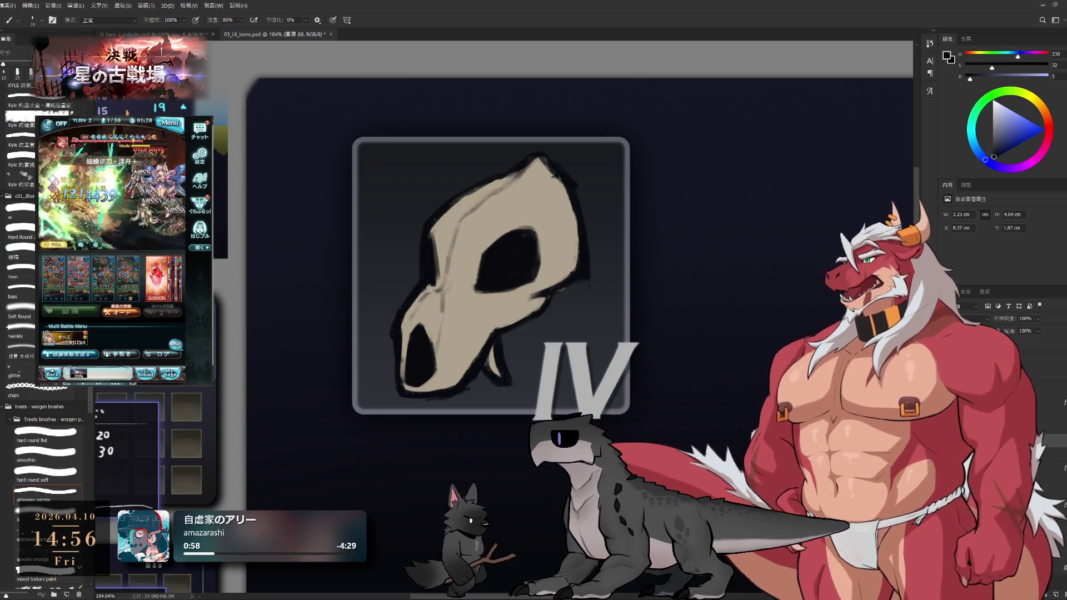
drag(574, 299, 749, 329)
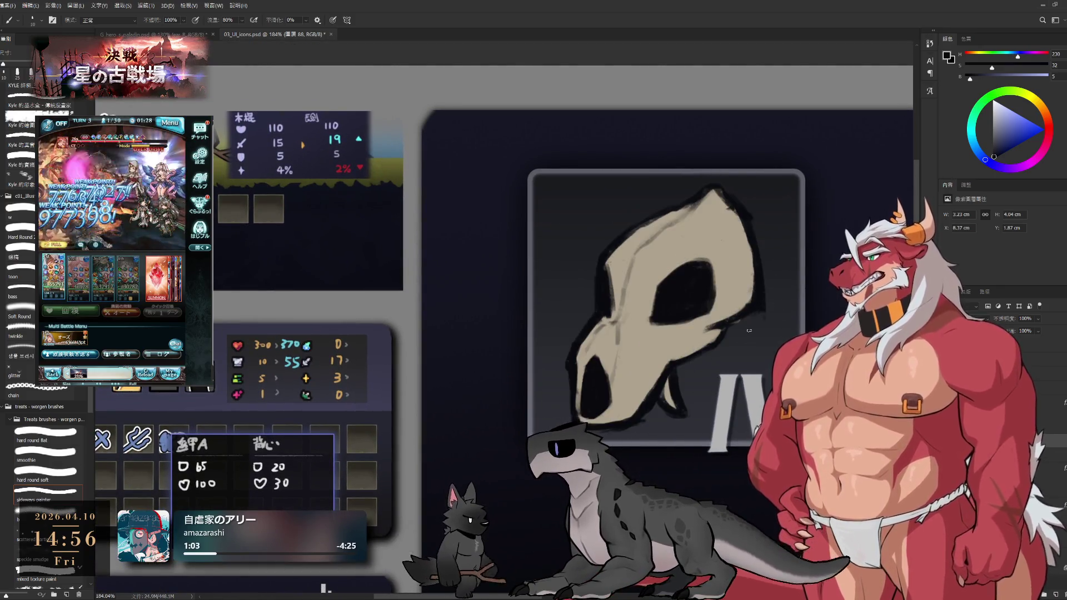
Sample beige and black to repaint the skull's left edge and its left and top outline.
ctrl+click(740, 323)
alt+click(734, 286)
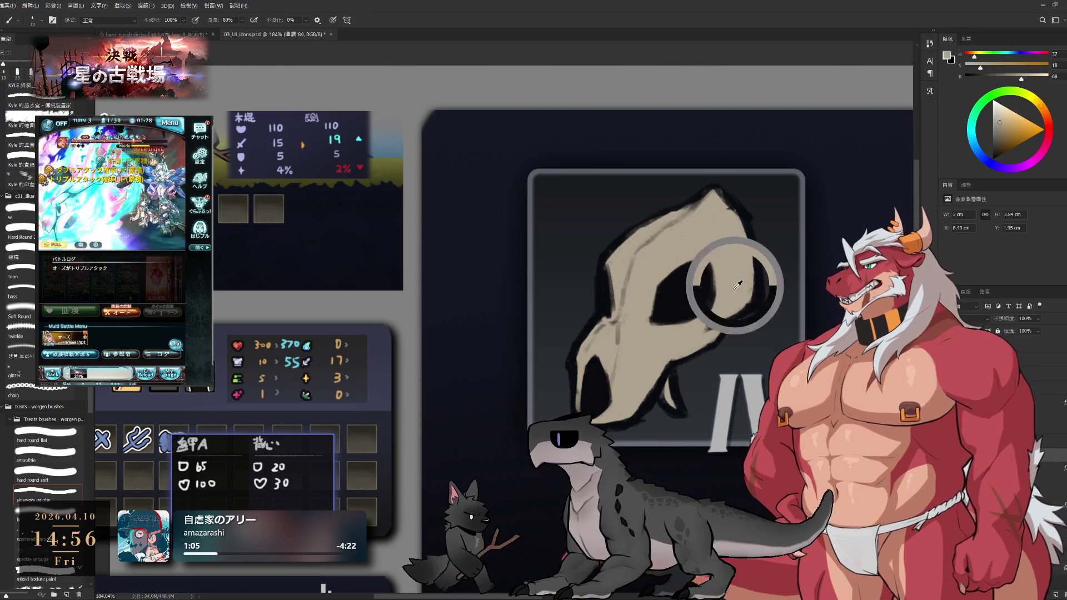
key(e)
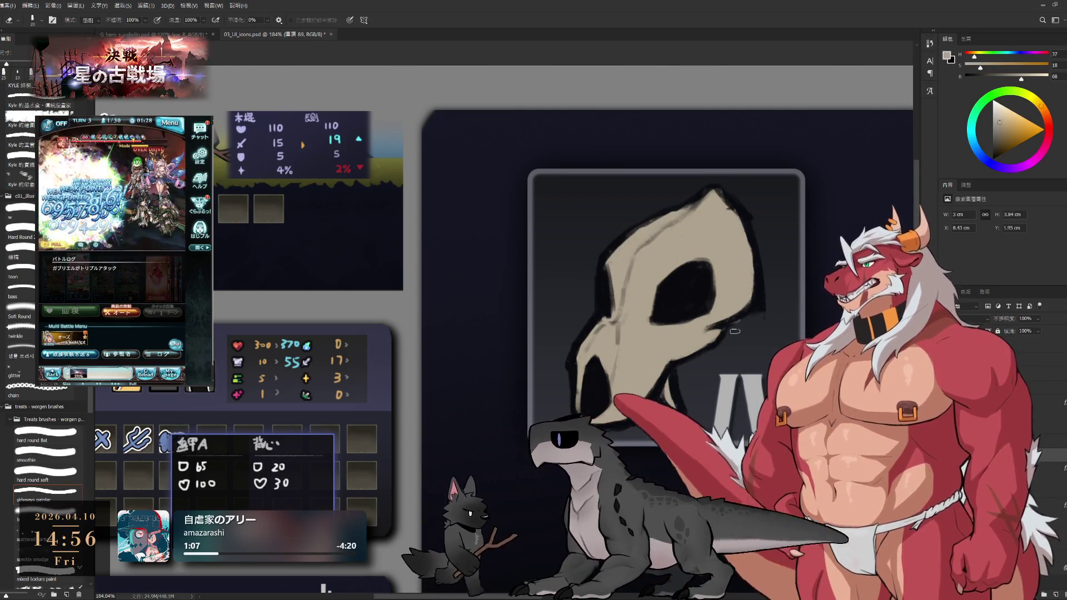
key(b)
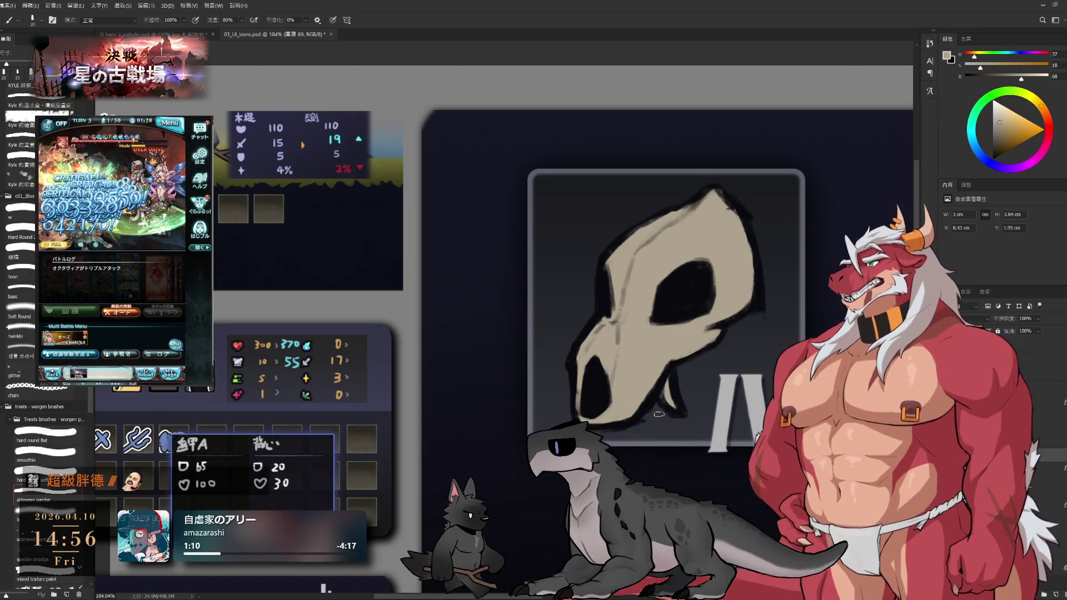
drag(614, 345, 581, 362)
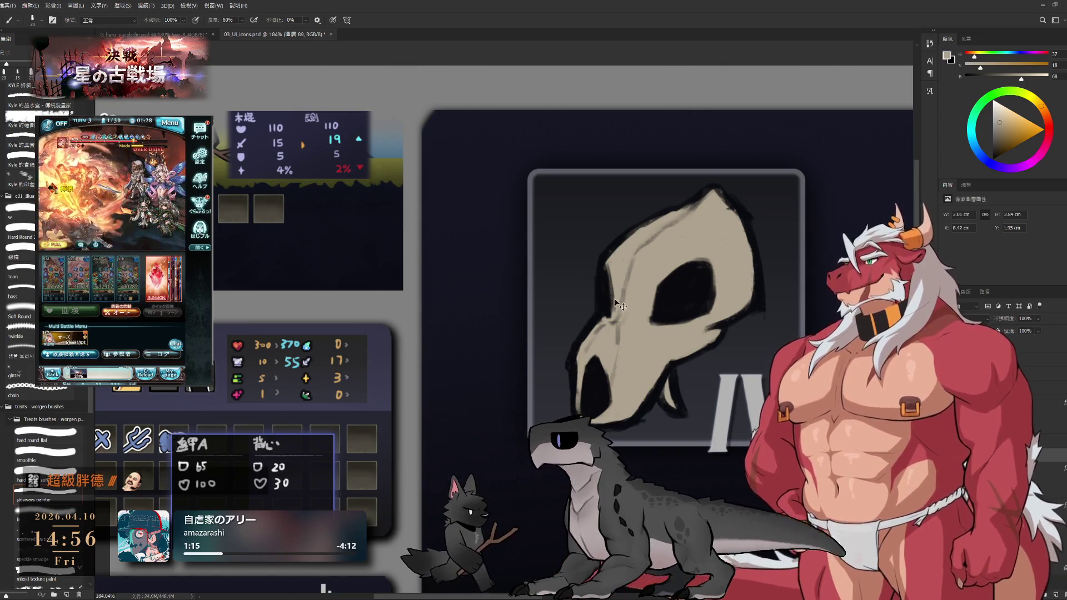
alt+click(679, 291)
drag(605, 324, 666, 411)
alt+click(679, 292)
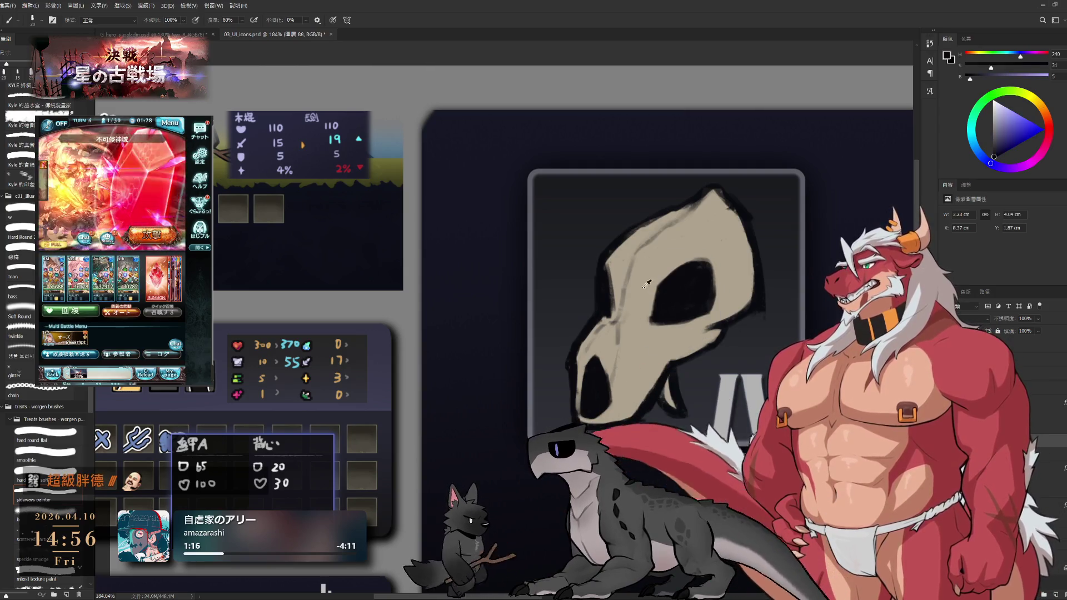
Trim the skull's left edge with the eraser, adjusting its size.
drag(604, 275, 533, 204)
key(e)
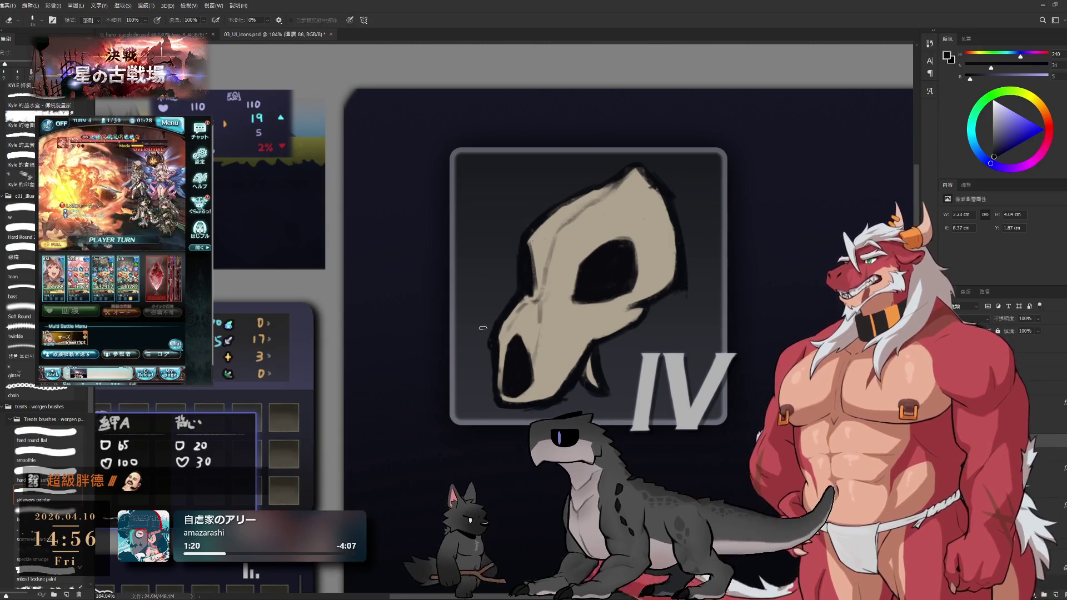
drag(486, 341, 484, 380)
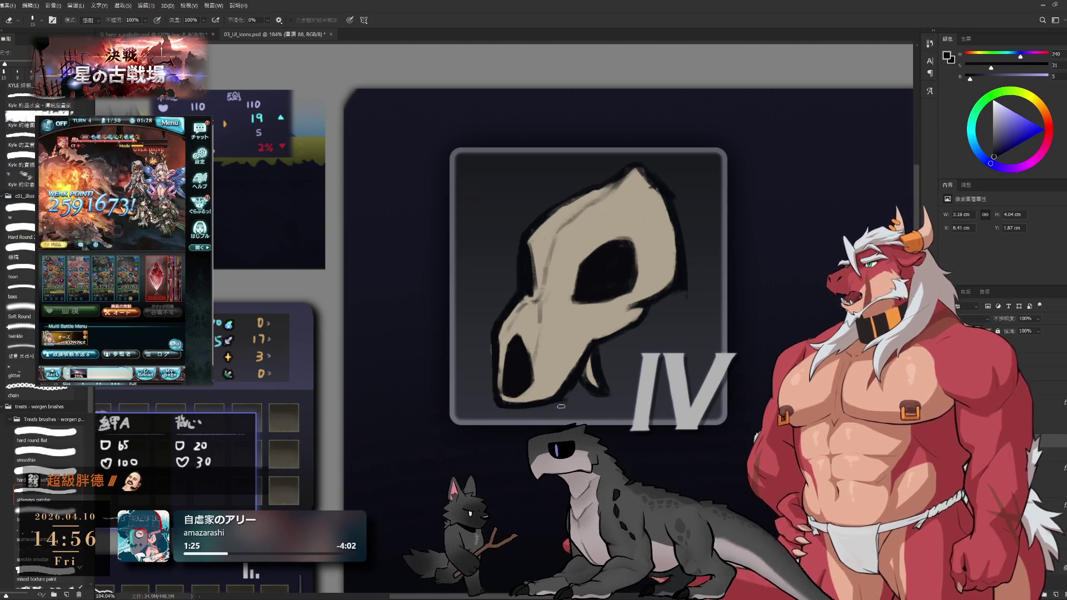
key(bracketleft)
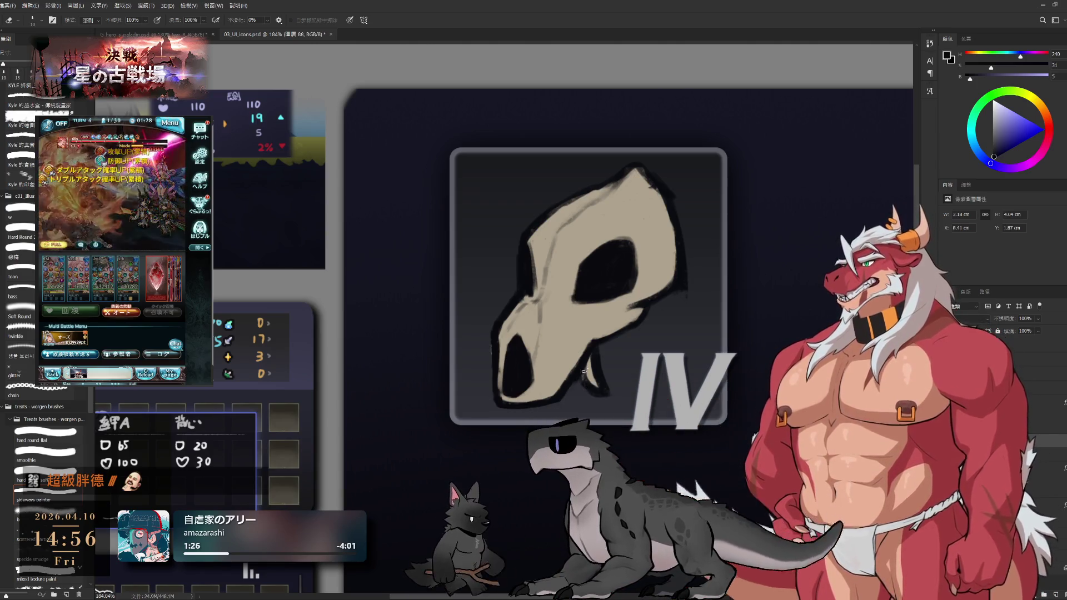
key(bracketright)
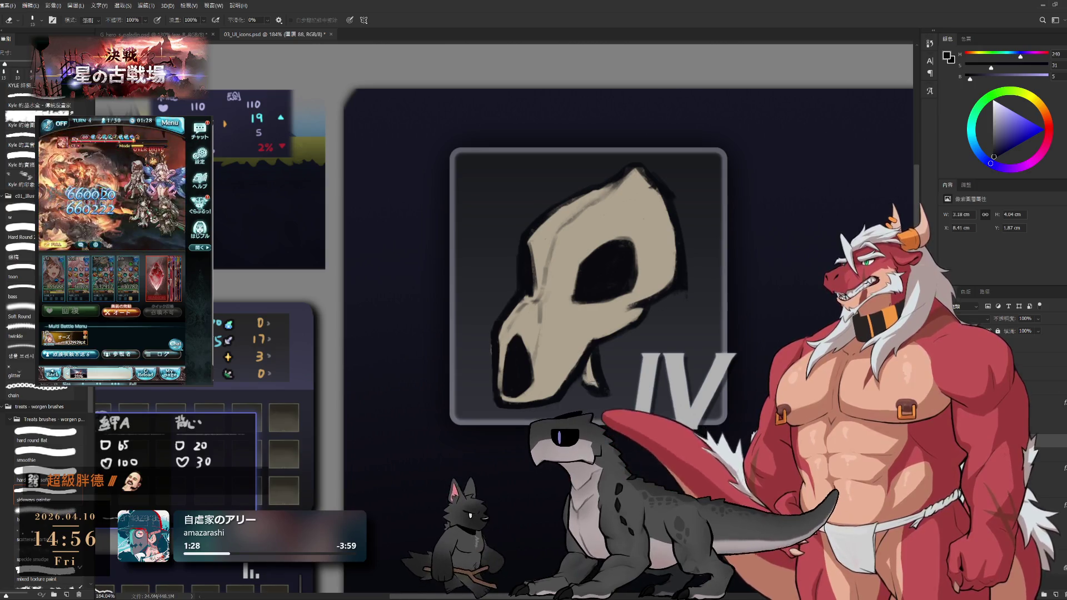
key(b)
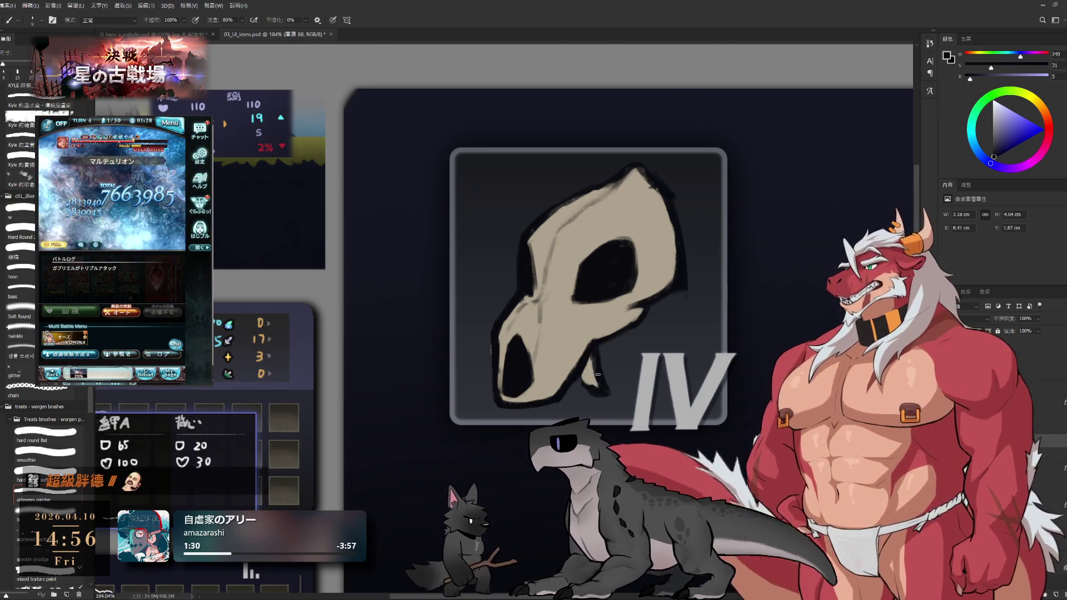
key(e)
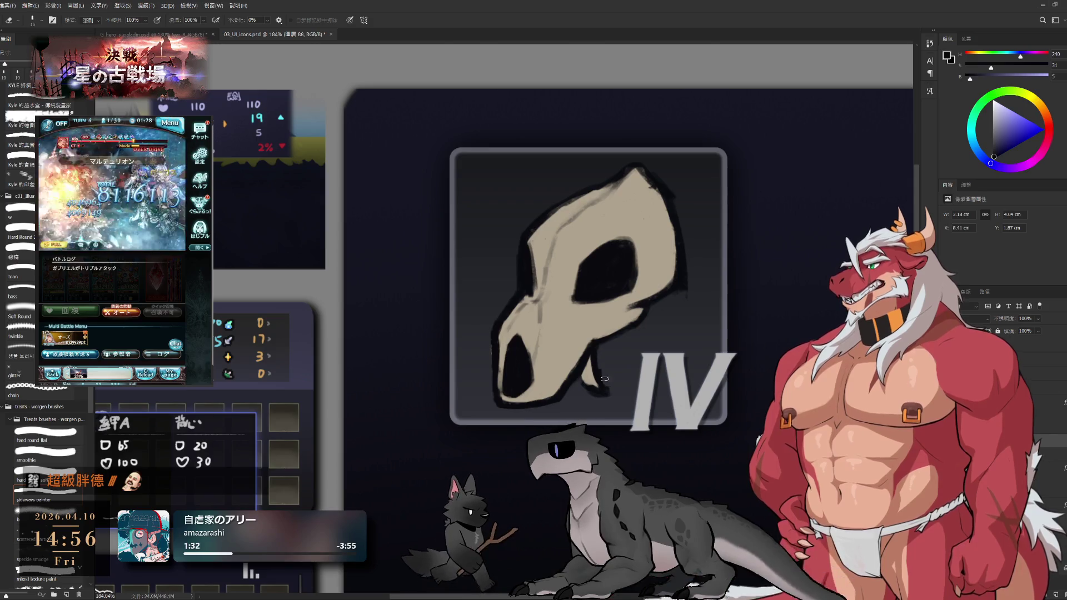
key(b)
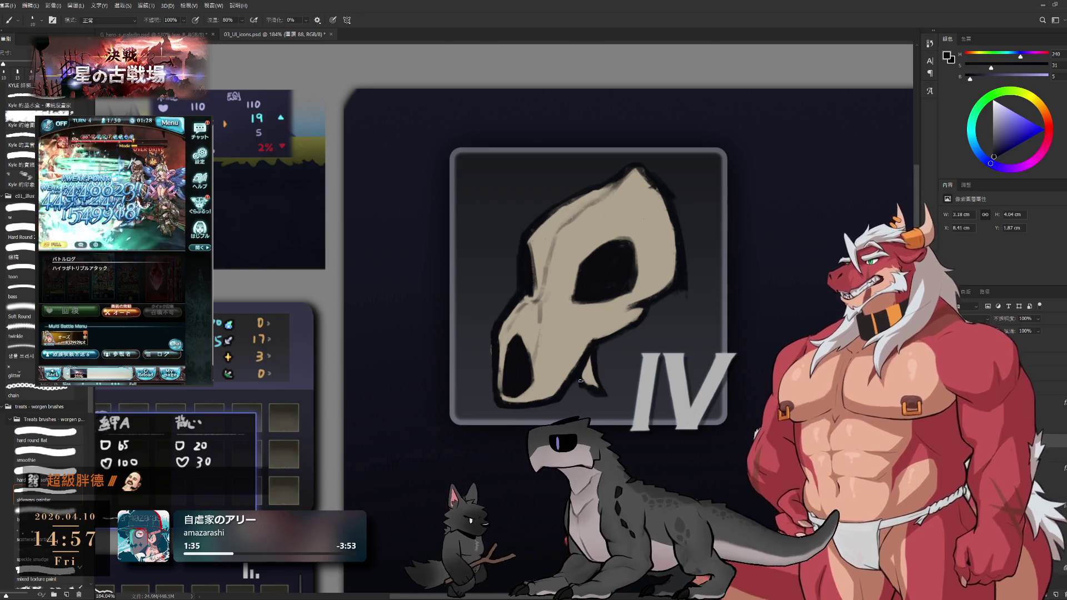
scroll(600, 393, down, 3)
Erase stray pixels to narrow the skull's edge, undoing two unwanted changes.
scroll(599, 394, up, 2)
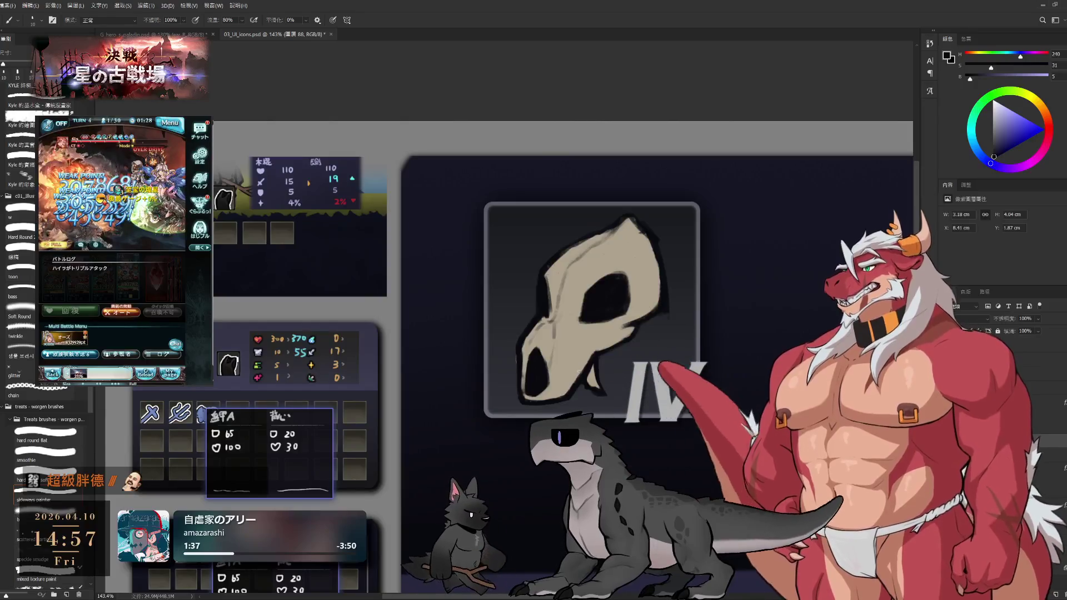
scroll(630, 360, down, 3)
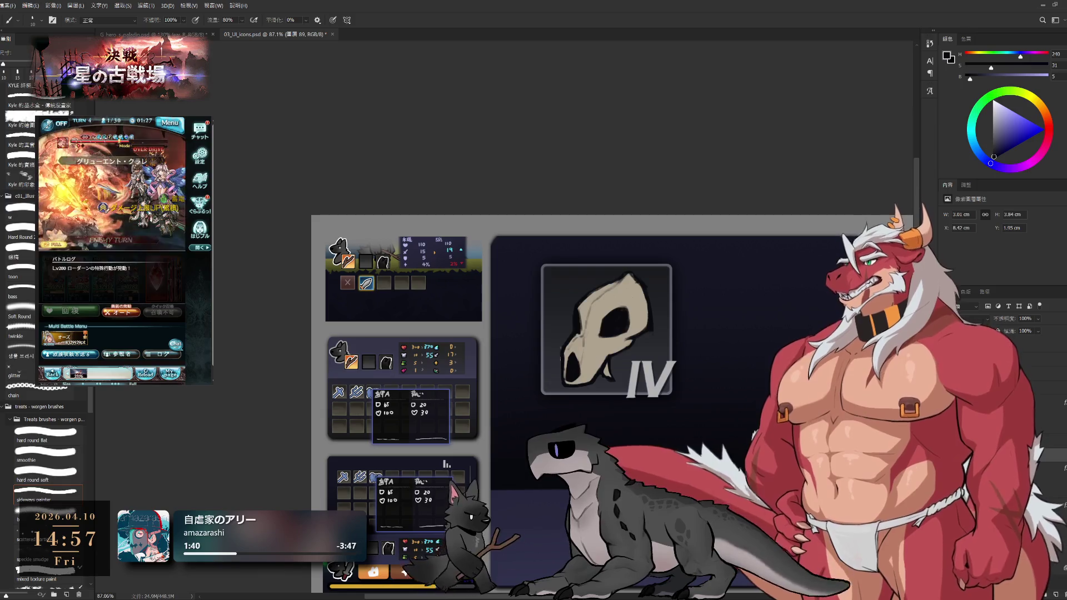
key(e)
scroll(560, 359, up, 3)
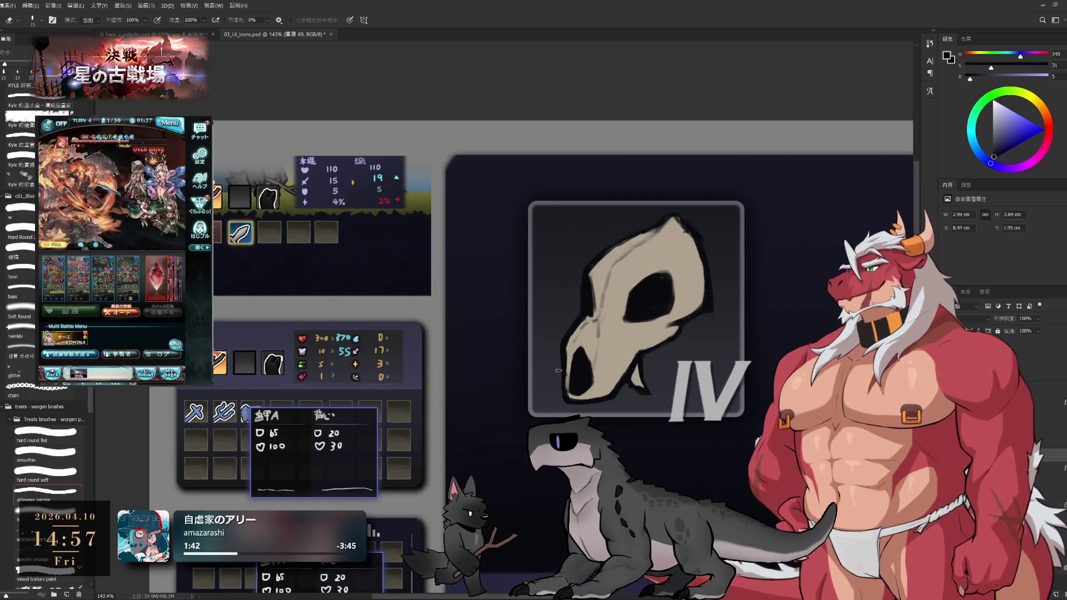
scroll(688, 361, down, 1)
key(b)
key(ctrl+z)
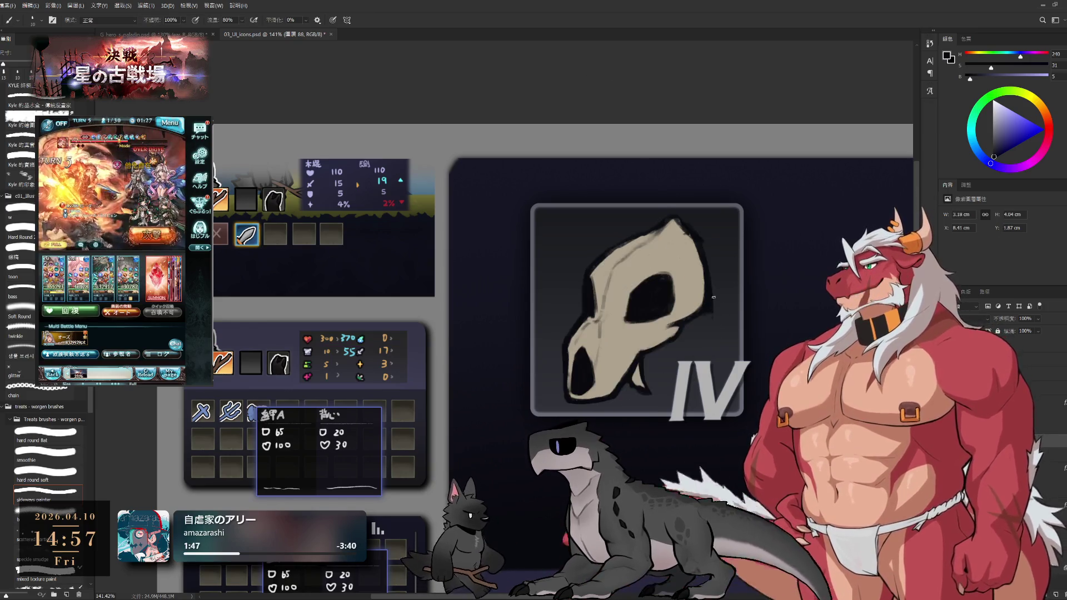
scroll(674, 245, up, 3)
key(ctrl+z)
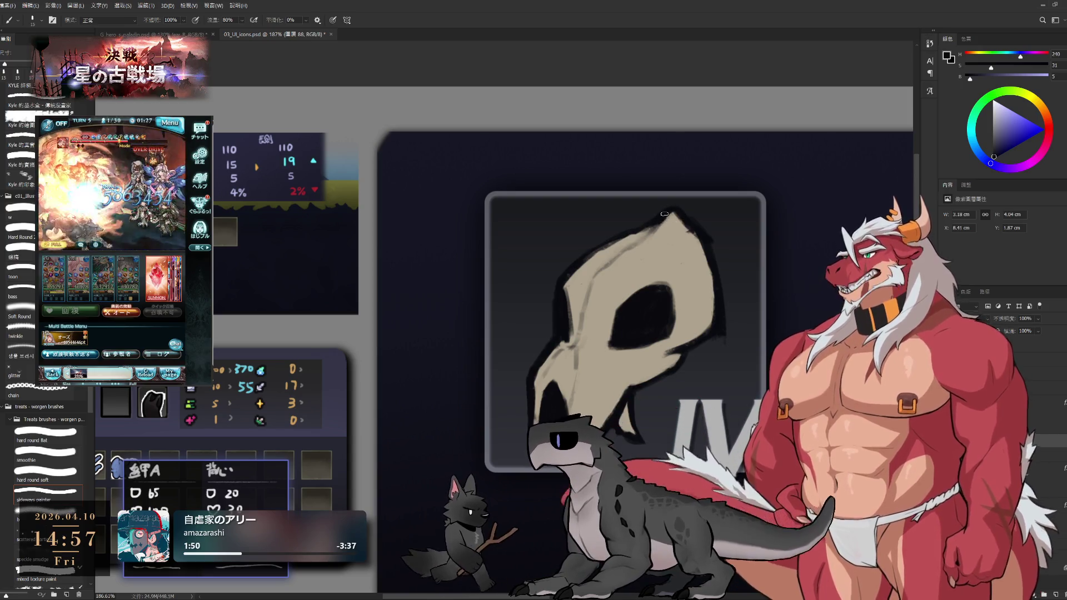
key(bracketright)
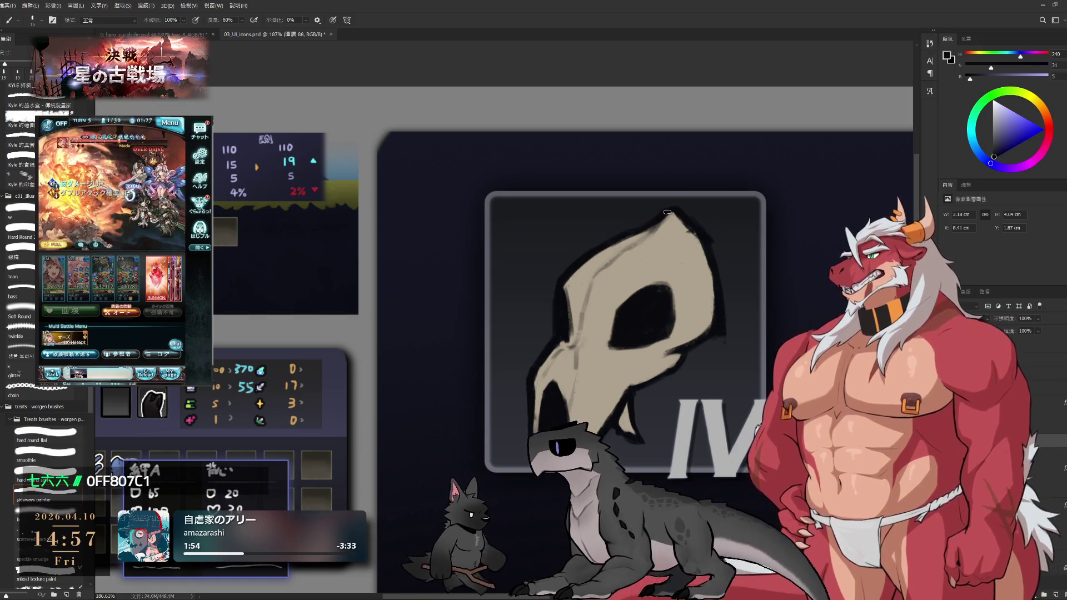
scroll(678, 222, down, 2)
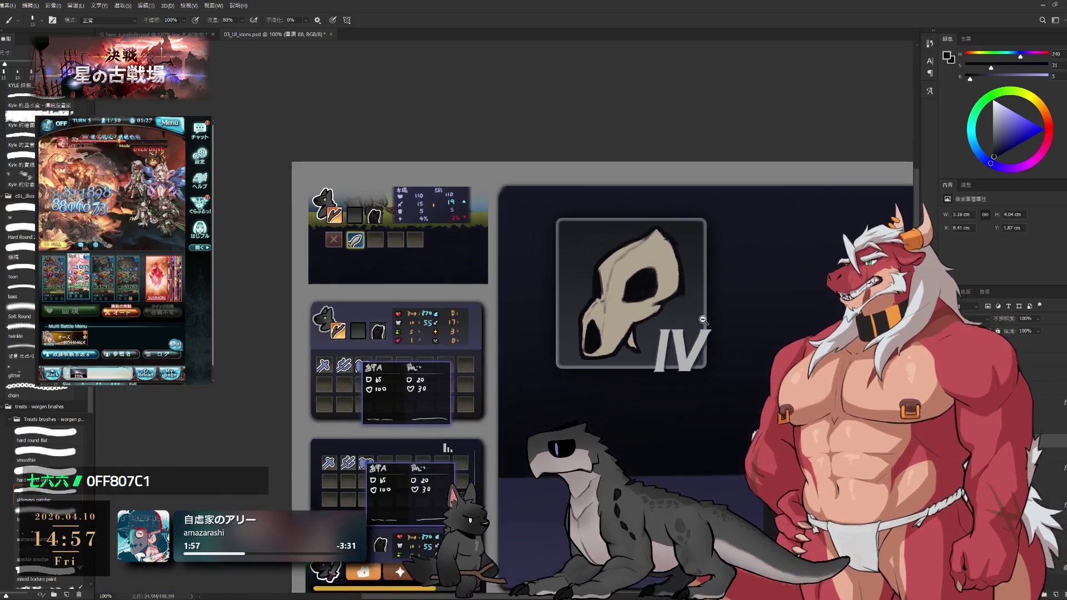
scroll(704, 372, up, 2)
key(e)
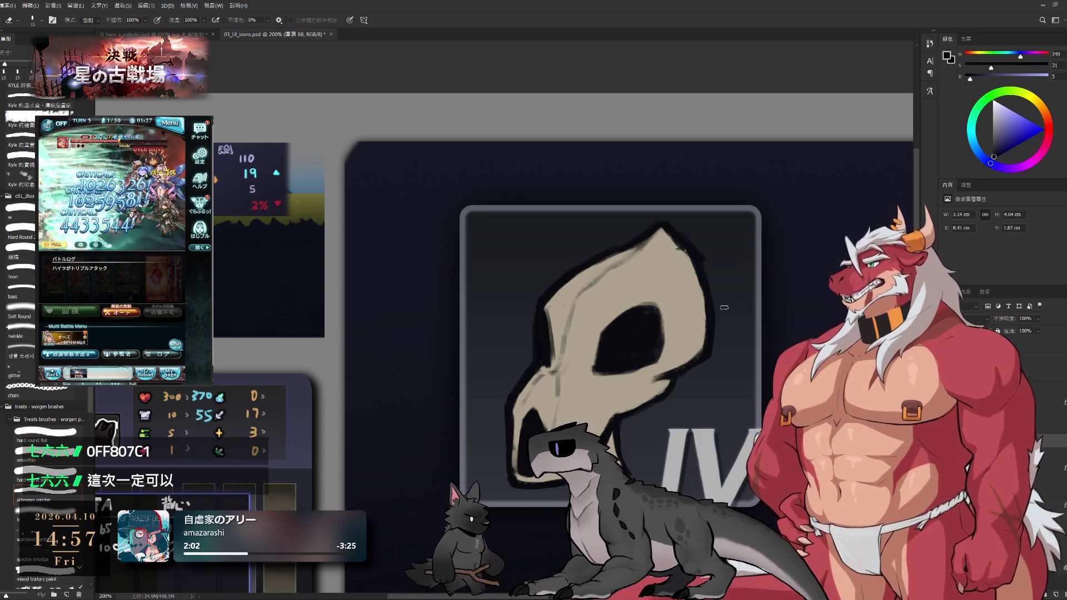
key(b)
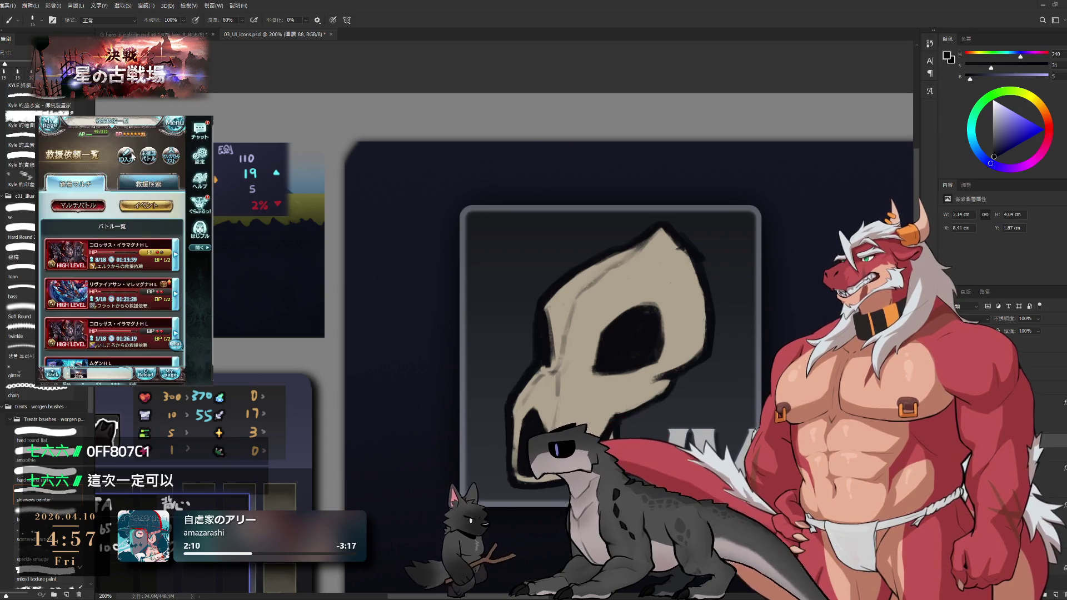
key(ctrl+v)
click(141, 240)
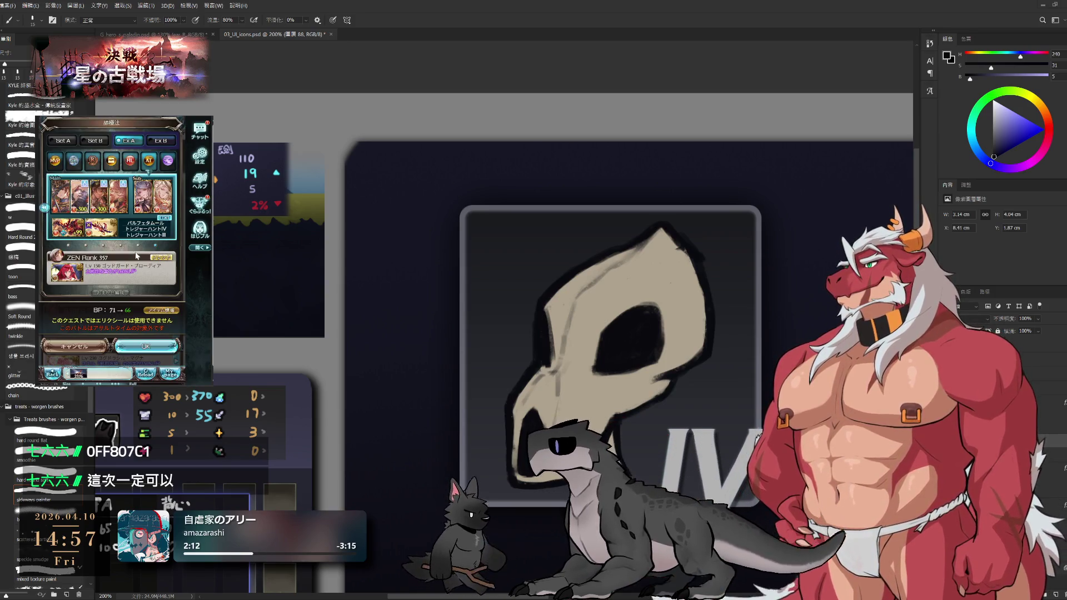
click(146, 345)
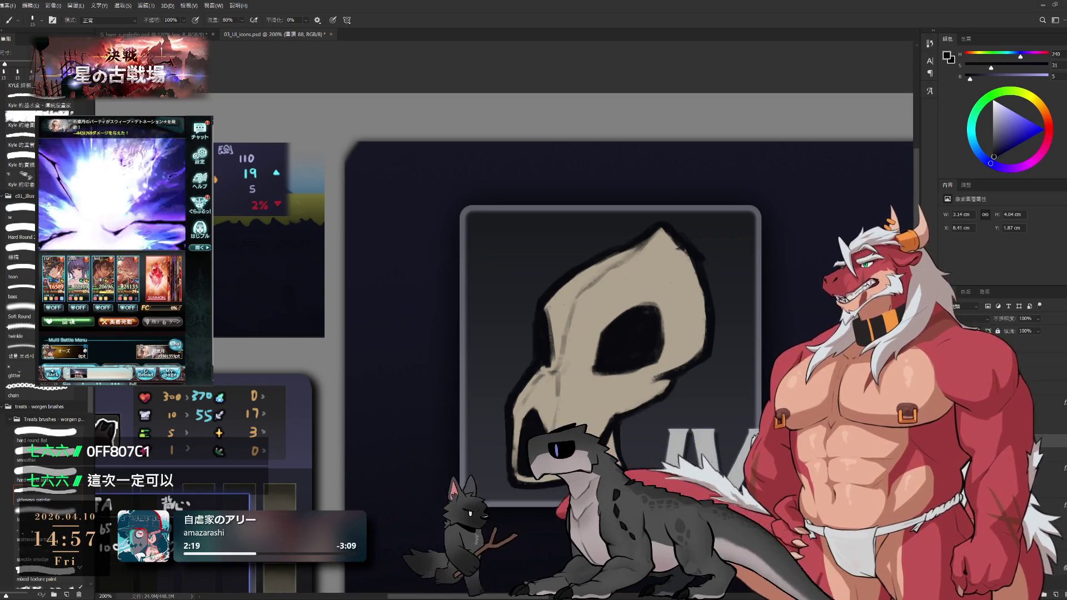
click(55, 278)
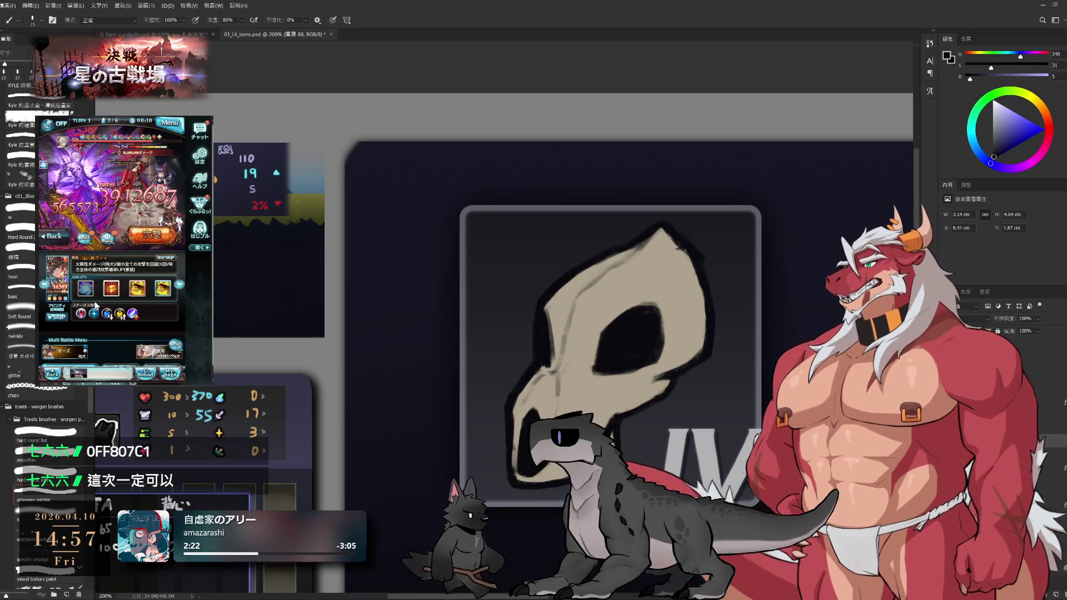
click(89, 290)
click(139, 288)
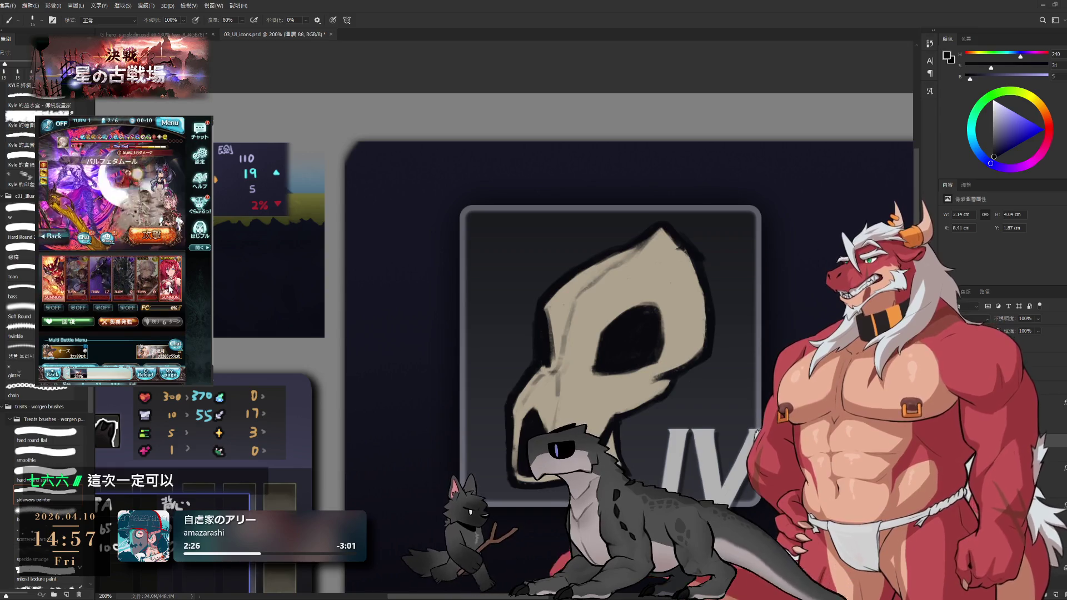
click(170, 289)
click(143, 306)
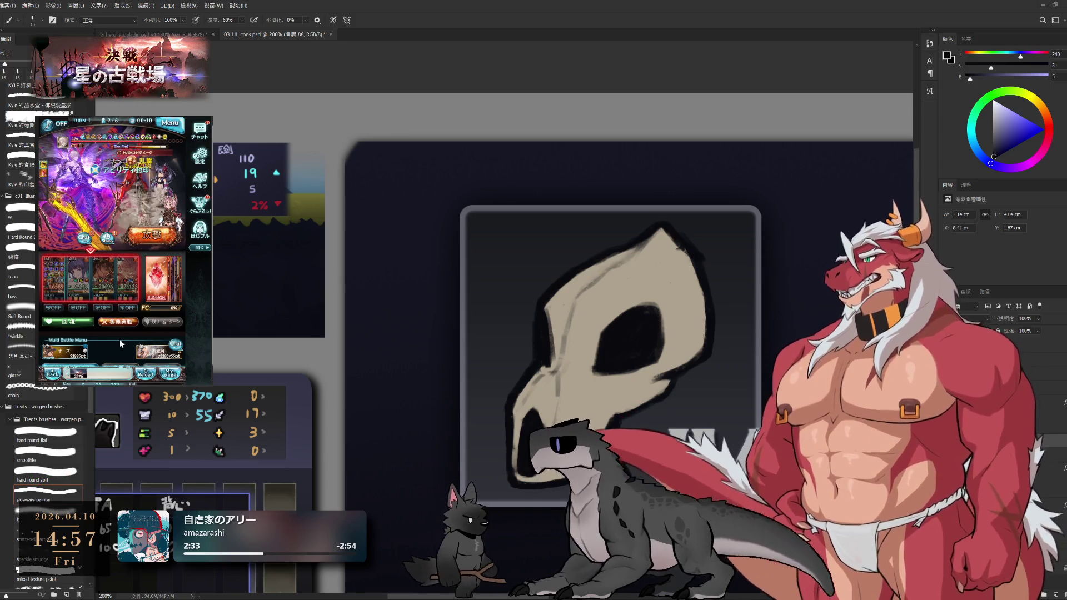
click(133, 277)
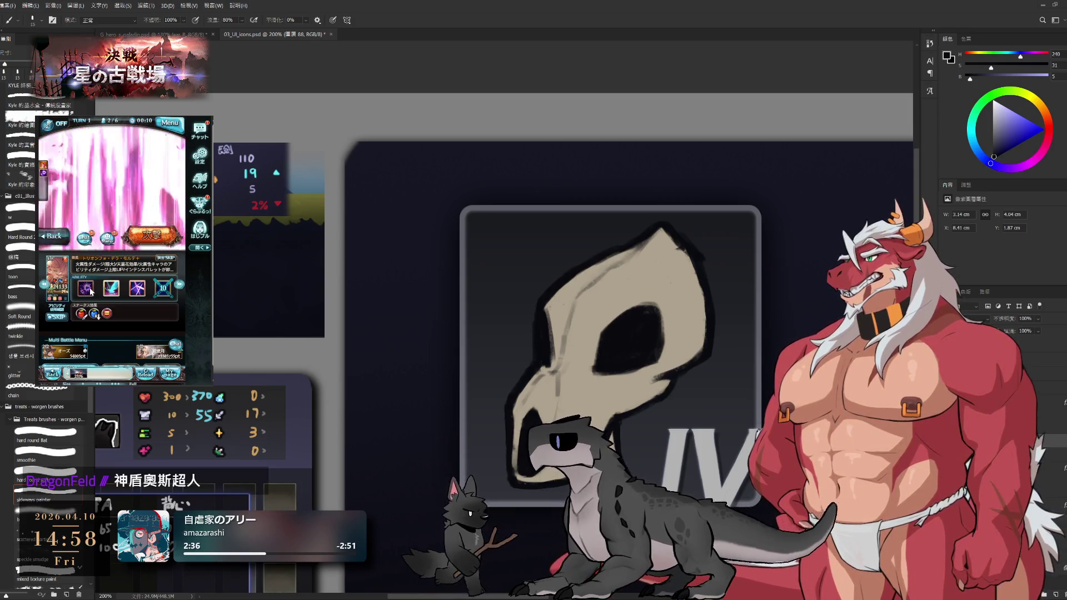
click(89, 288)
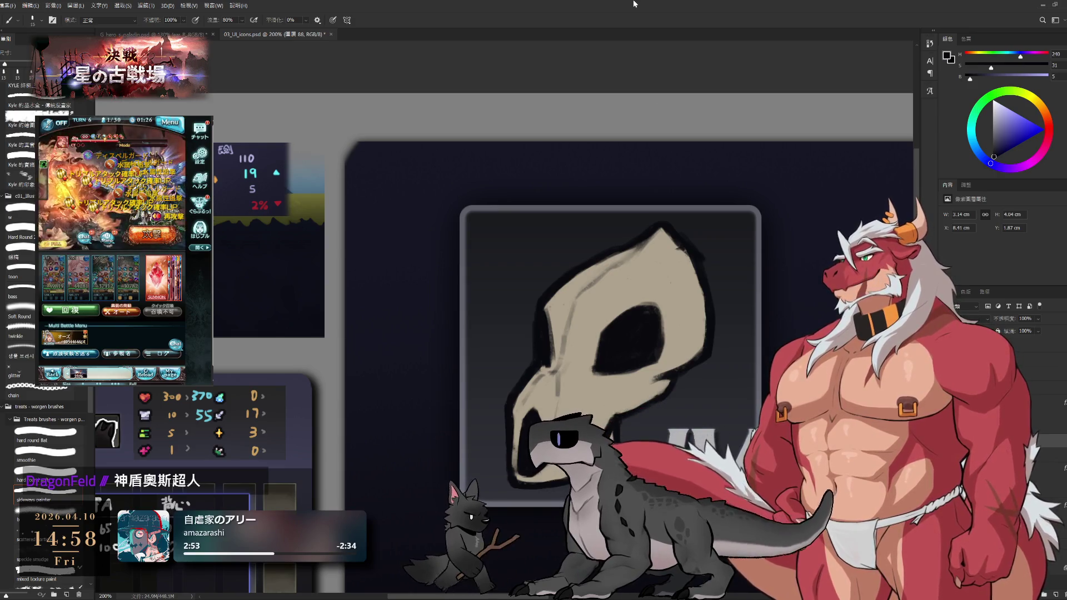
Add a new shading layer and try tan and brown strokes, undoing them.
drag(555, 333, 611, 306)
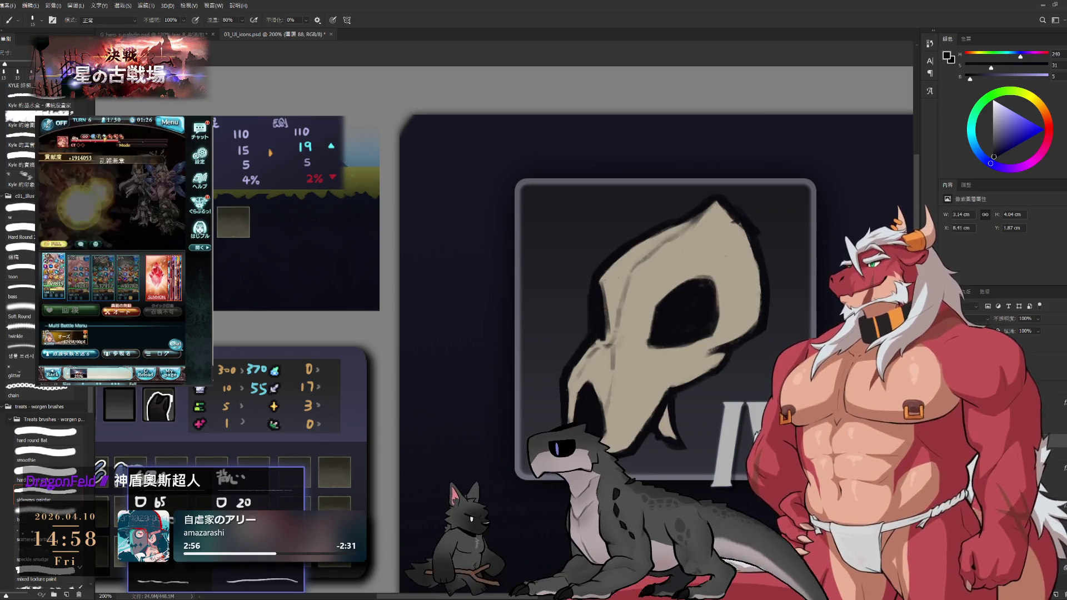
key(ctrl+shift+alt+n)
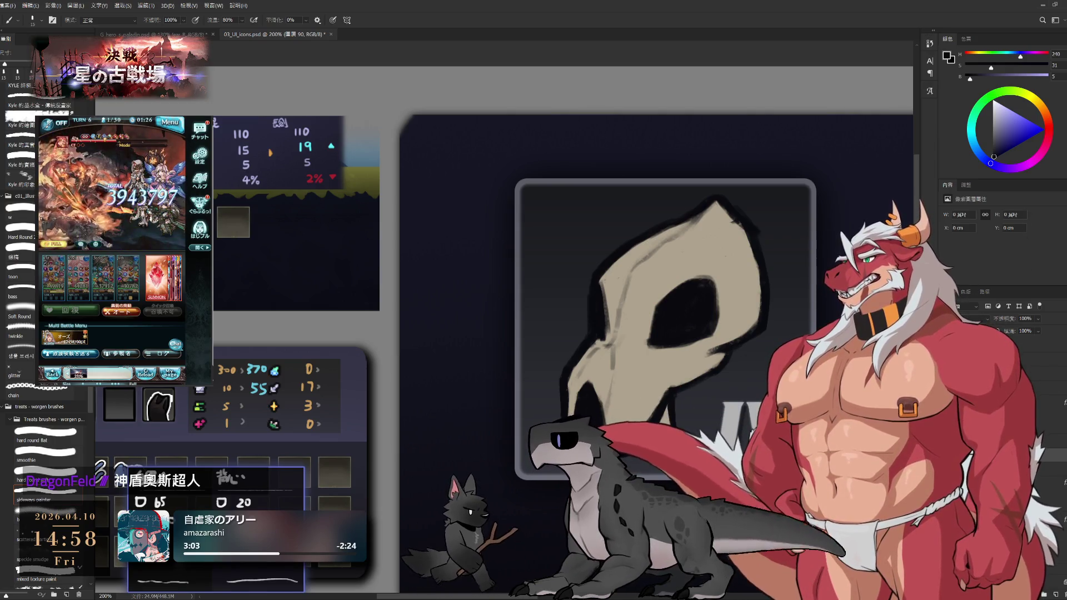
click(1001, 136)
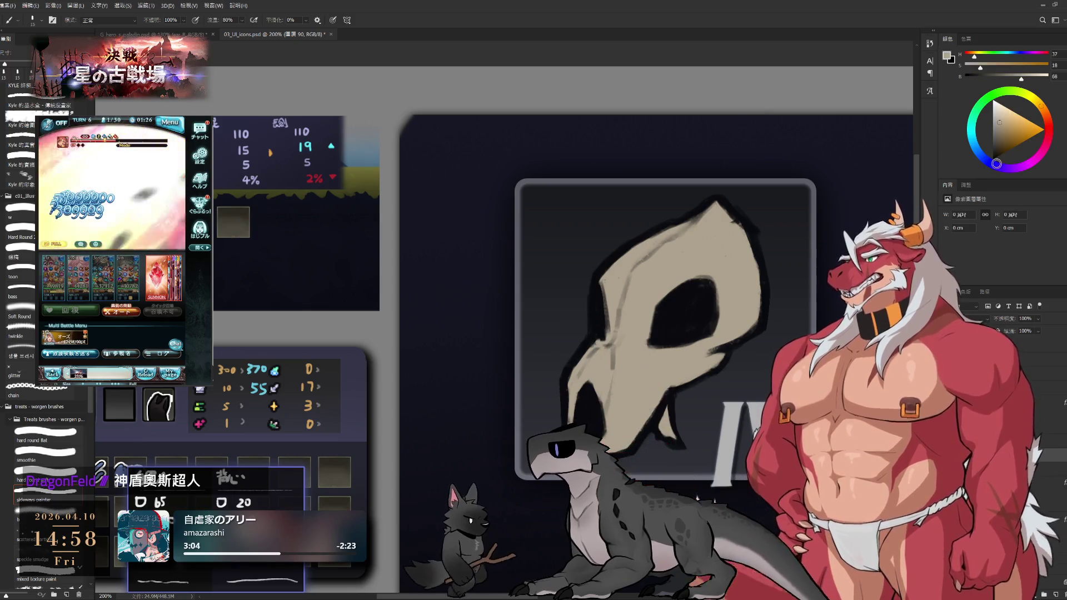
click(1002, 133)
drag(613, 375, 682, 348)
key(ctrl+z)
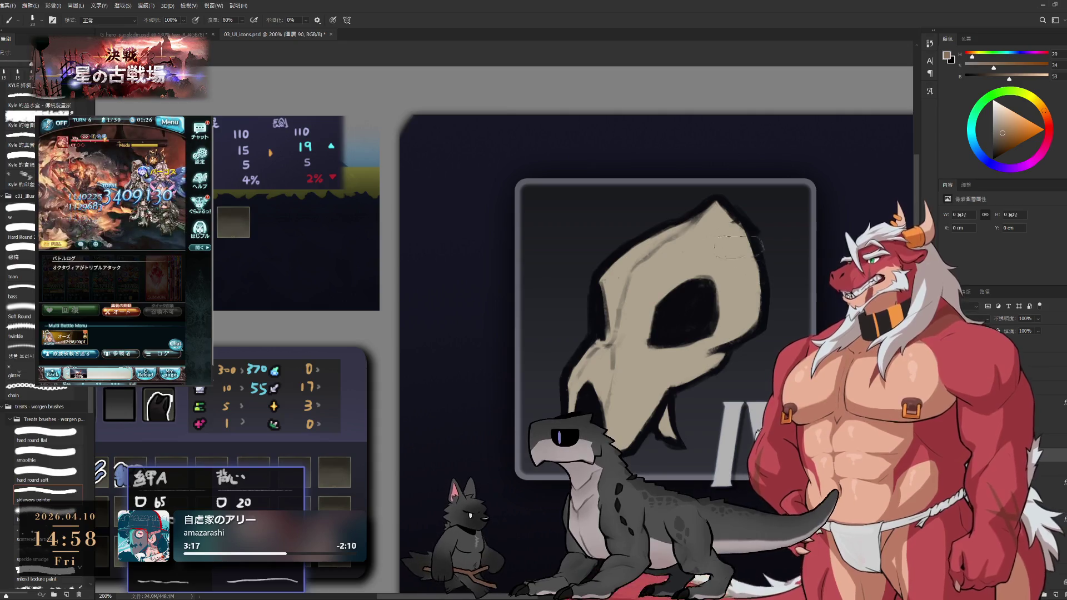
drag(594, 313, 574, 335)
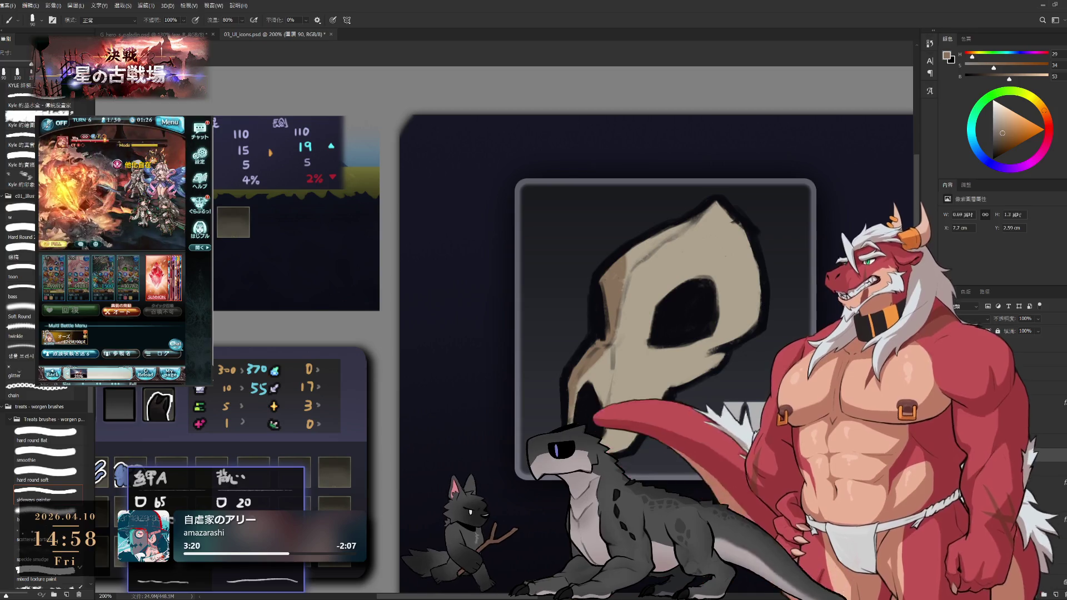
key(ctrl+z)
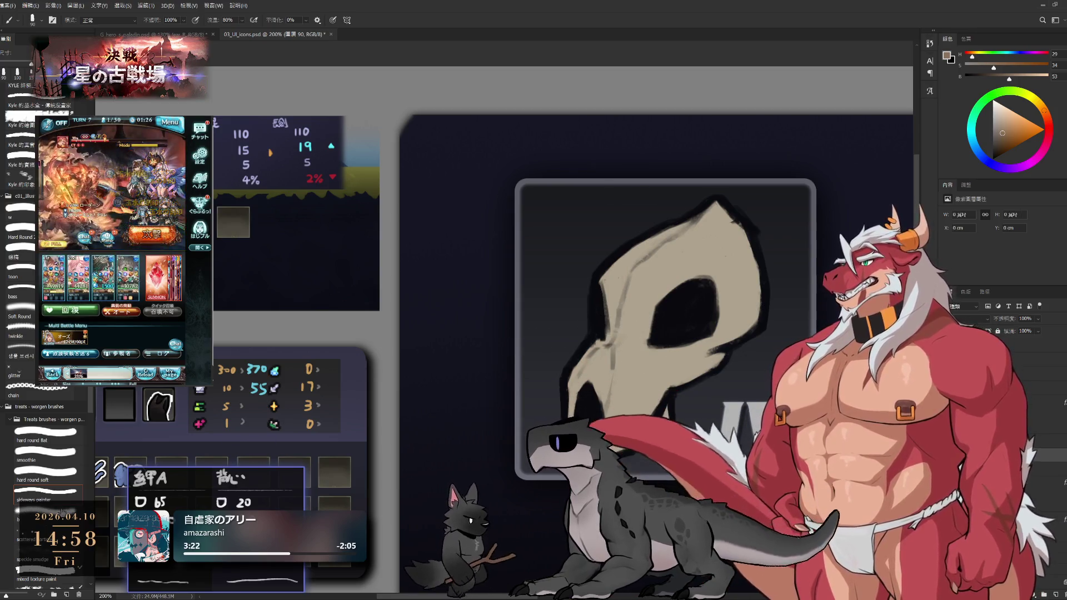
Shade the skull's left side and eye-socket area with a 150-size soft round brush.
click(71, 471)
key(bracketright)
drag(664, 236, 552, 369)
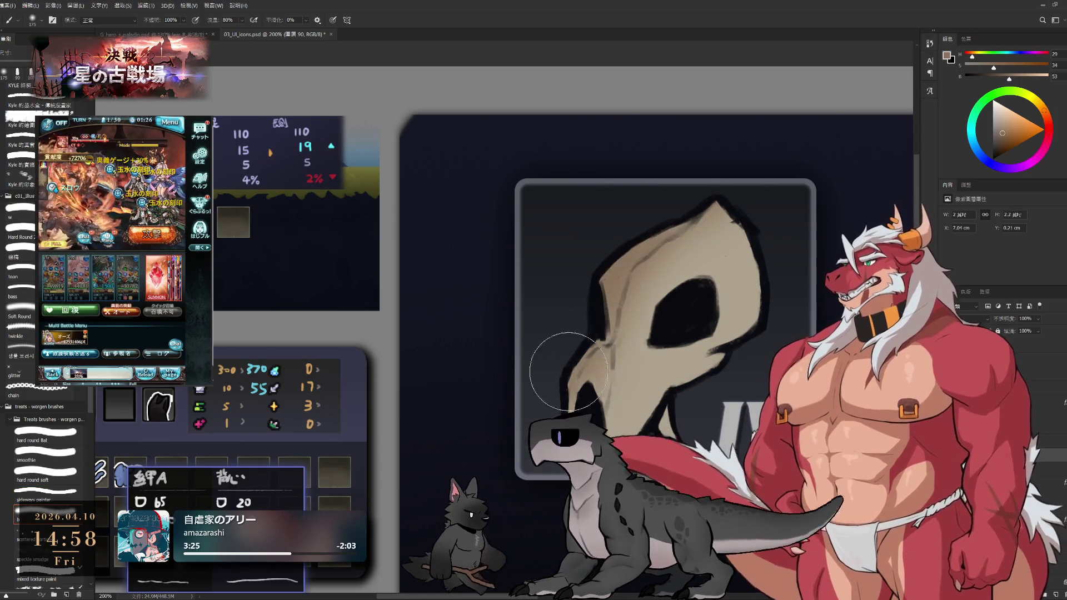
mouse_move(689, 411)
mouse_down()
mouse_move(677, 383)
mouse_move(694, 345)
mouse_move(733, 313)
mouse_up()
key(bracketleft)
click(47, 491)
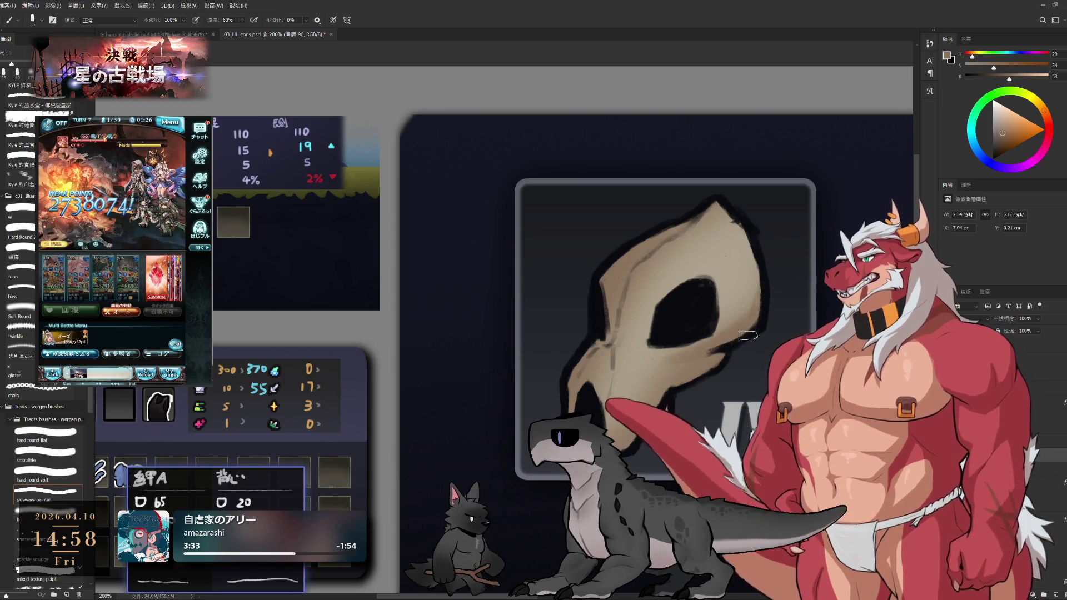
Refine the skull's outline and eye socket edges, alternating a size-20 Normal brush and eraser.
key(e)
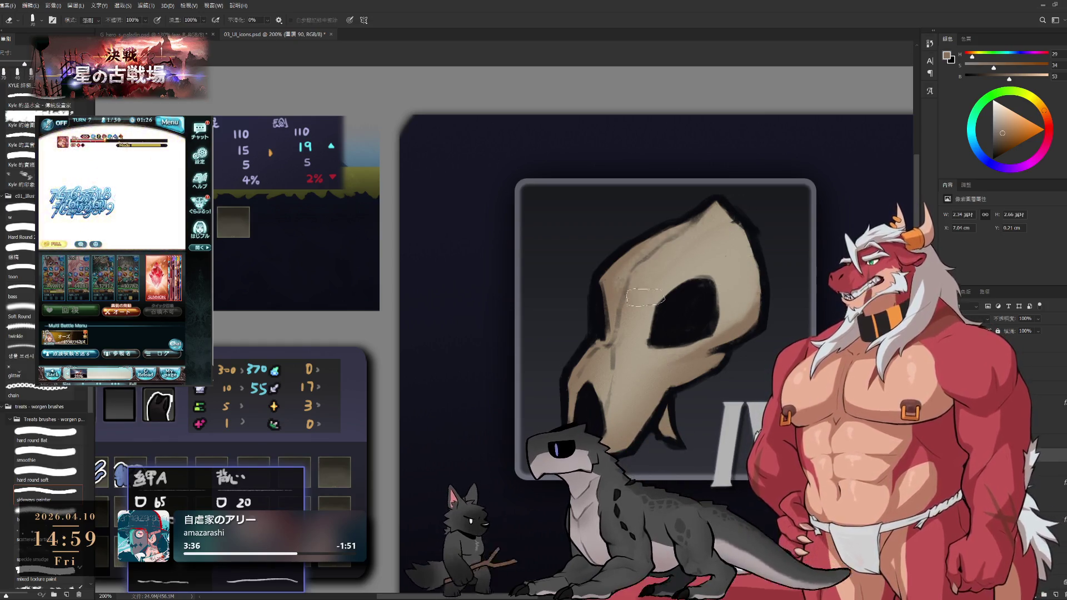
key(b)
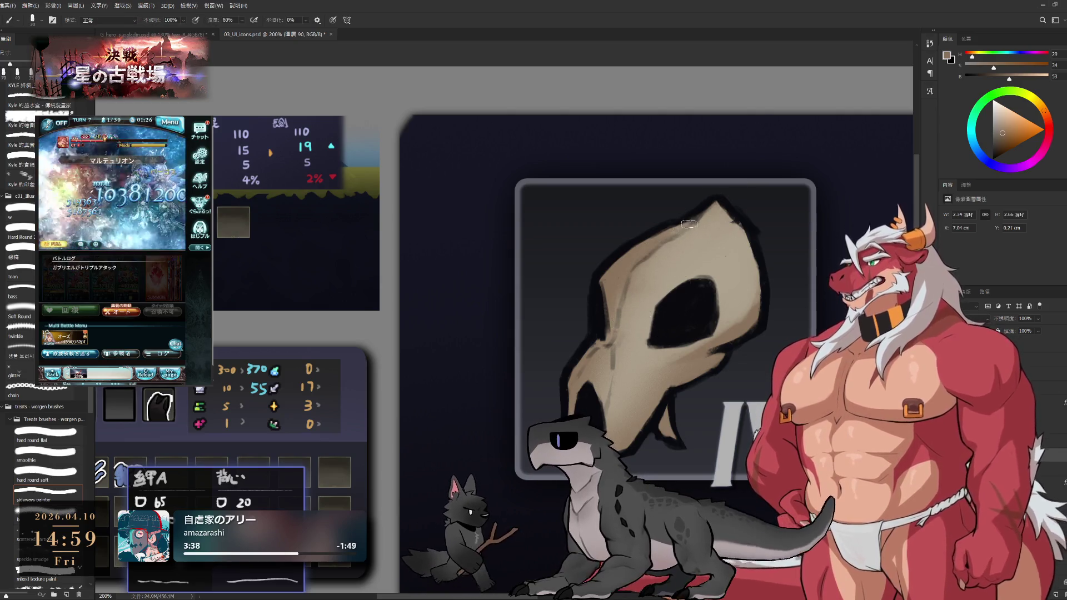
key(b)
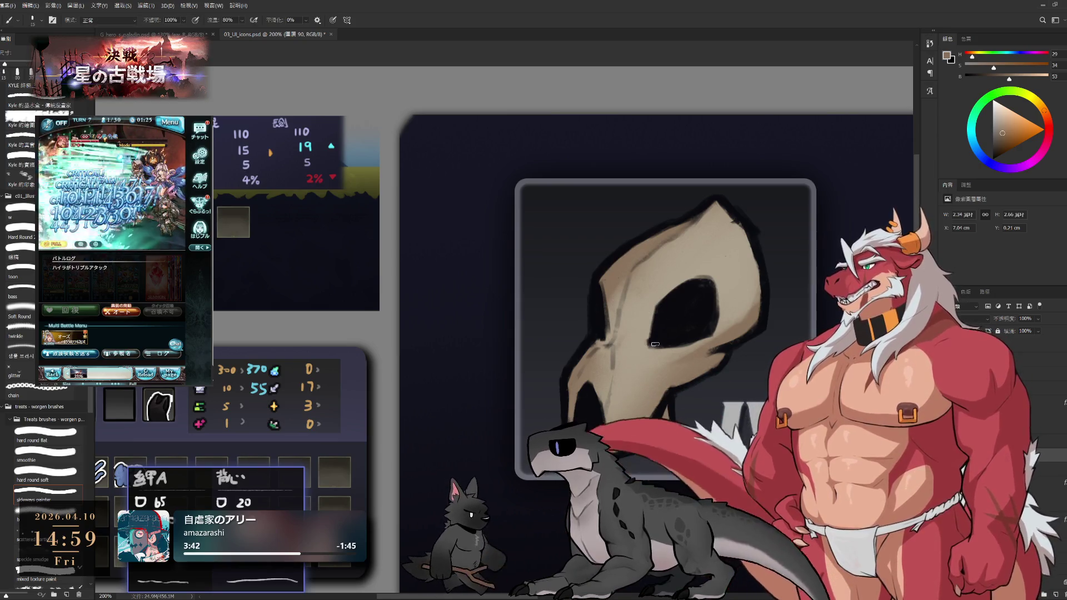
key(bracketright)
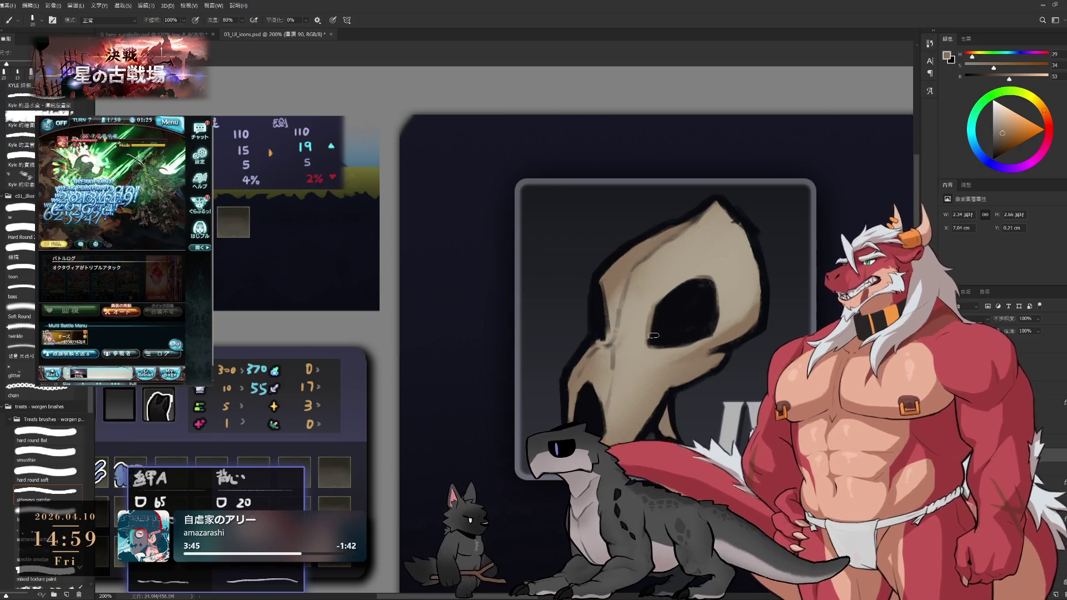
scroll(710, 280, down, 5)
scroll(600, 402, up, 5)
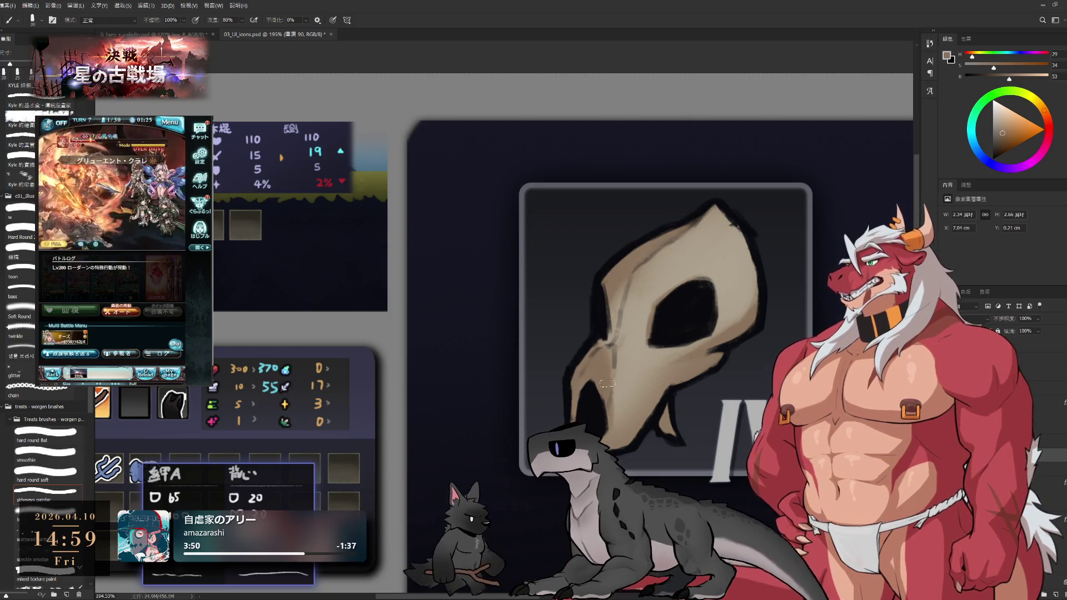
key(e)
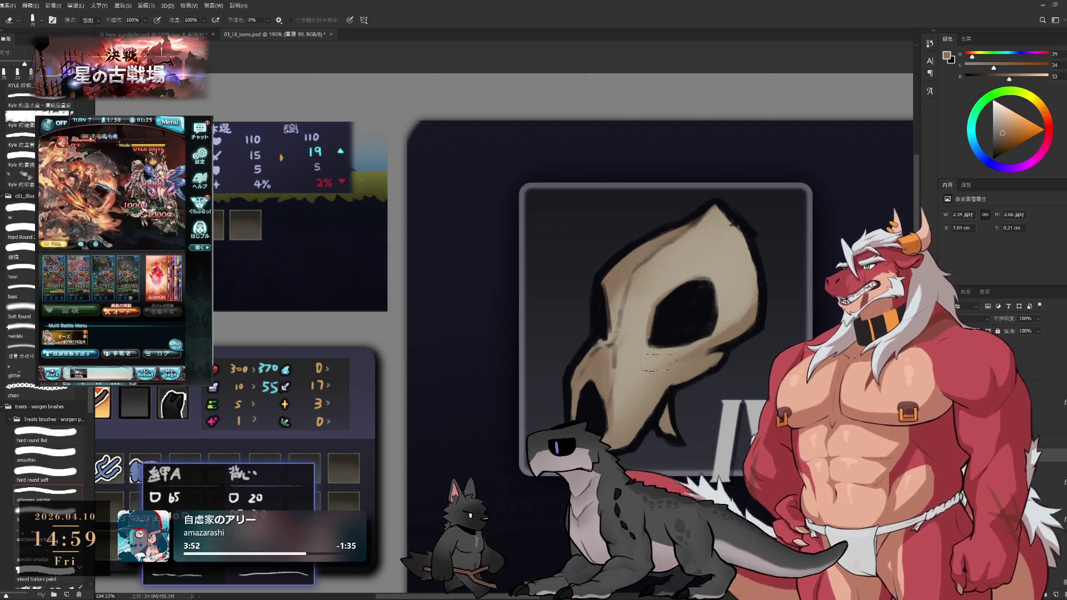
key(b)
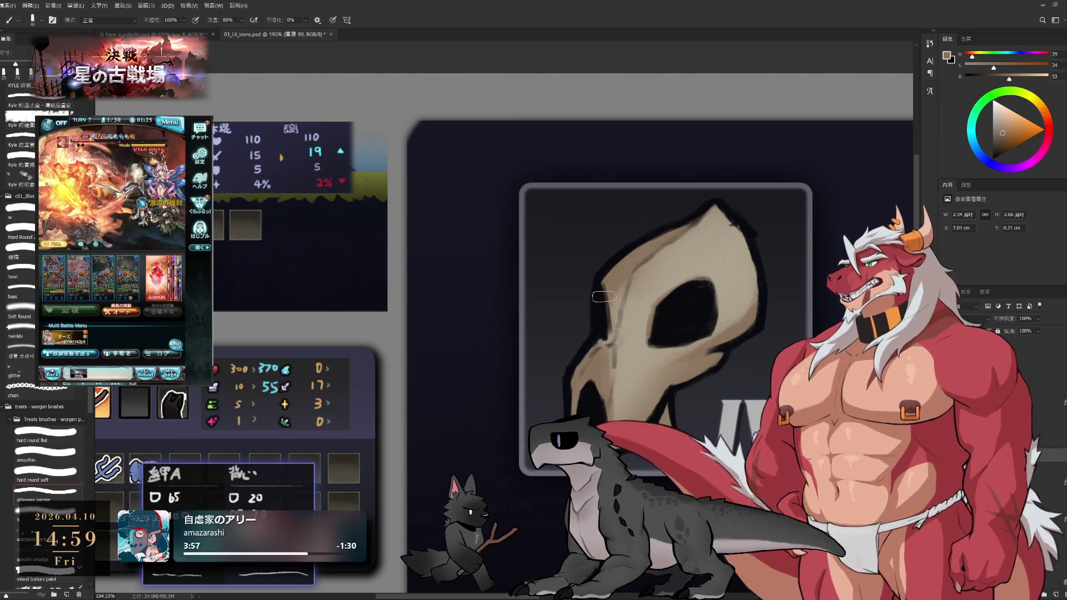
key(e)
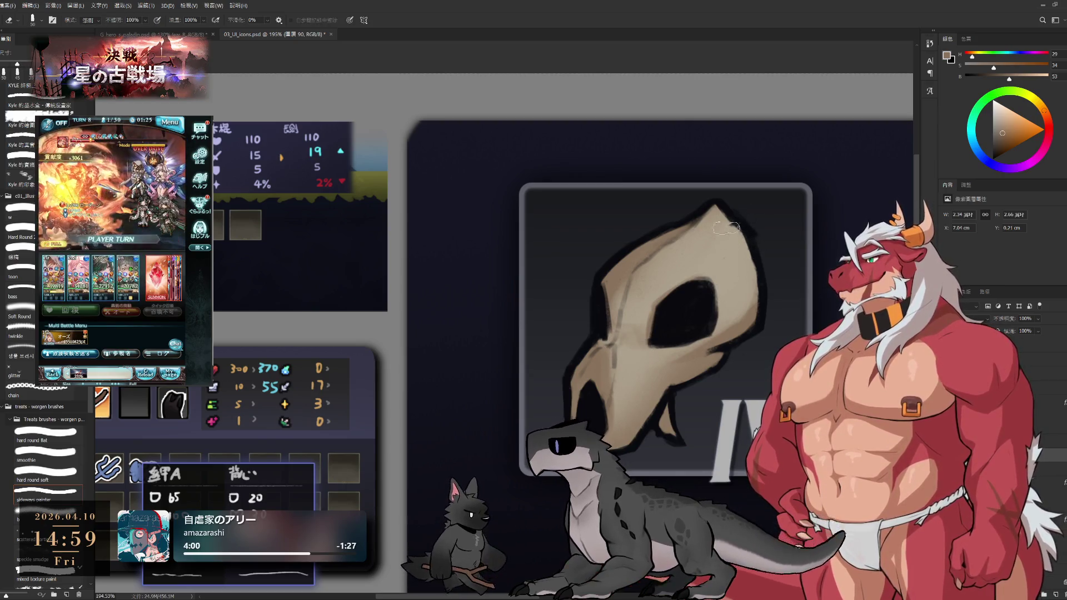
key(b)
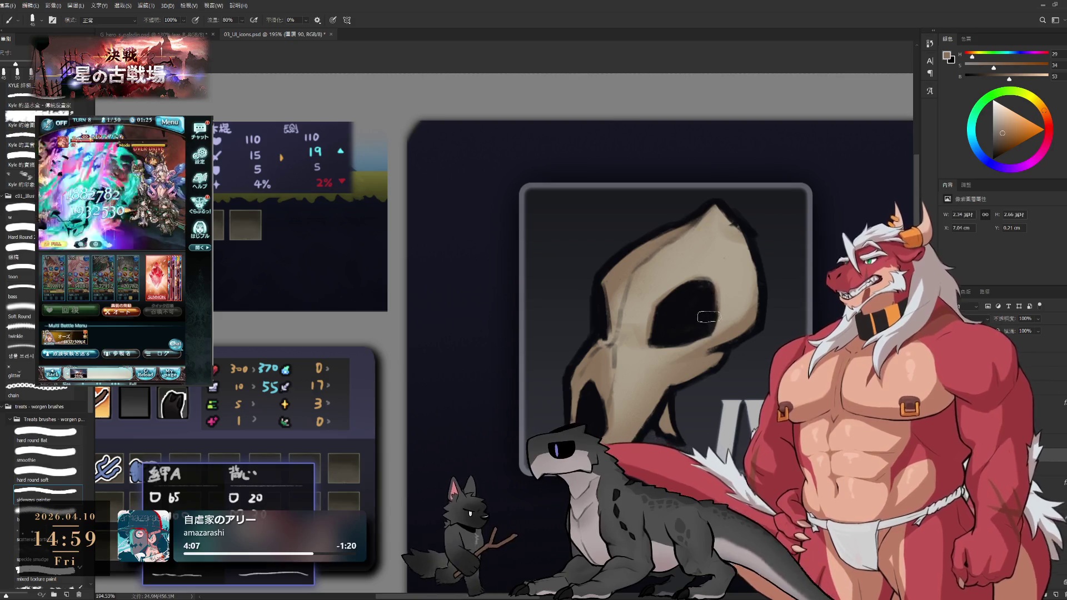
key(e)
key(b)
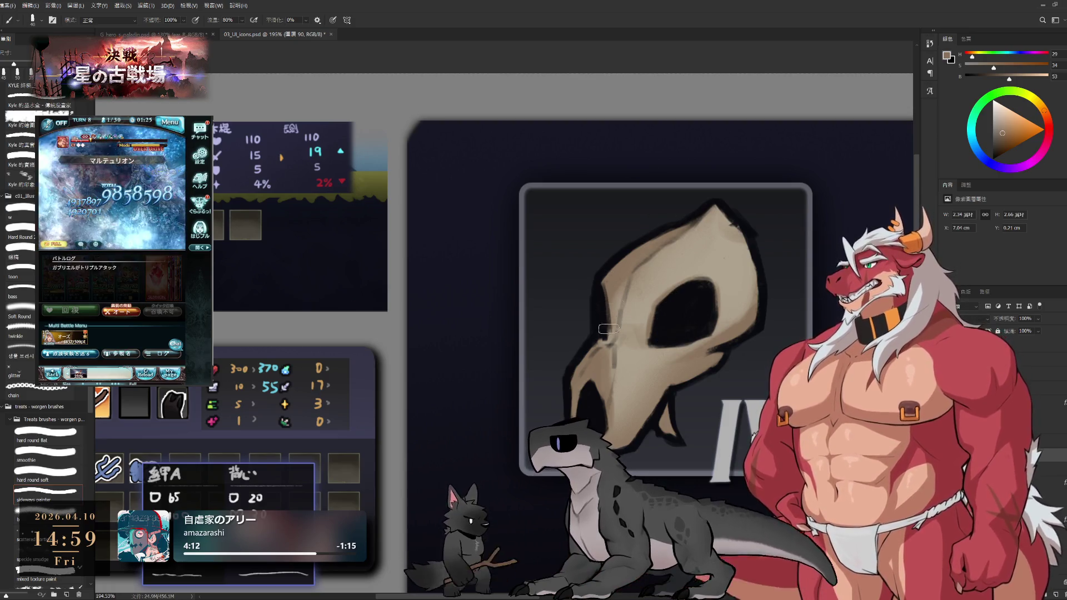
Zoom out to see the skull icon within the full mockup and select its layer group.
mouse_move(593, 357)
mouse_down()
mouse_move(538, 313)
mouse_move(697, 359)
mouse_move(709, 356)
mouse_move(719, 309)
mouse_move(709, 308)
mouse_up()
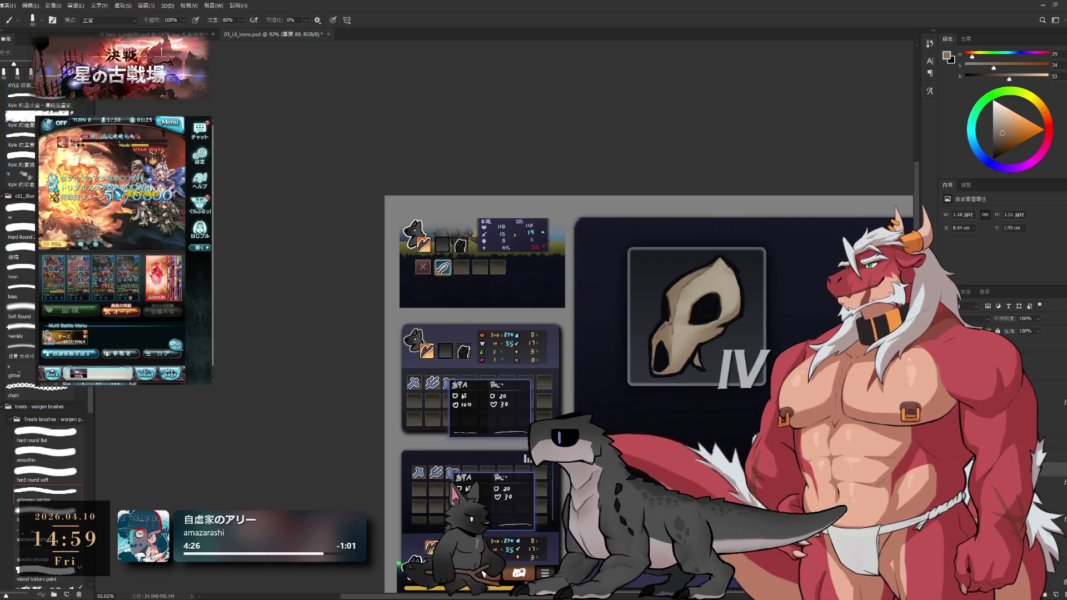
key(ctrl+g)
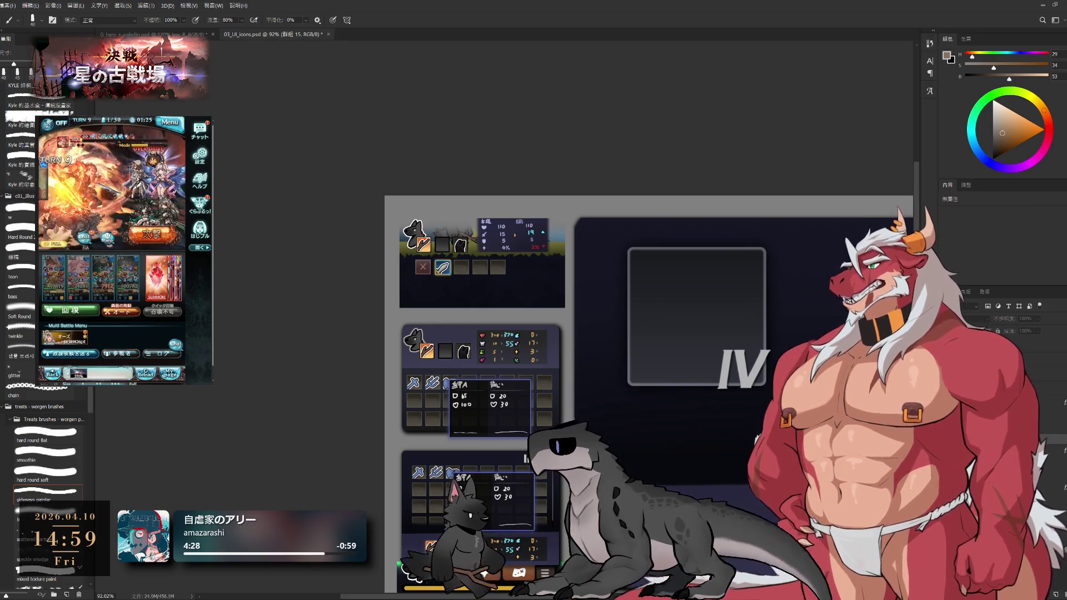
key(h)
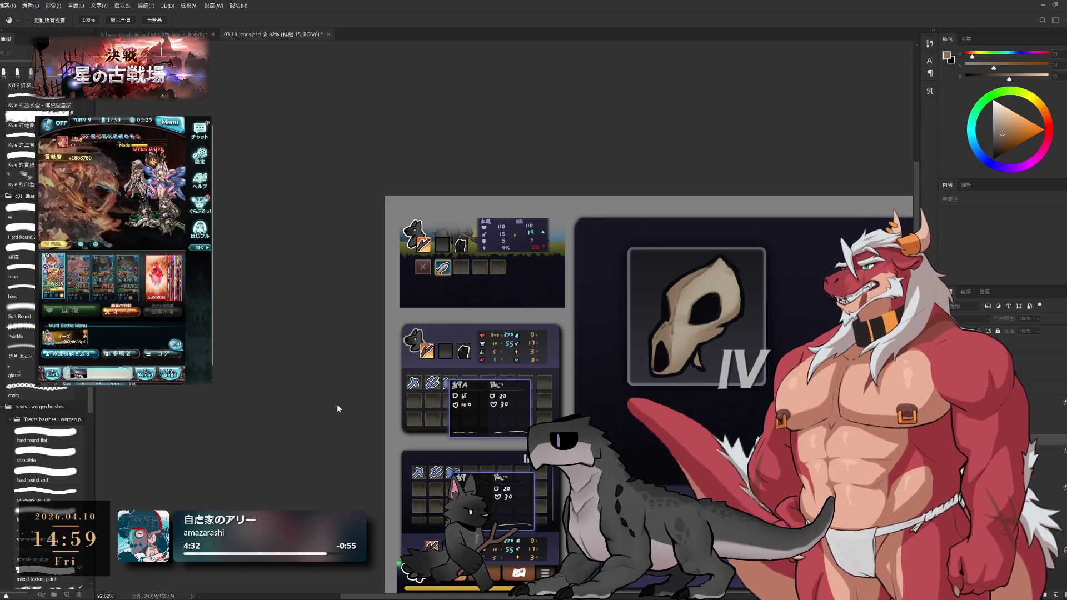
key(i)
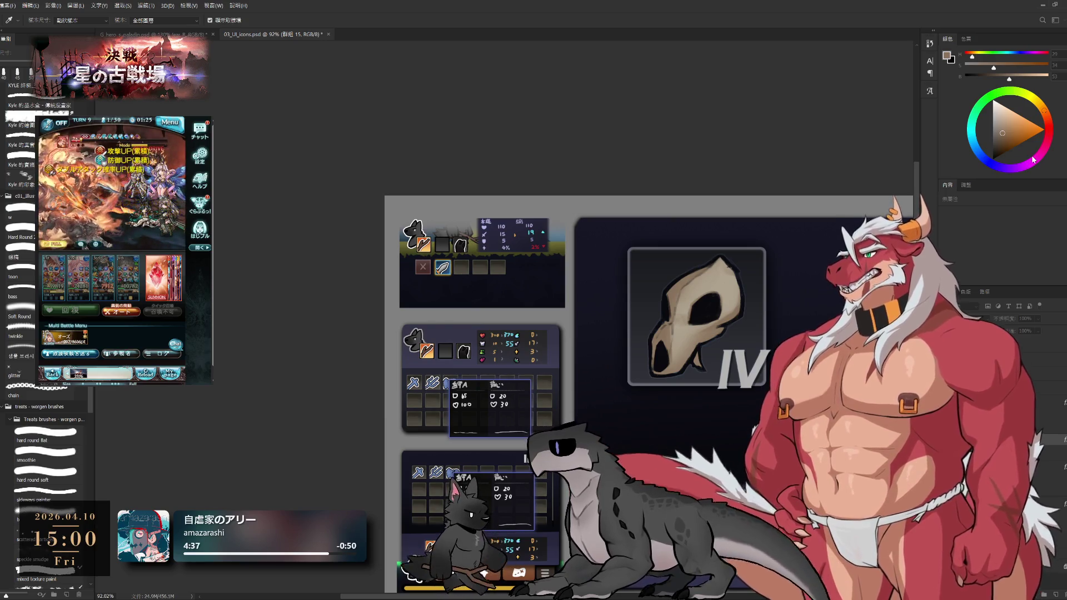
key(h)
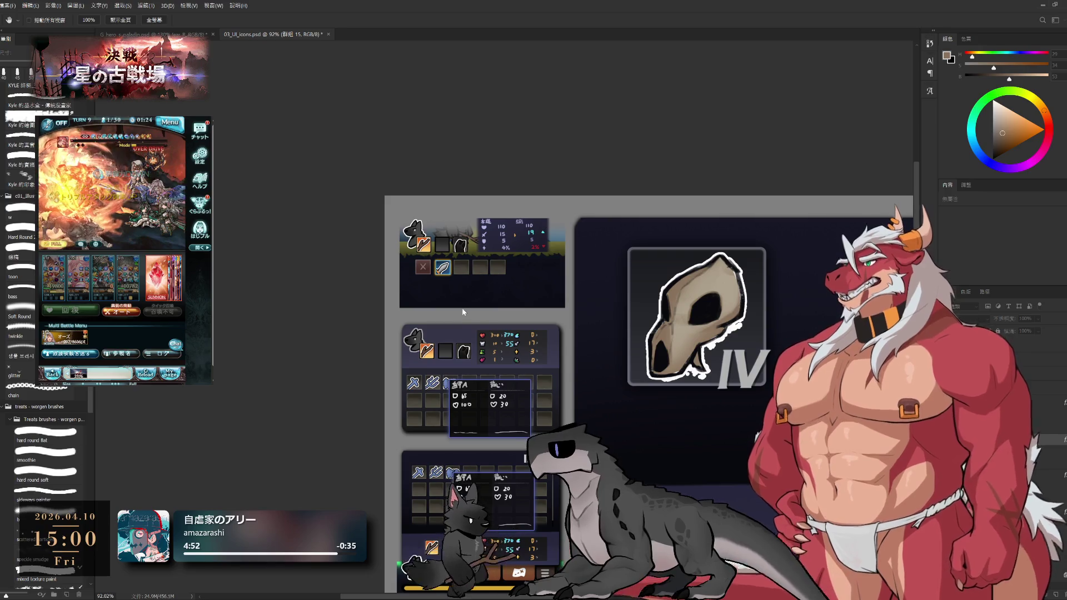
Paint the white border around the skull, then select the skull's pixel layer.
key(b)
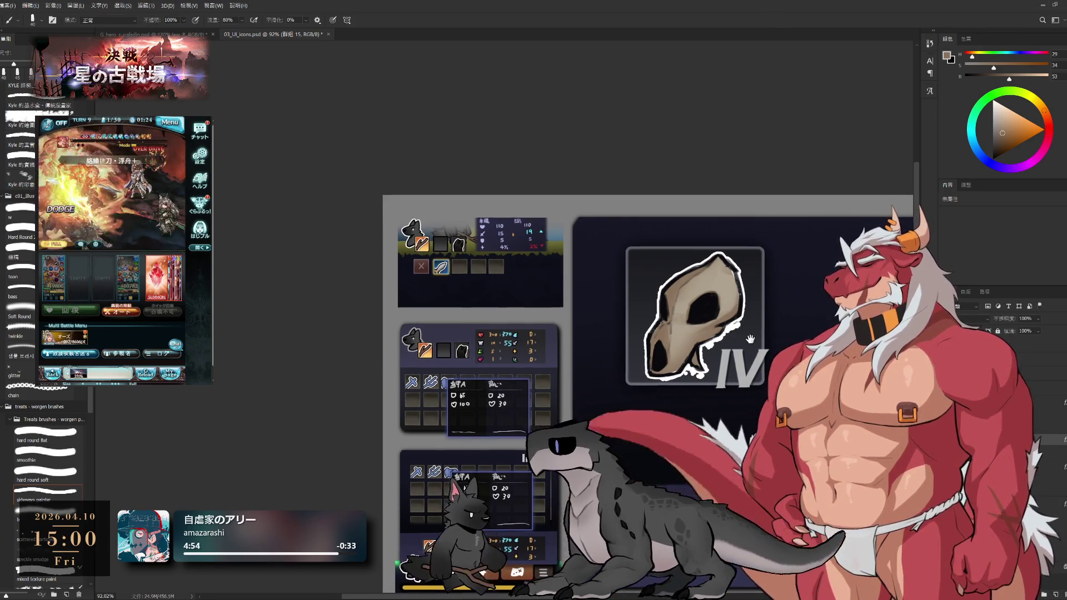
drag(752, 339, 738, 335)
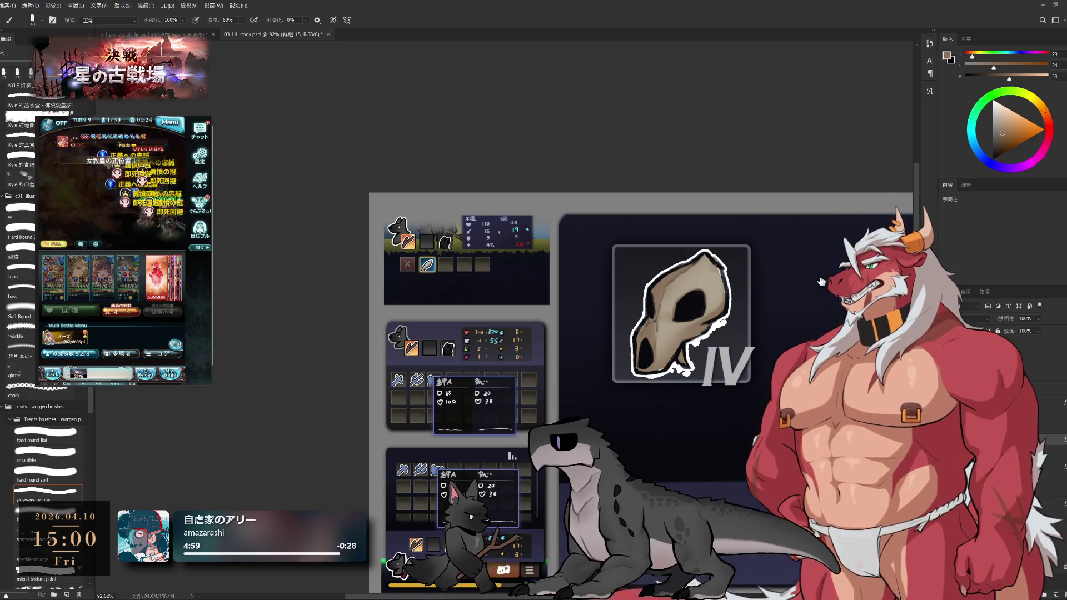
key(h)
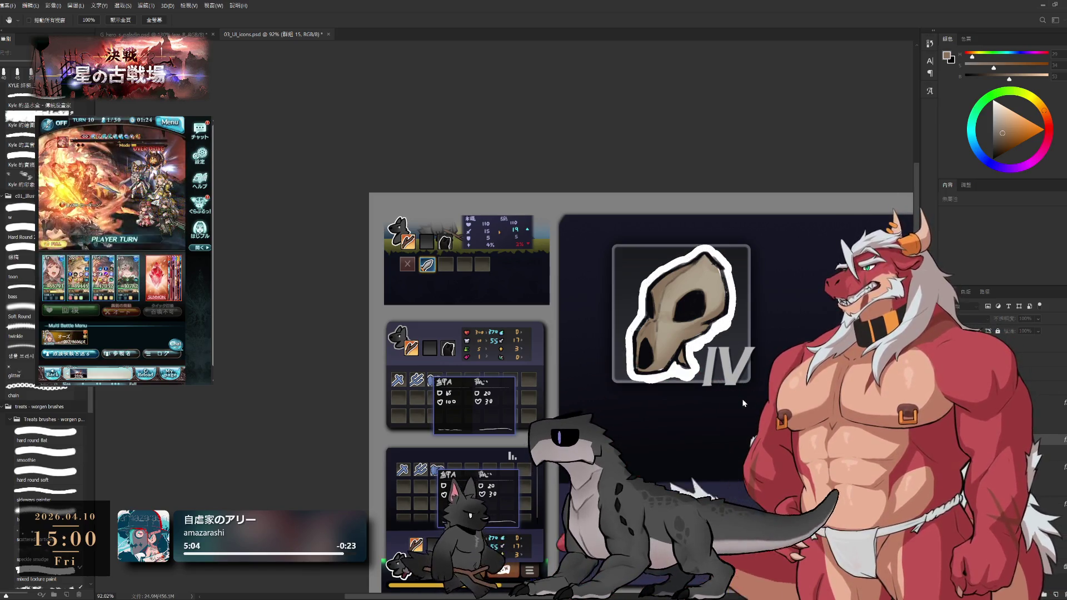
key(b)
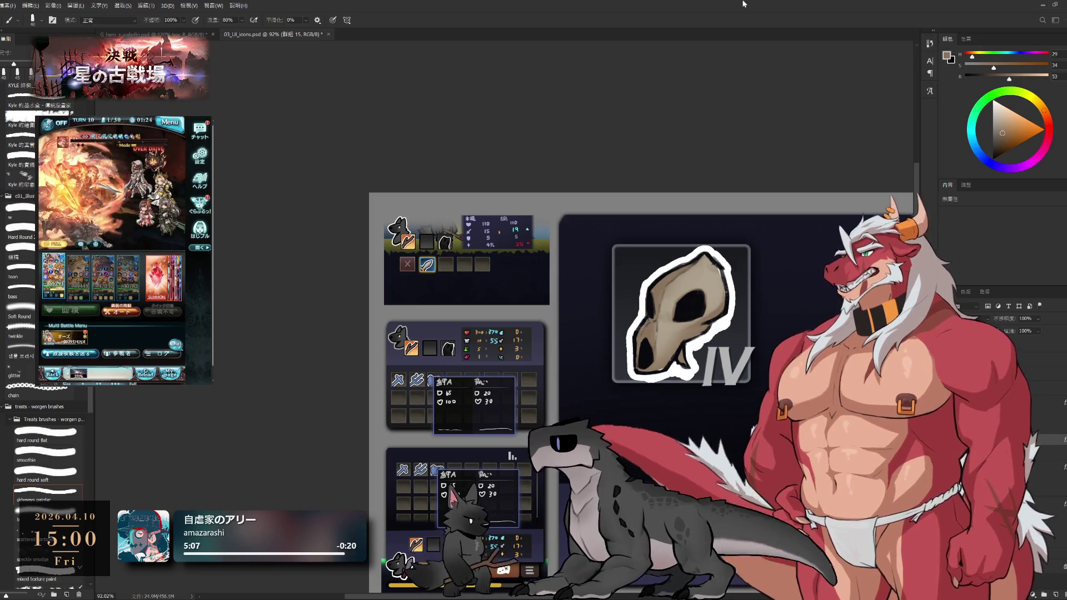
scroll(726, 298, up, 3)
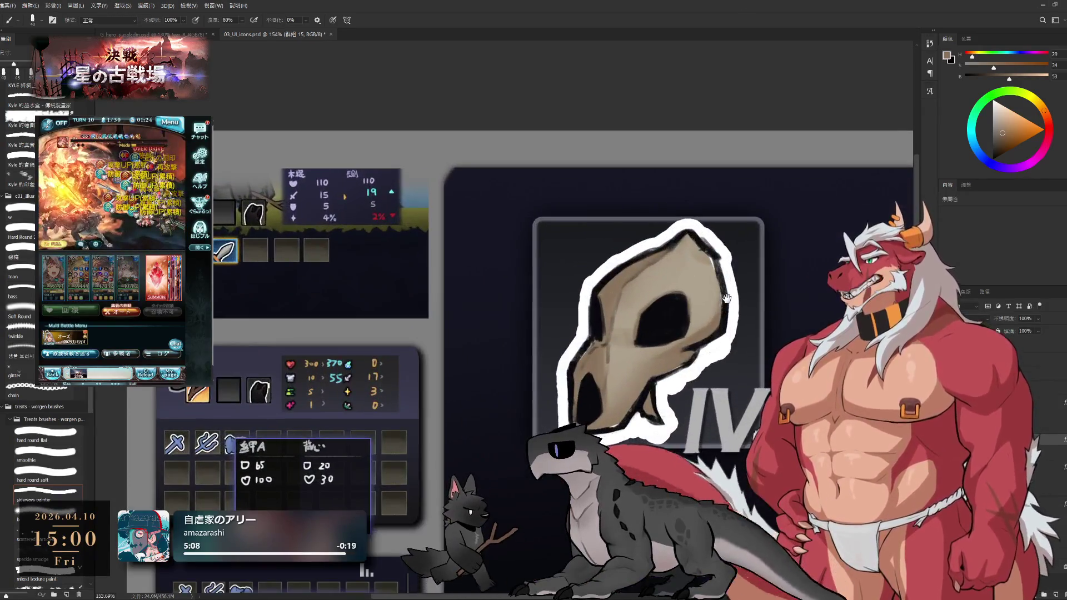
key(alt+bracketright)
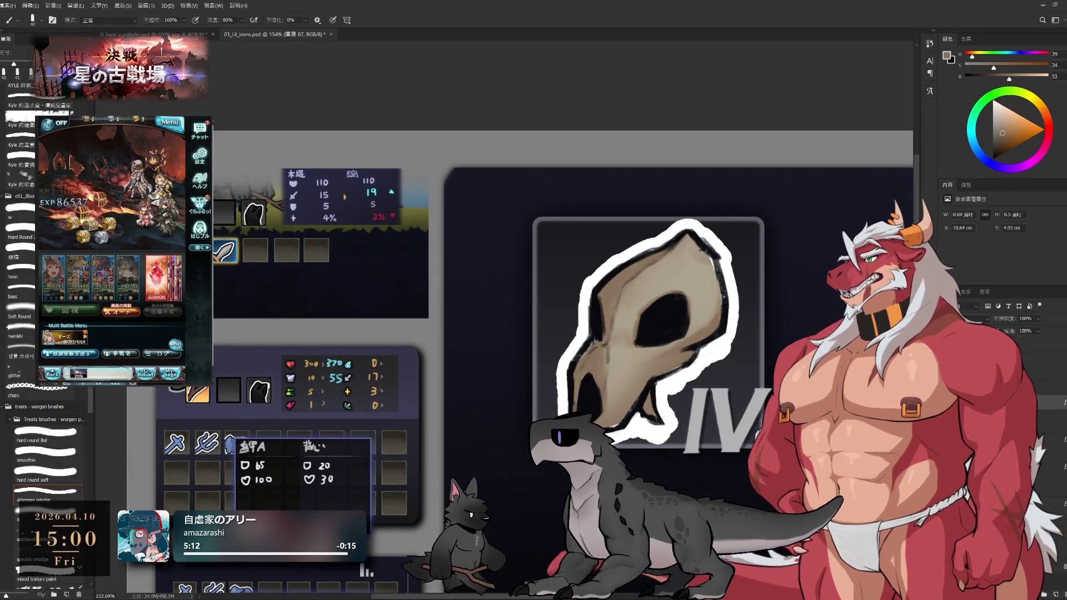
Leave the game's result screen for the next battle, then undo back to the inked skull.
click(135, 333)
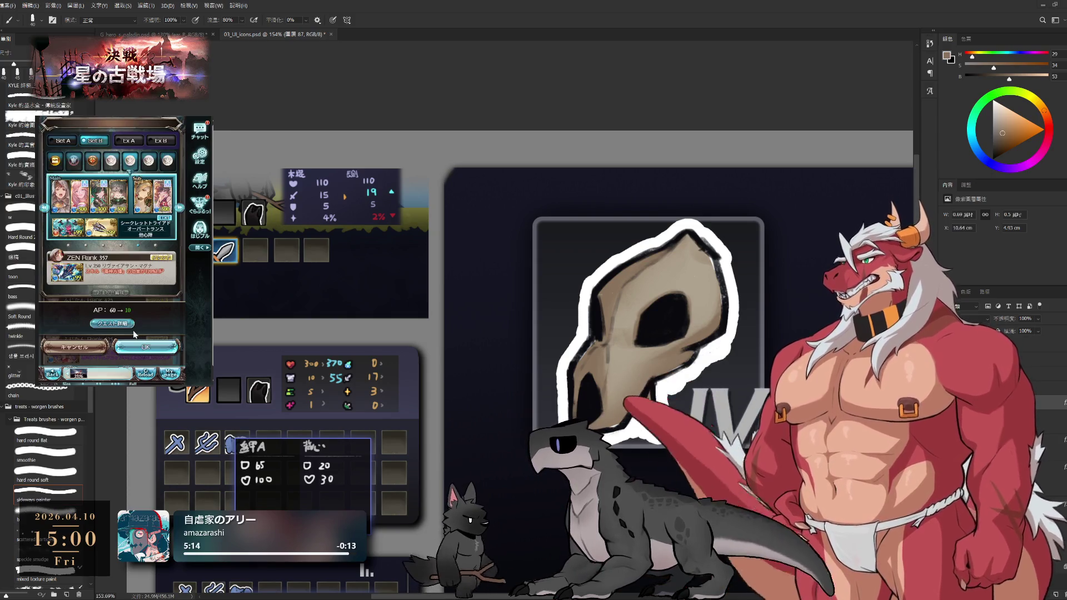
click(145, 346)
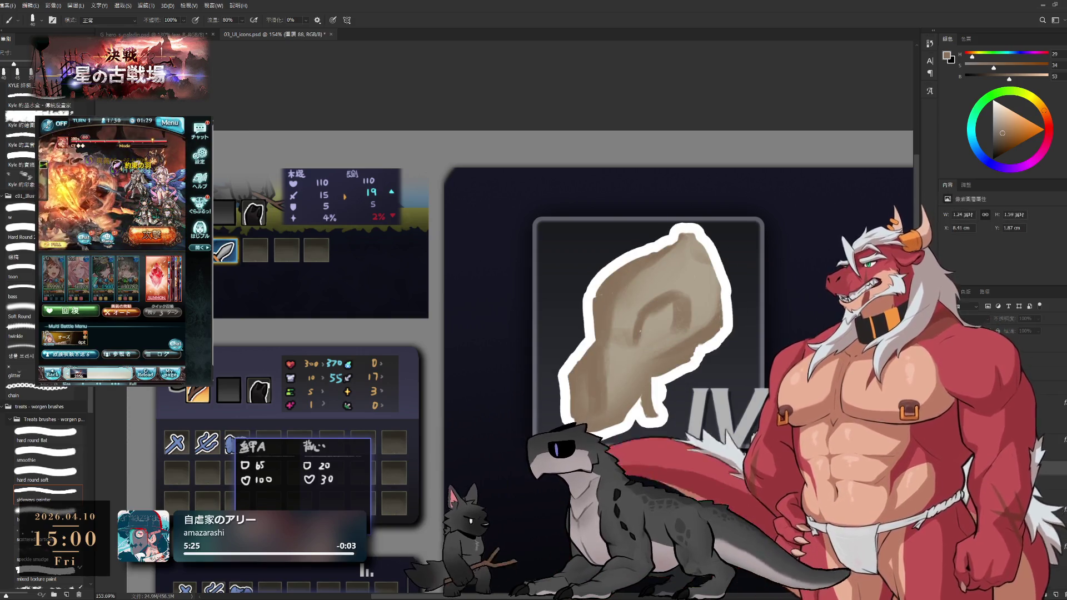
key(ctrl+z)
key(e)
scroll(638, 414, up, 3)
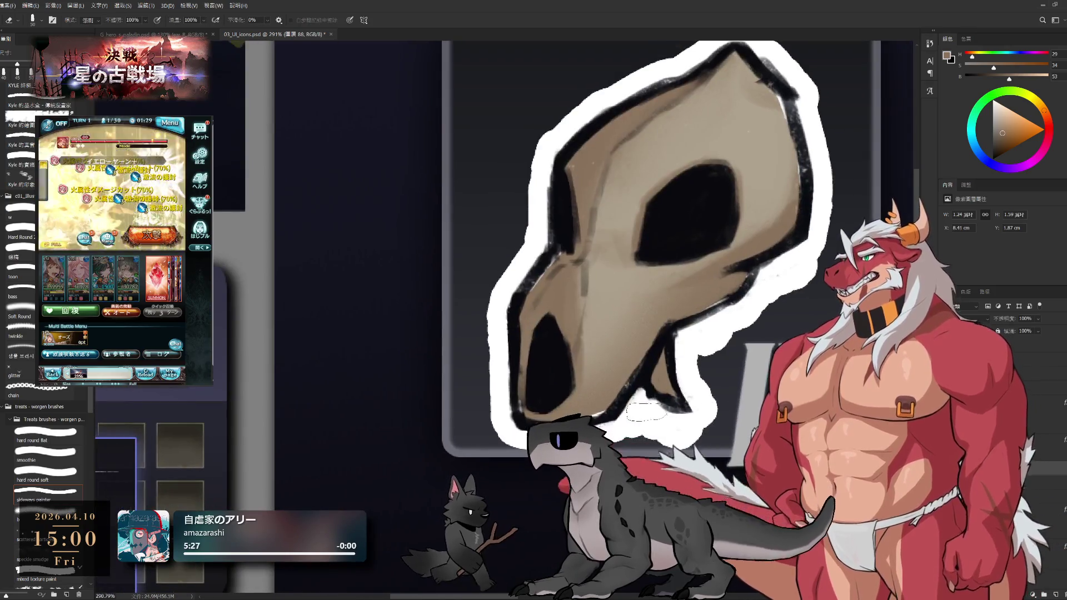
Sample the dark navy and rotate the canvas until the skull stands nearly upright.
key(b)
alt+click(645, 373)
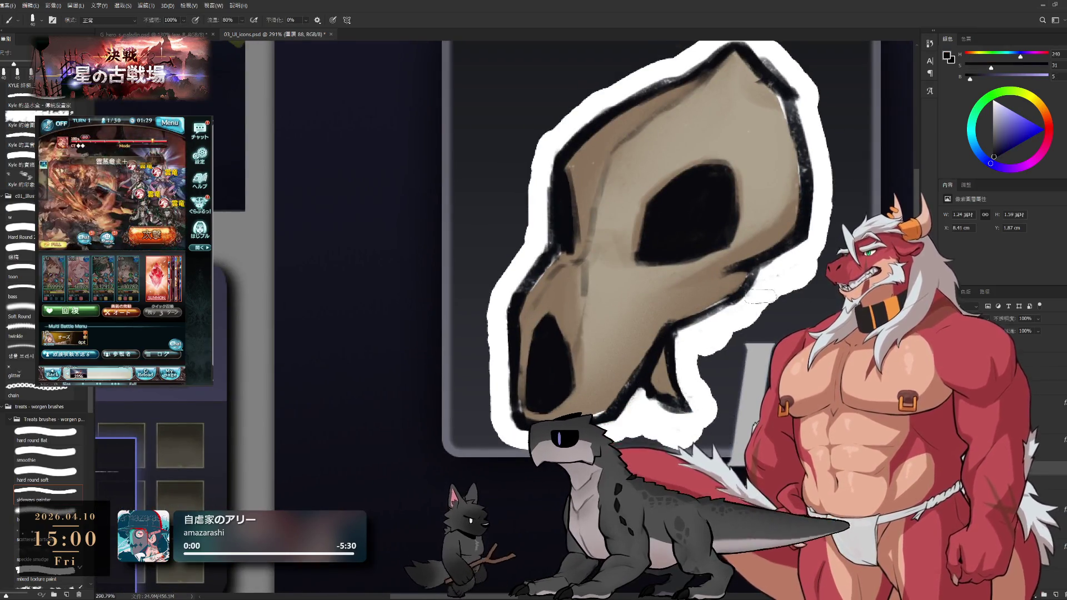
drag(646, 334, 611, 389)
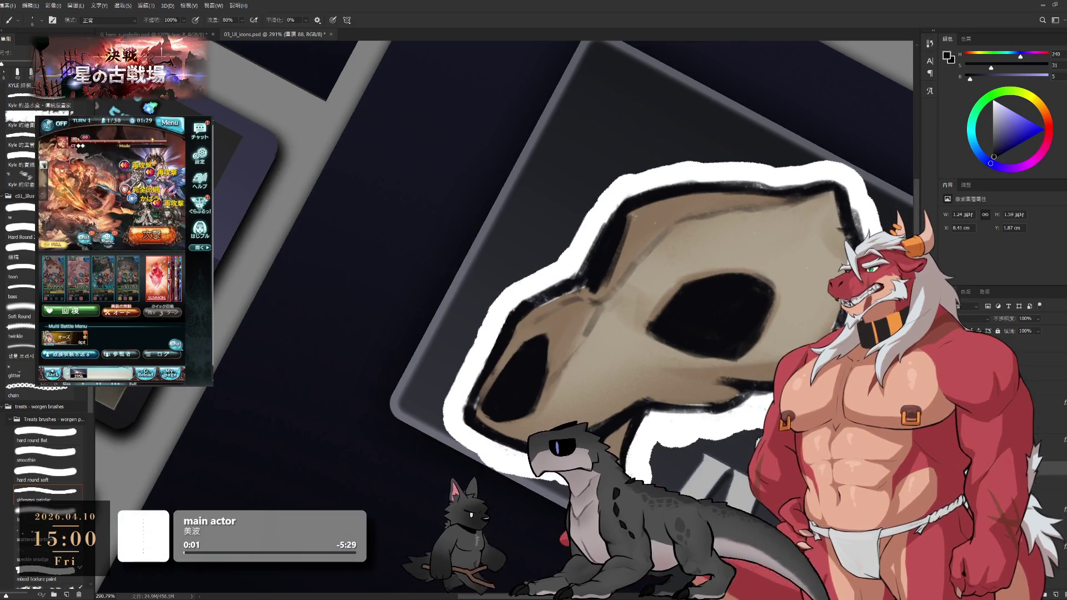
mouse_move(555, 266)
mouse_down()
mouse_move(500, 297)
mouse_move(541, 477)
mouse_up()
key(e)
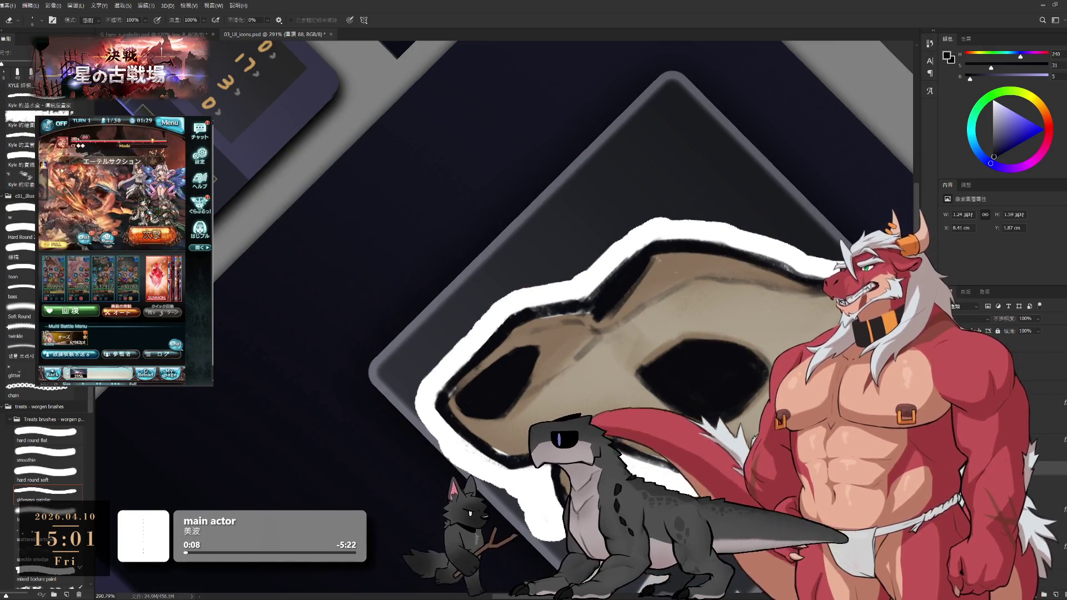
key(r)
mouse_move(702, 420)
mouse_down()
mouse_move(671, 364)
mouse_move(726, 374)
mouse_move(764, 311)
mouse_move(762, 283)
mouse_up()
key(b)
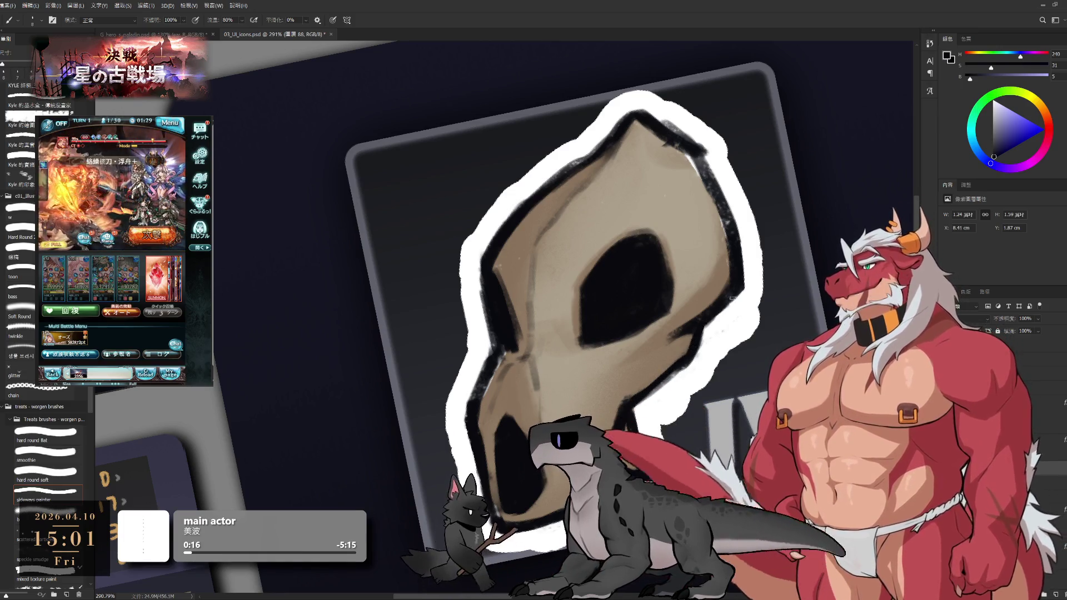
mouse_move(751, 275)
mouse_down()
mouse_move(667, 342)
mouse_move(670, 272)
mouse_move(672, 355)
mouse_move(667, 270)
mouse_move(676, 331)
mouse_up()
Erase along the skull's right outline edge to clean it up.
key(e)
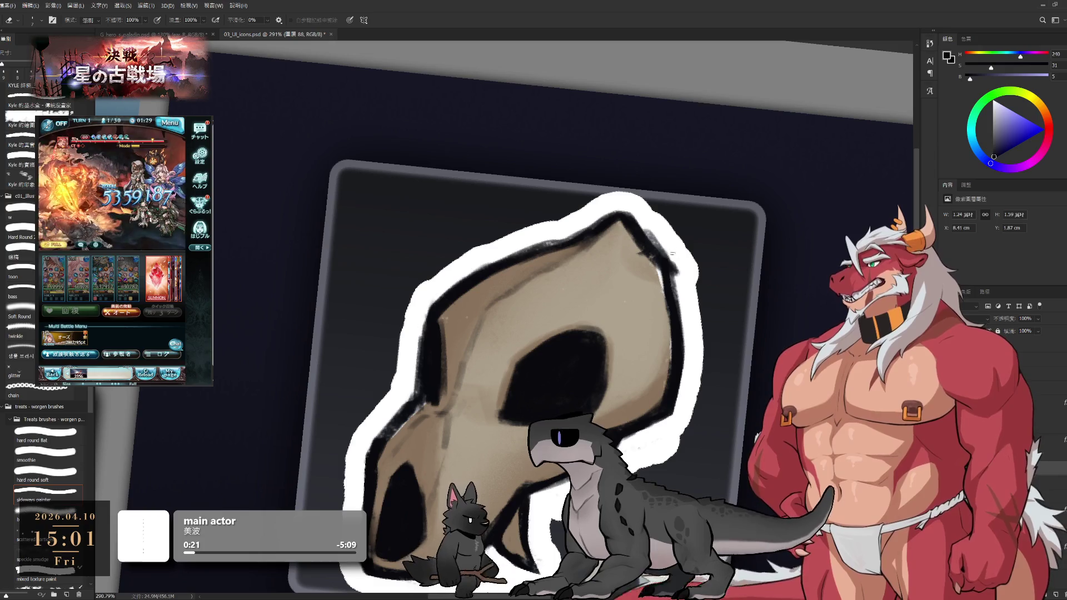
mouse_move(672, 275)
mouse_down()
mouse_move(680, 367)
mouse_move(689, 311)
mouse_move(673, 397)
mouse_up()
mouse_move(687, 307)
mouse_down()
mouse_move(675, 389)
mouse_move(694, 295)
mouse_move(678, 423)
mouse_move(685, 374)
mouse_move(677, 405)
mouse_up()
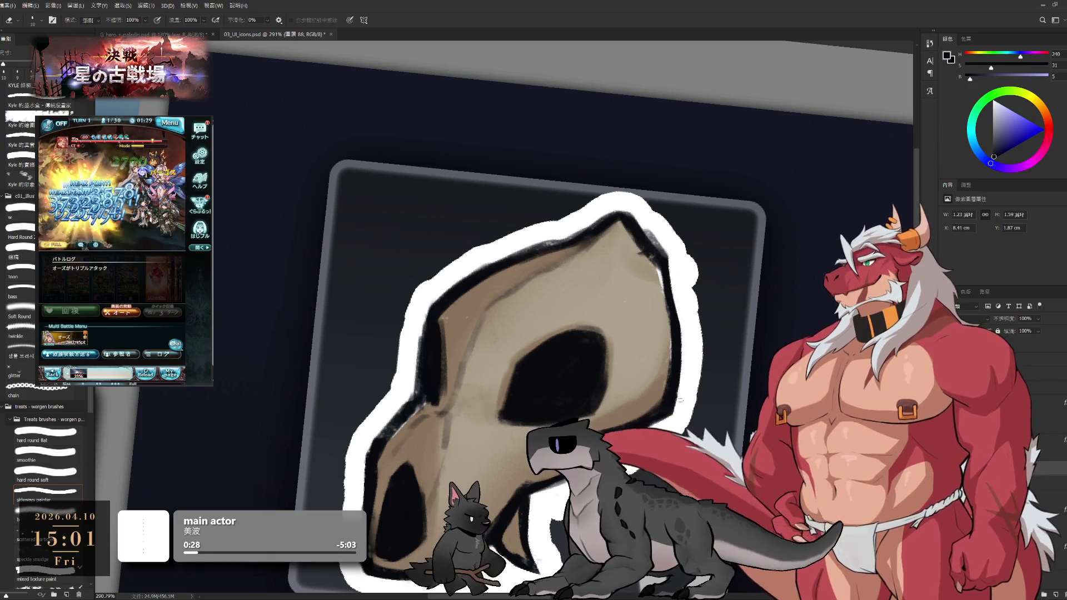
mouse_move(731, 373)
mouse_down()
mouse_move(717, 400)
mouse_move(733, 367)
mouse_up()
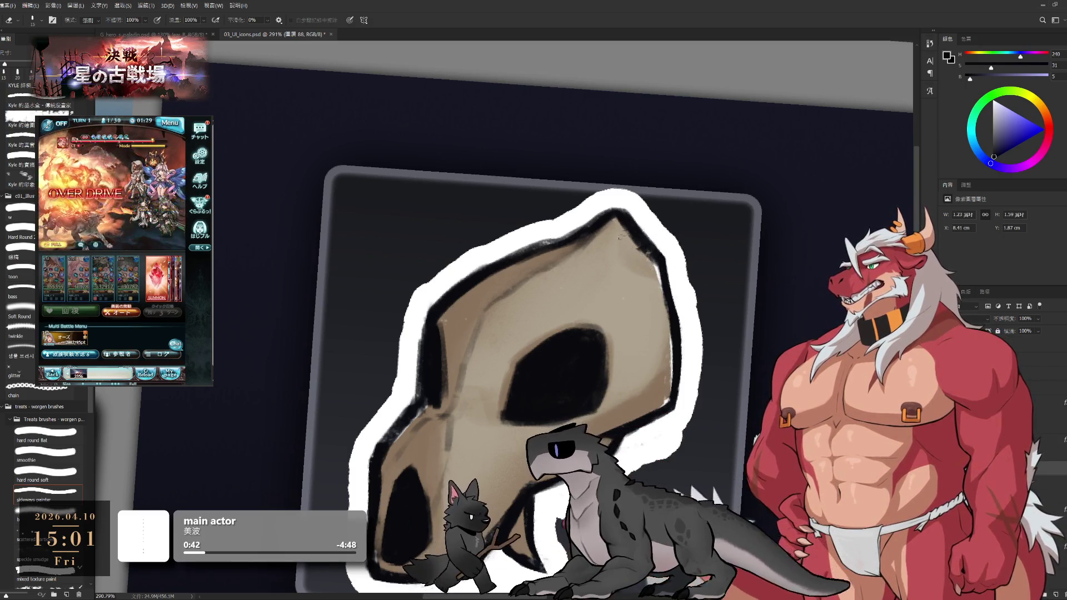
key(b)
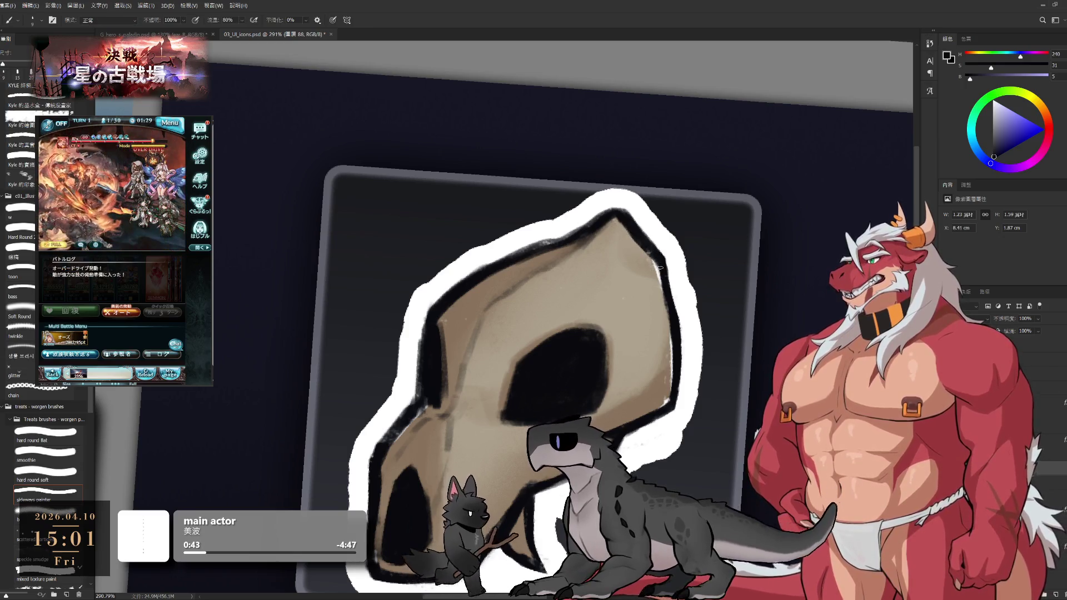
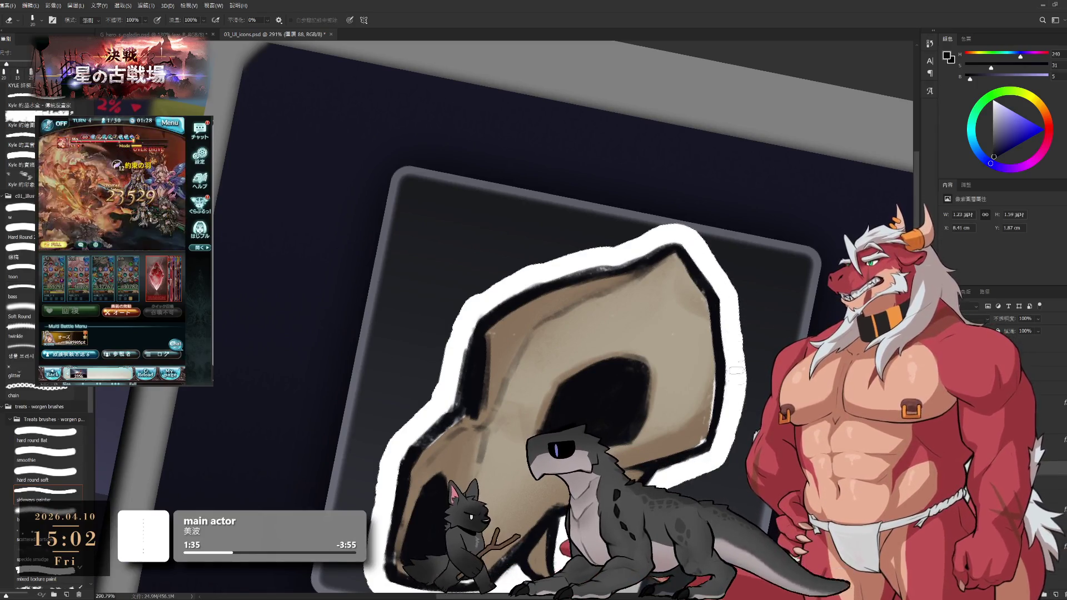
Rotate the canvas view back to nearly upright at 4° and set the eraser size to 20.
key(r)
drag(717, 217, 735, 301)
mouse_move(715, 361)
mouse_down()
mouse_move(720, 324)
mouse_move(683, 217)
mouse_move(675, 407)
mouse_up()
key(e)
key(bracketleft)
key(bracketleft)
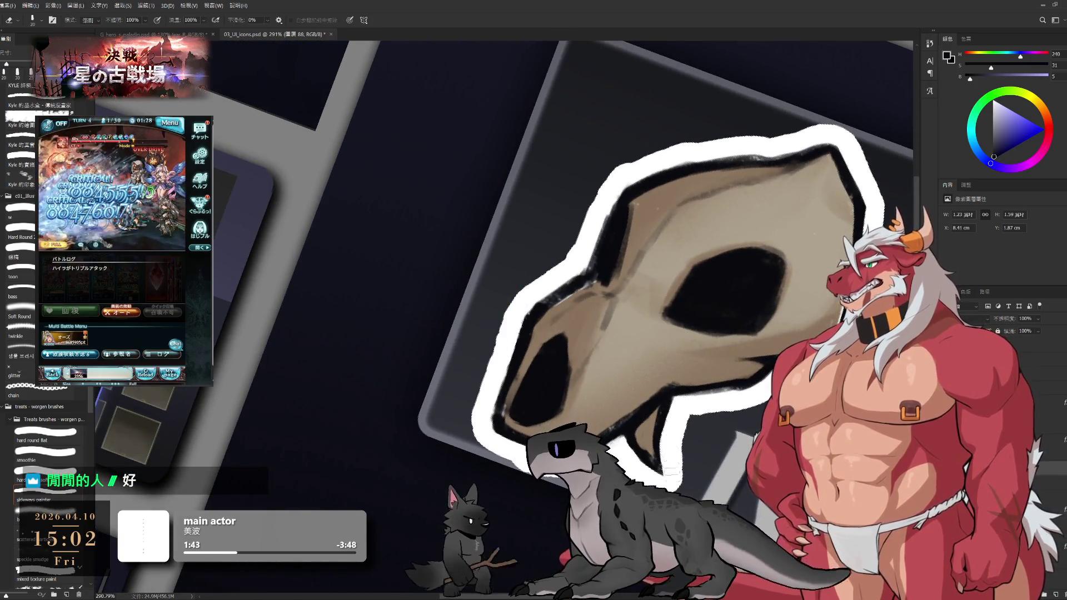
key(r)
drag(673, 466, 800, 319)
key(e)
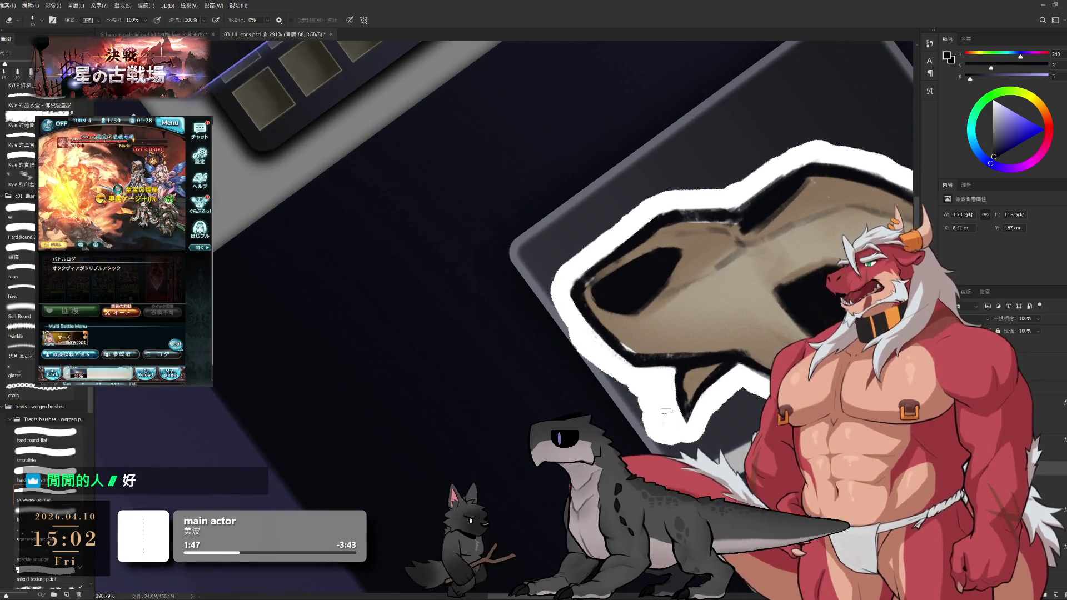
key(bracketright)
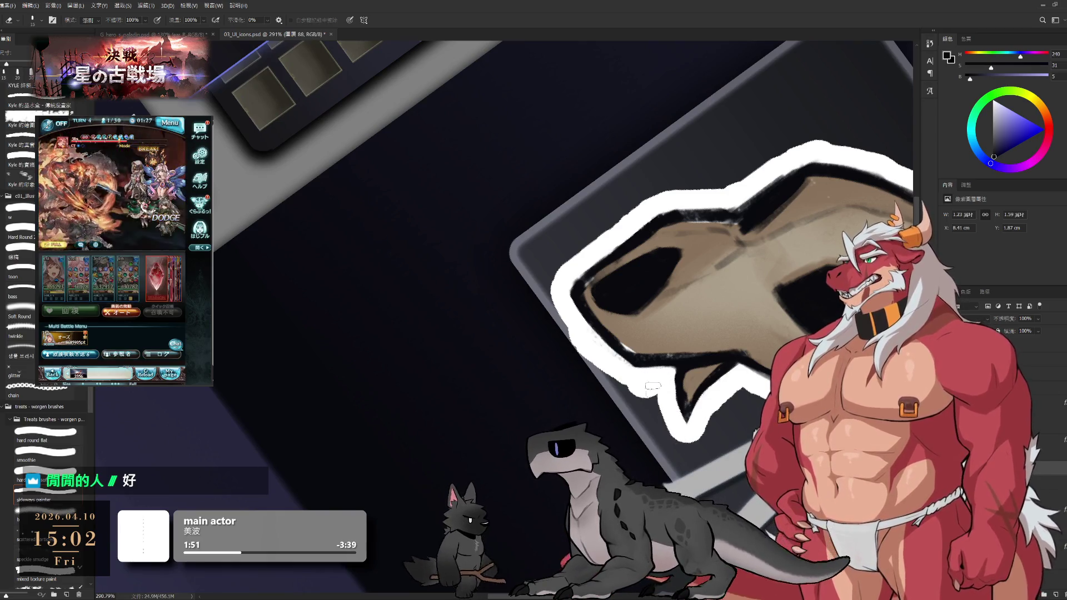
key(r)
mouse_move(683, 361)
mouse_down()
mouse_move(673, 255)
mouse_move(692, 191)
mouse_move(721, 341)
mouse_up()
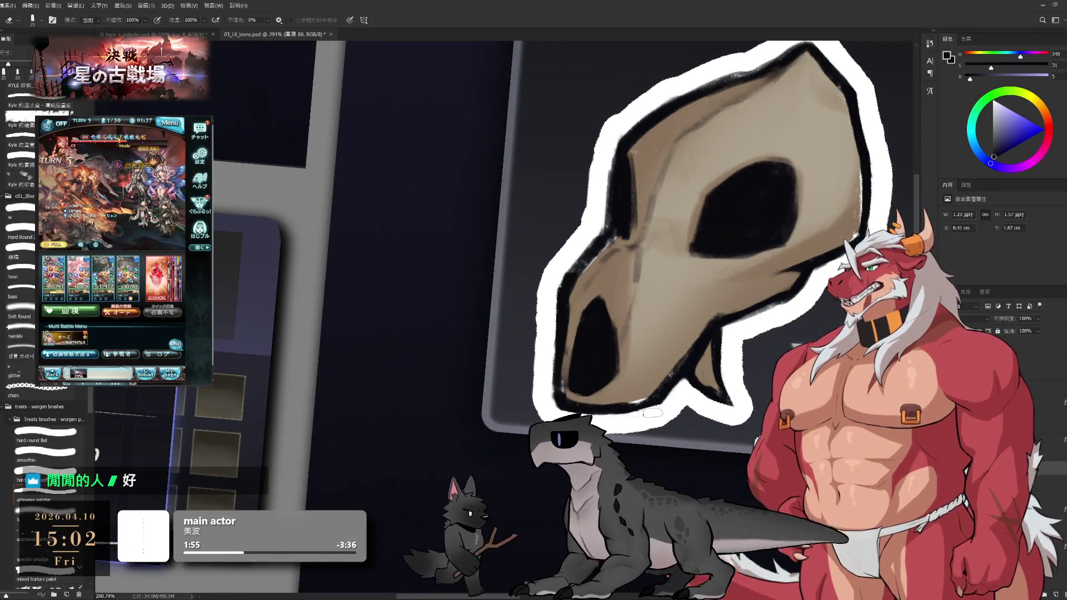
key(bracketleft)
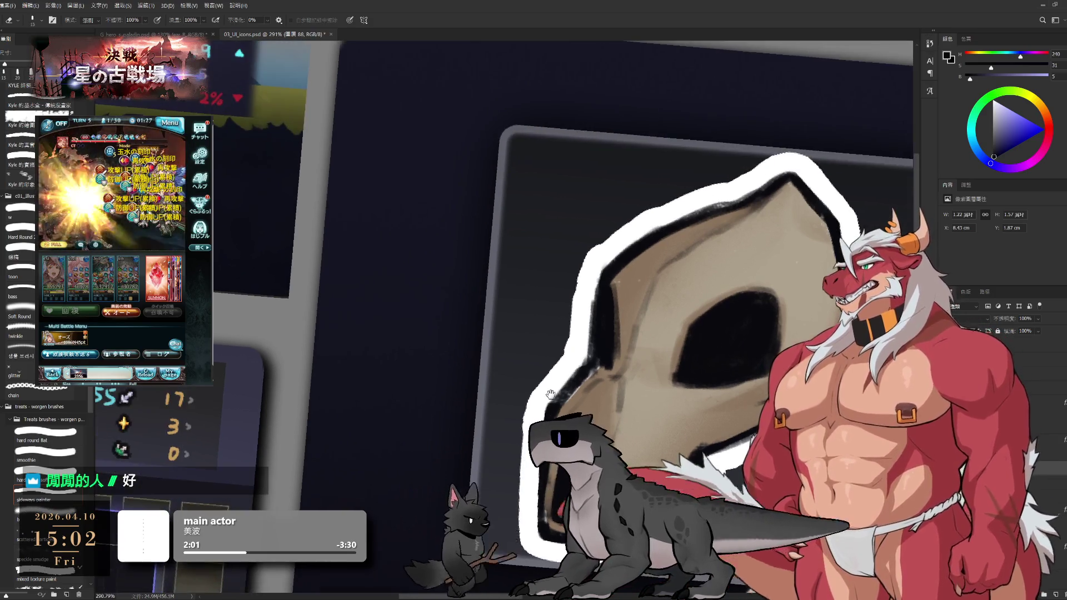
Erase small bits along the skull's left and top-left outline.
scroll(560, 336, up, 3)
mouse_move(578, 360)
mouse_down()
mouse_move(578, 289)
mouse_move(569, 347)
mouse_move(580, 349)
mouse_up()
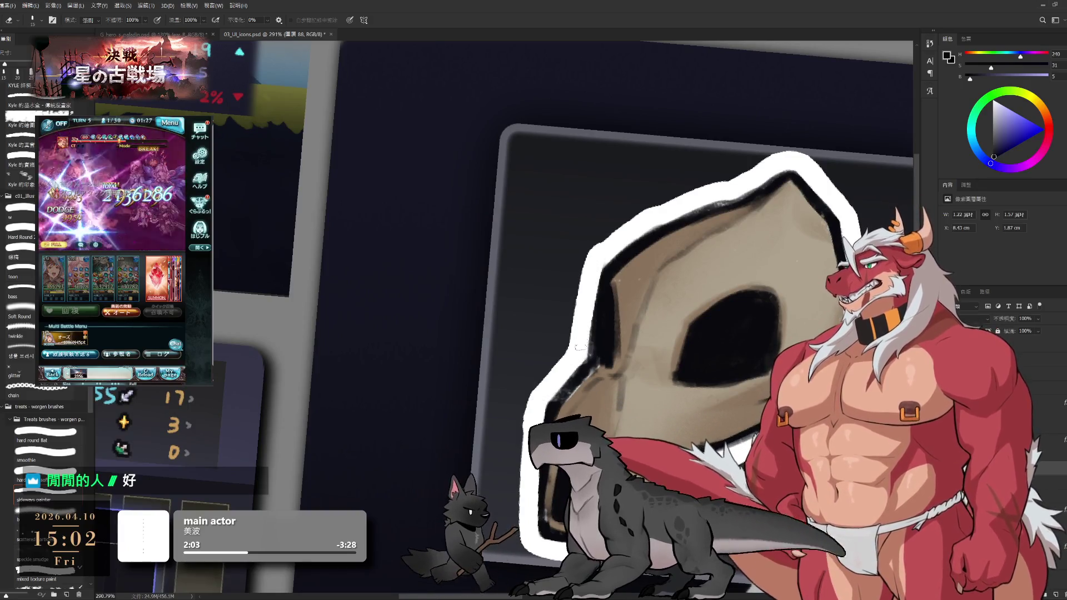
mouse_move(592, 265)
mouse_down()
mouse_move(672, 211)
mouse_move(727, 200)
mouse_move(748, 182)
mouse_move(683, 205)
mouse_move(733, 194)
mouse_move(689, 188)
mouse_move(713, 206)
mouse_move(764, 167)
mouse_up()
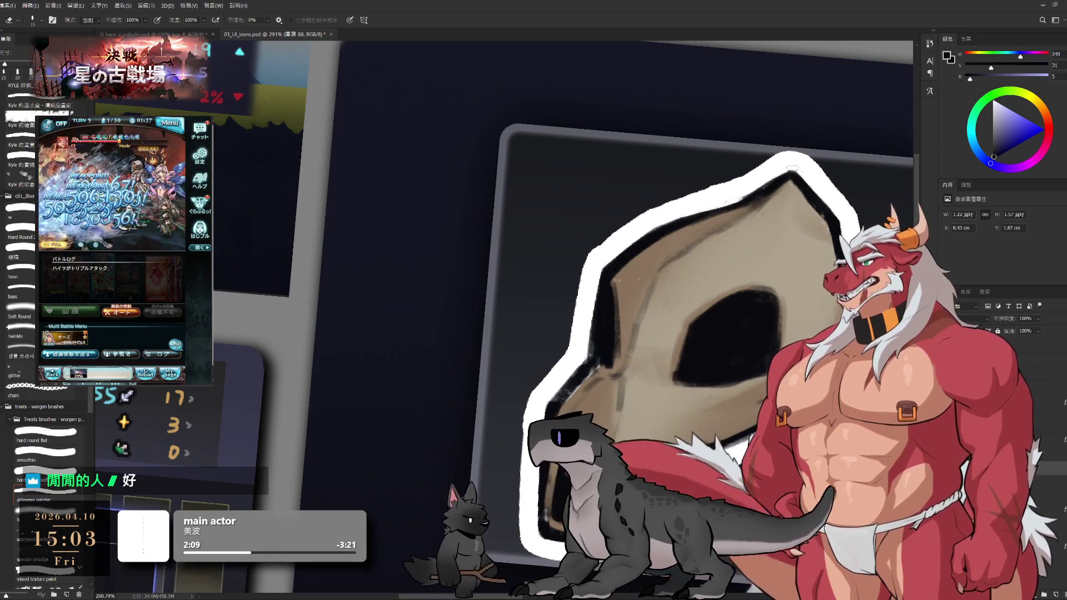
scroll(661, 208, down, 5)
Select the skull's group 15 and toggle off its white border stroke.
key(r)
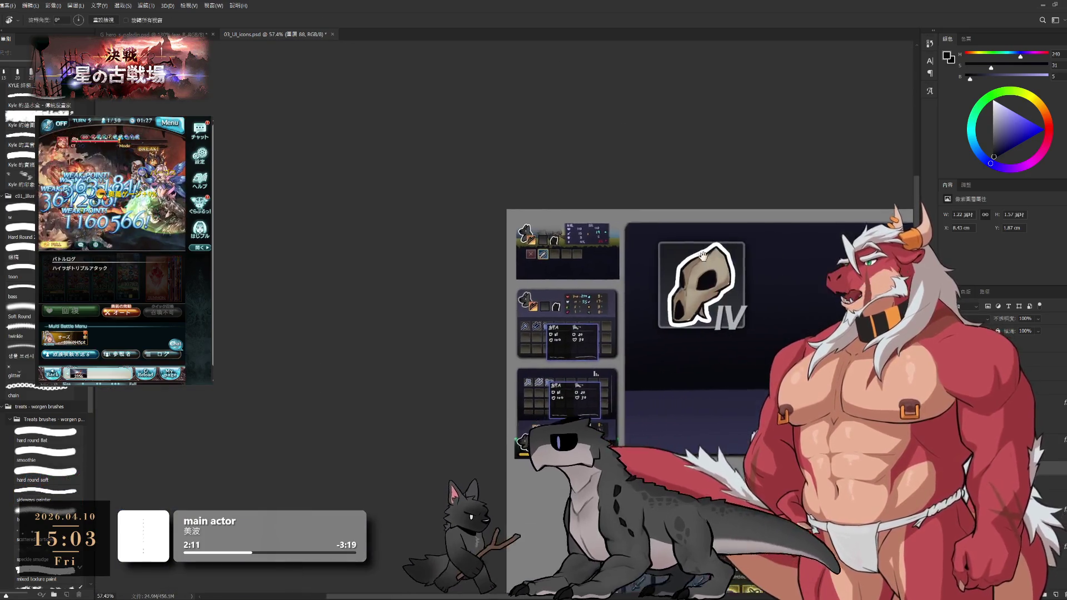
scroll(678, 181, up, 3)
drag(759, 365, 724, 402)
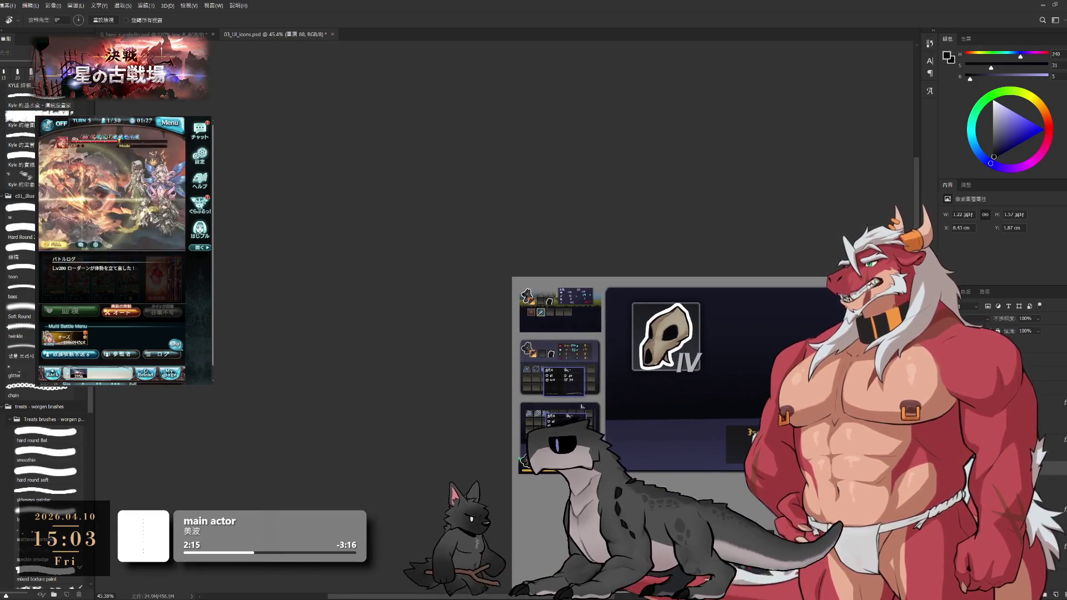
click(994, 439)
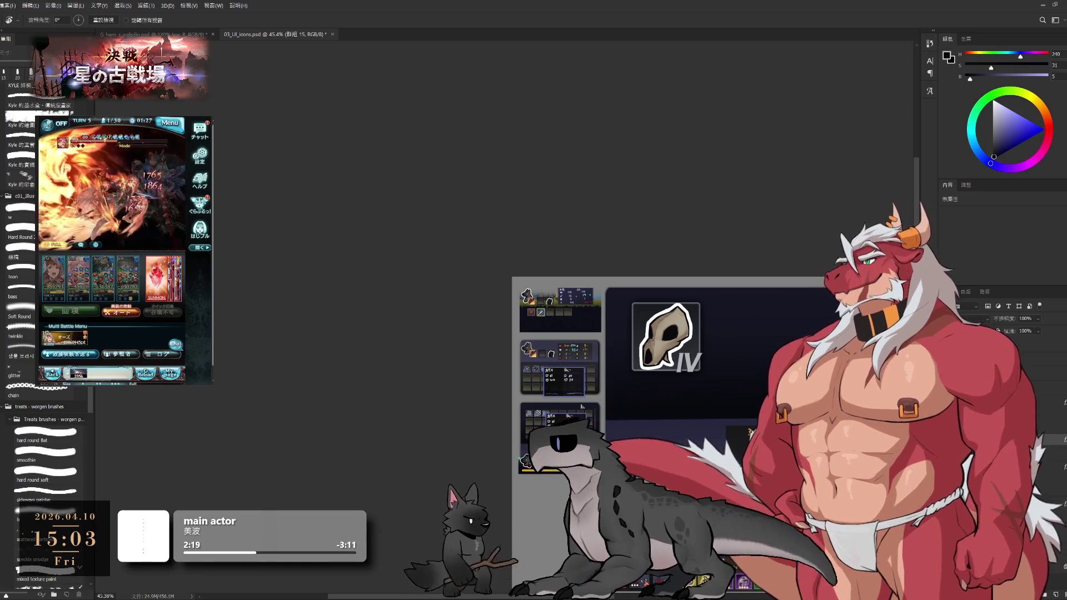
key(alt+bracketleft)
key(alt+bracketright)
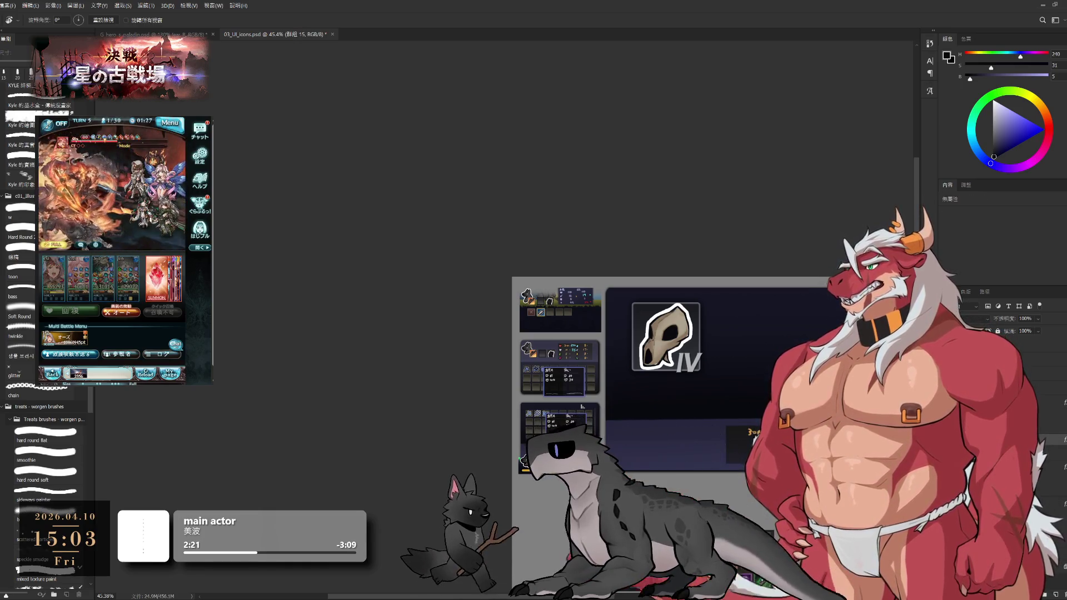
scroll(704, 381, up, 2)
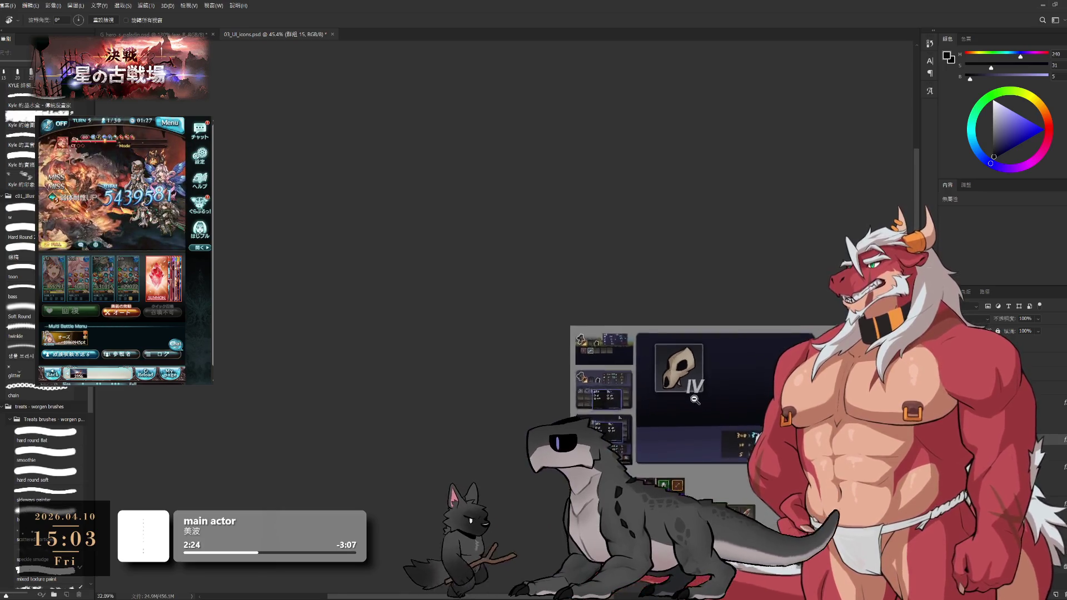
key(ctrl+z)
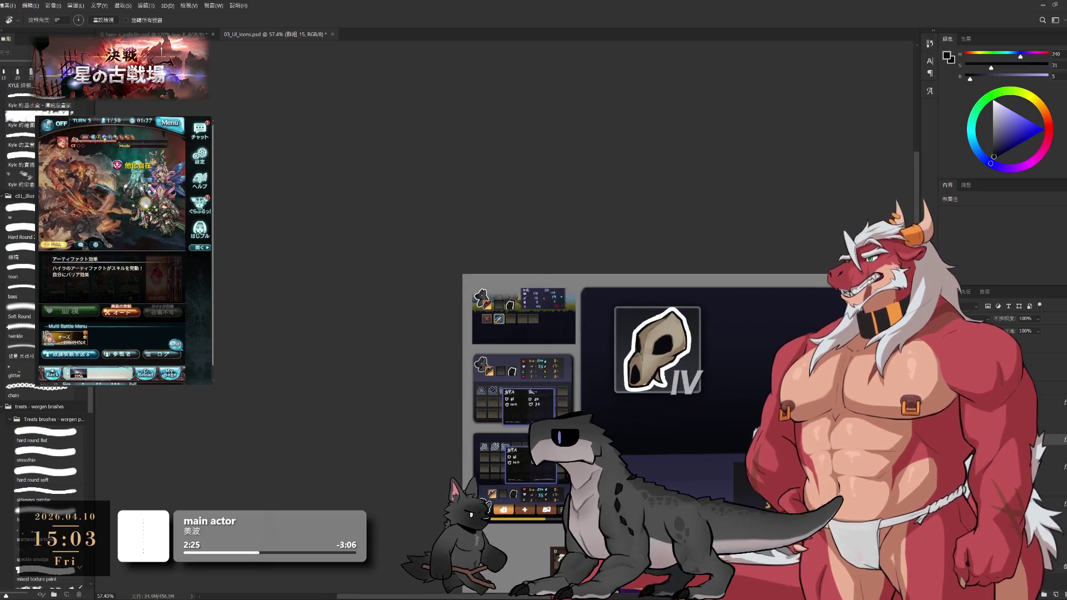
Pan and zoom around the mockup to centre the skull panel, then pick a brush preset.
key(h)
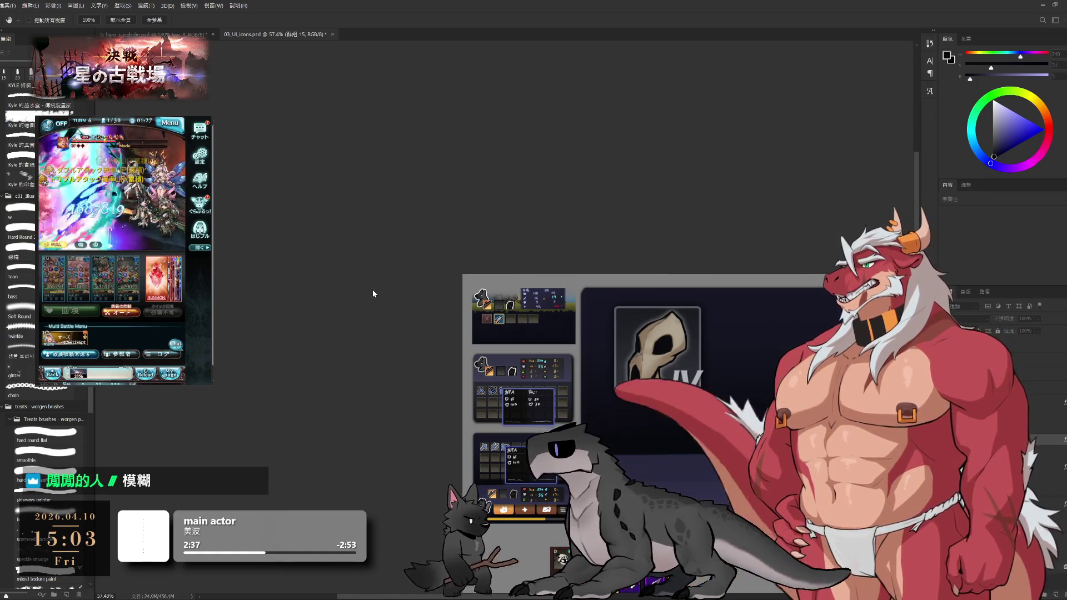
key(r)
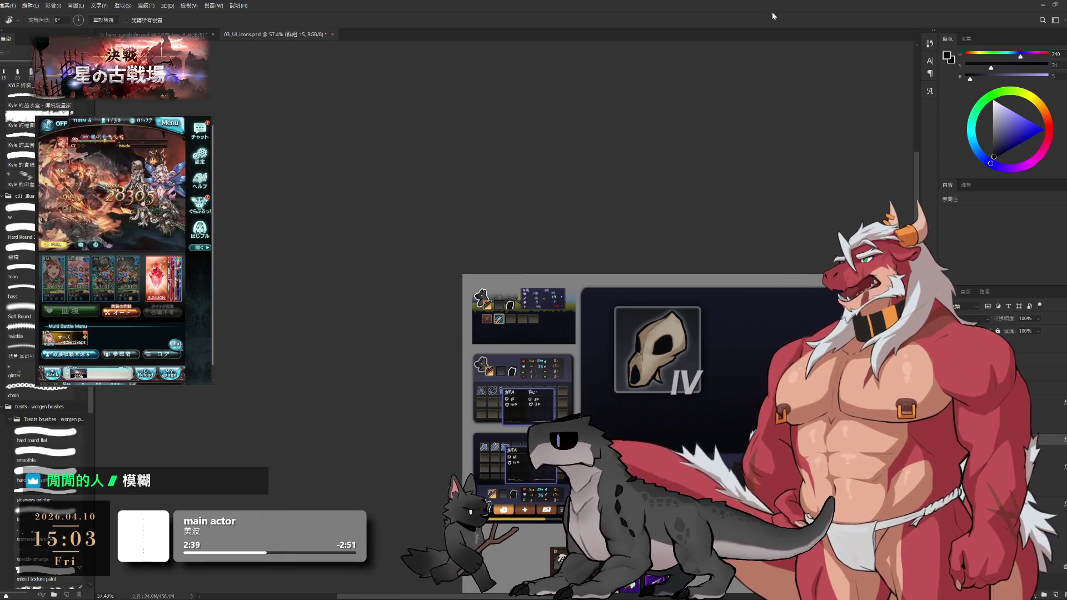
scroll(744, 279, down, 3)
scroll(744, 279, up, 5)
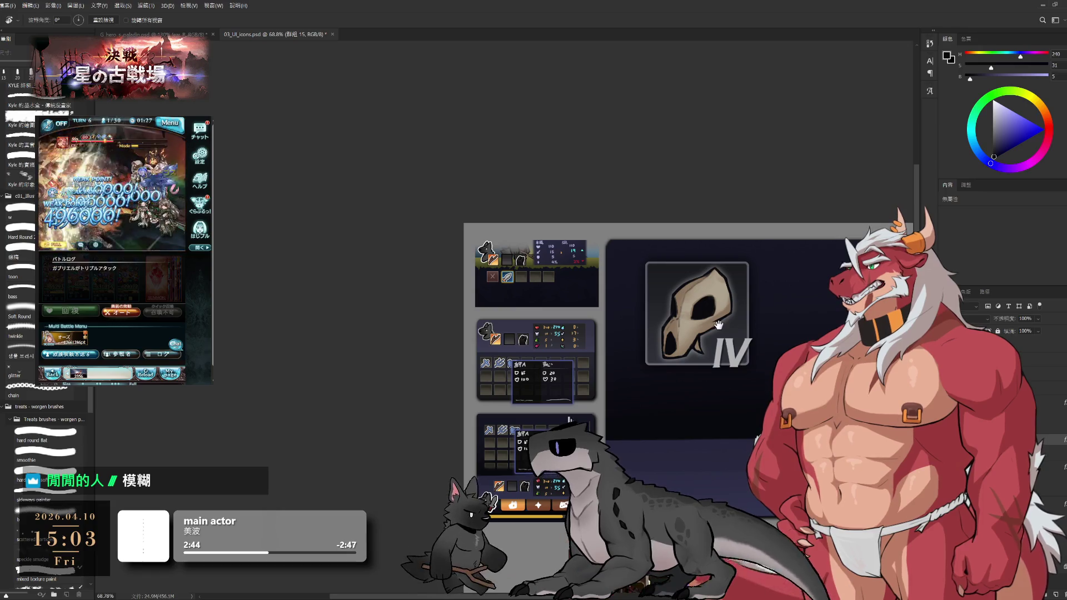
scroll(723, 302, up, 2)
scroll(721, 304, down, 2)
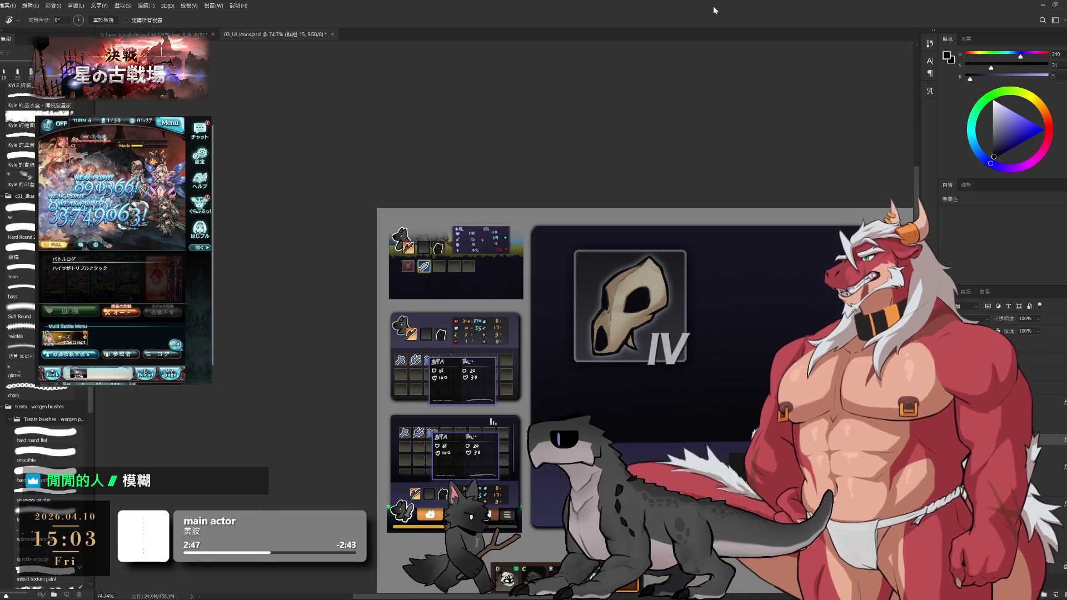
drag(379, 450, 438, 420)
scroll(438, 421, up, 10)
drag(616, 425, 580, 399)
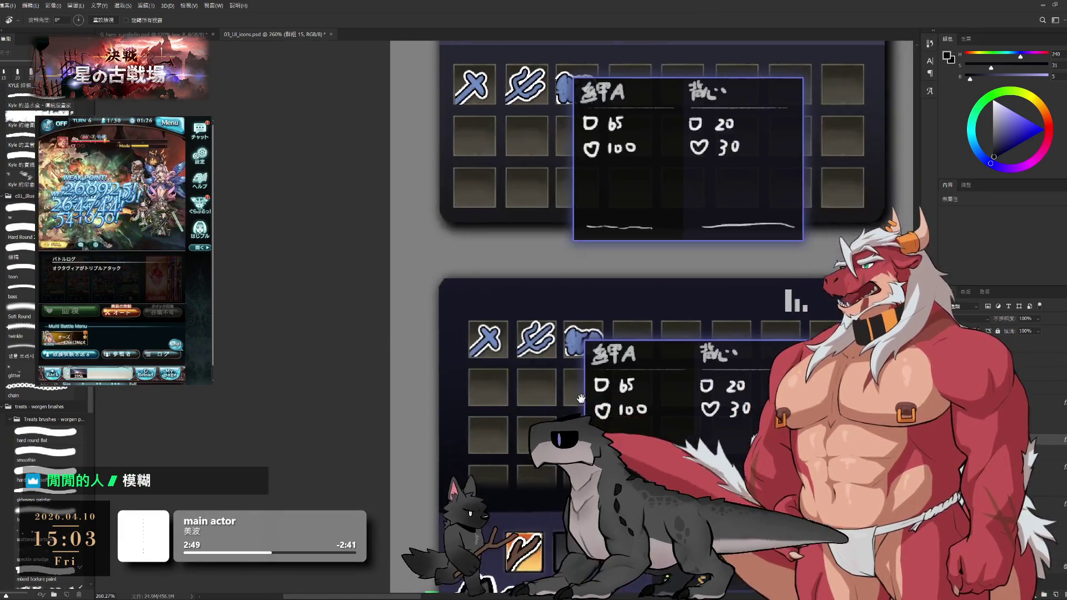
scroll(581, 399, down, 5)
scroll(589, 400, up, 3)
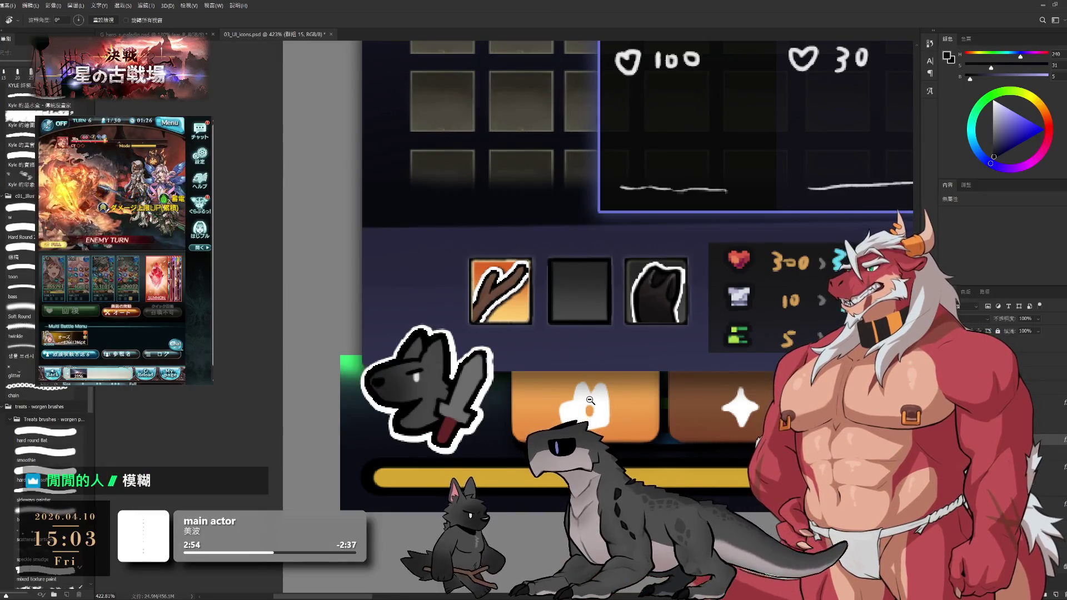
scroll(590, 400, down, 5)
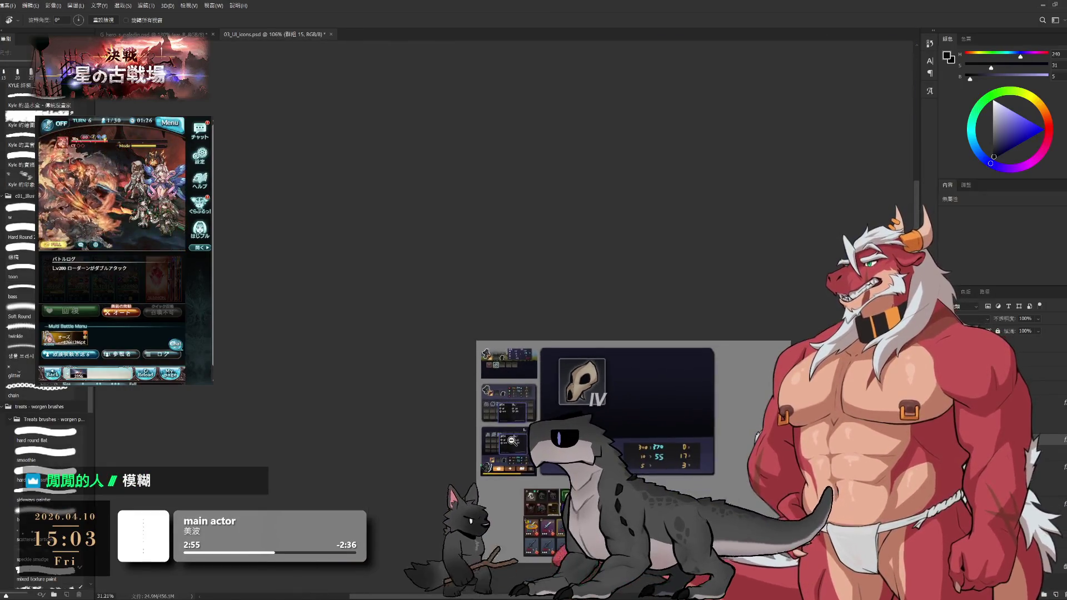
scroll(598, 377, up, 2)
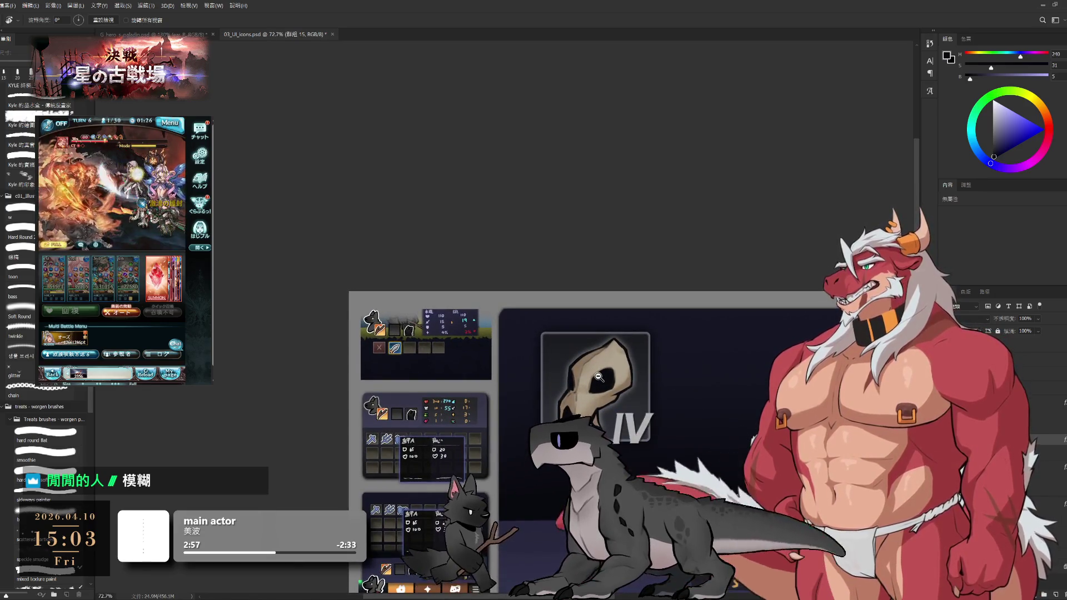
drag(595, 457, 623, 385)
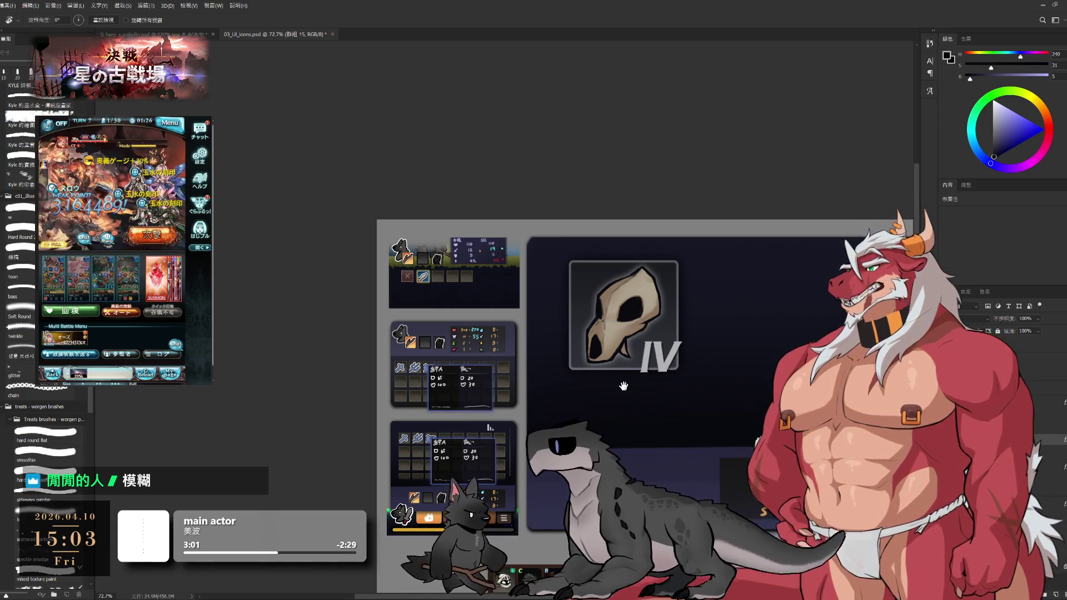
scroll(623, 386, down, 2)
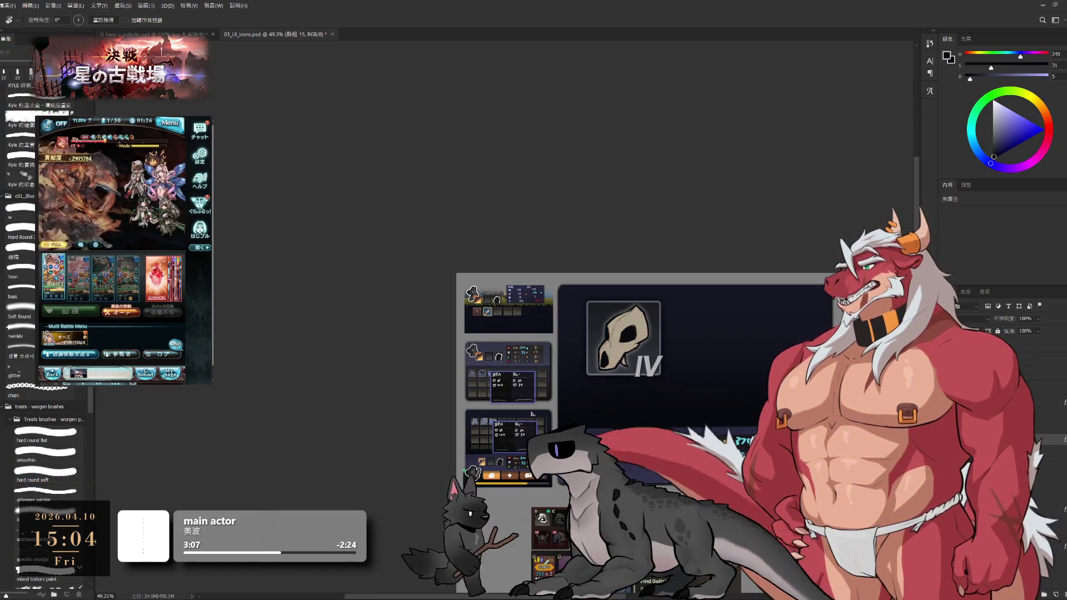
click(45, 491)
key(e)
click(632, 311)
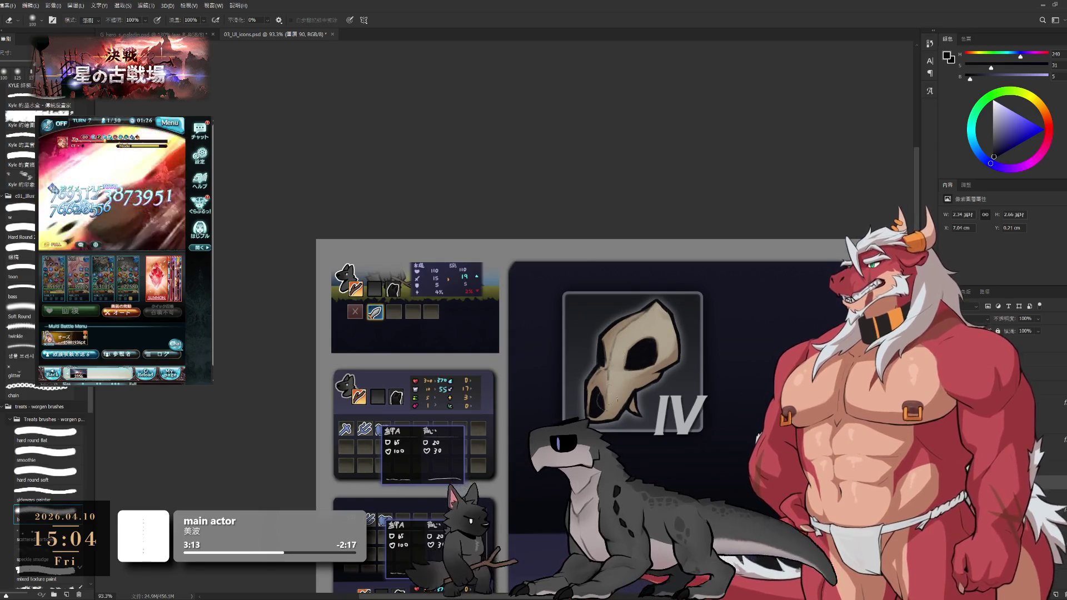
scroll(630, 403, down, 4)
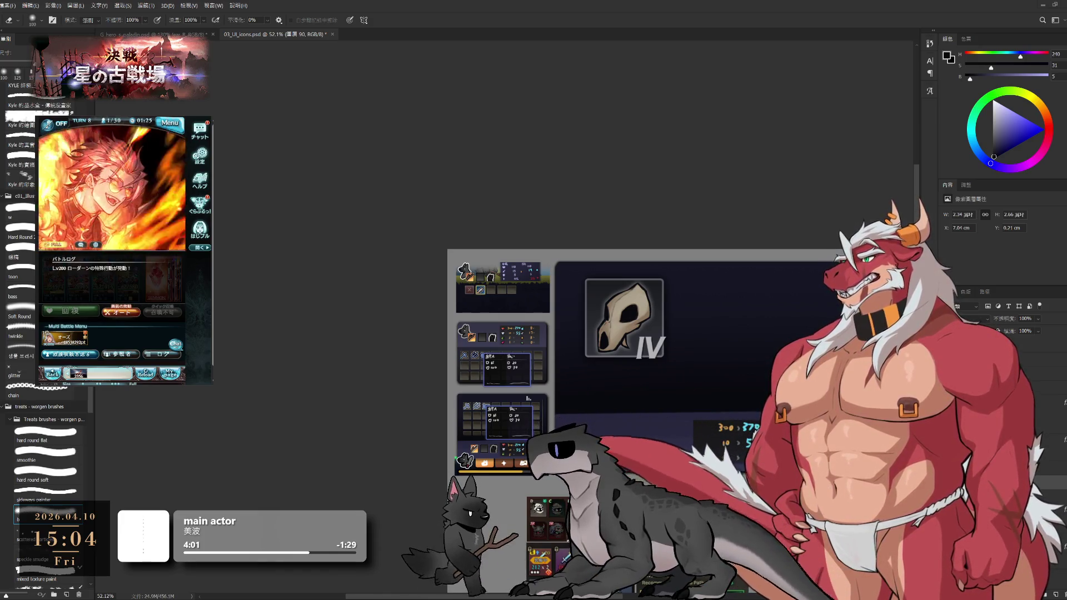
key(i)
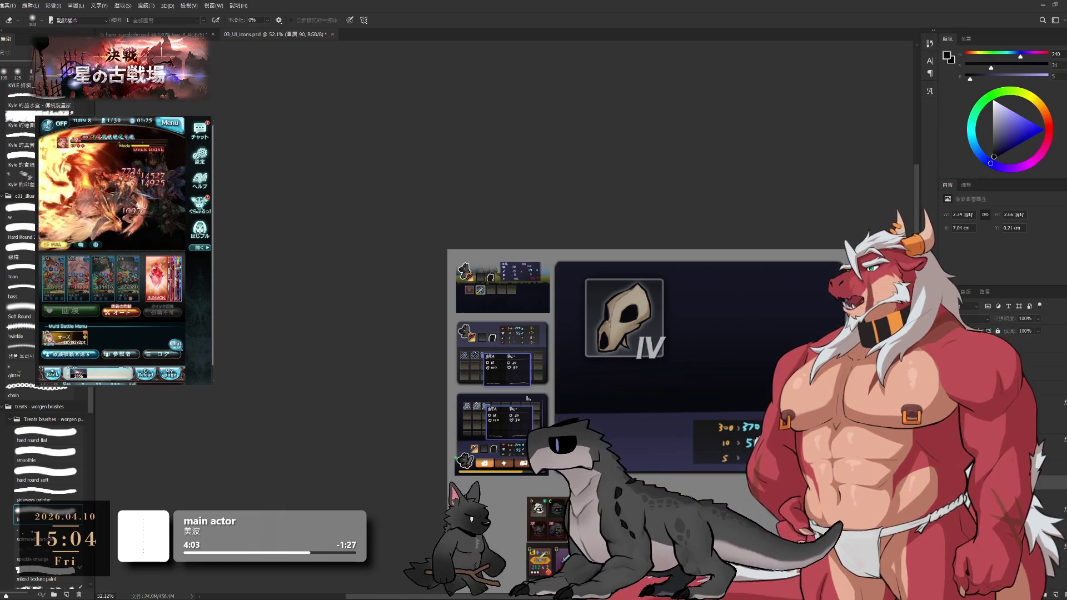
key(e)
key(ctrl+v)
Place the pasted icon group beside the inventory panel.
mouse_move(699, 423)
mouse_down()
mouse_move(644, 295)
mouse_move(755, 409)
mouse_up()
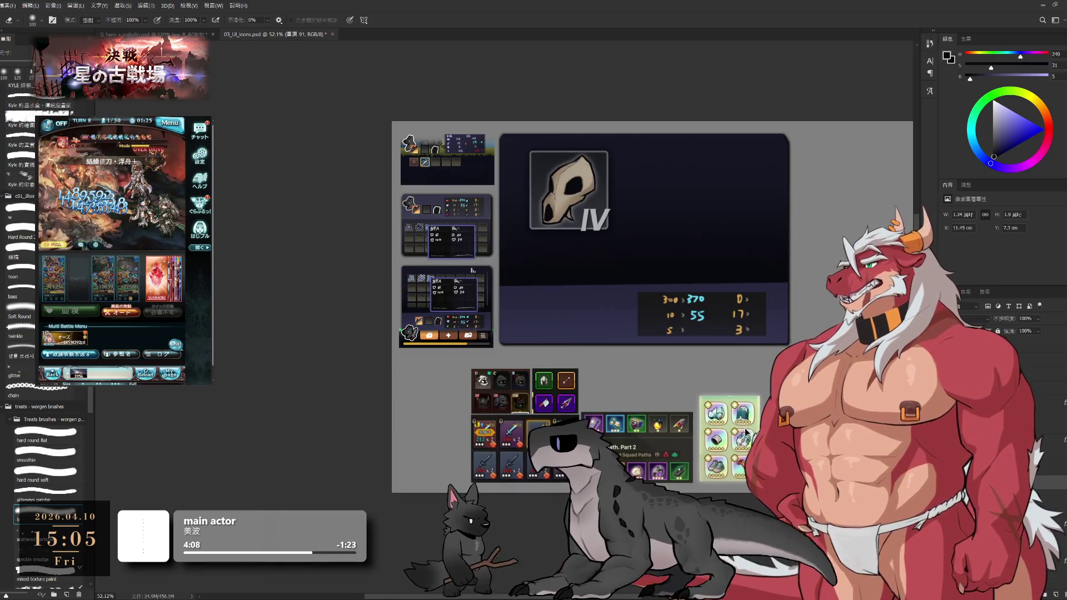
scroll(736, 432, up, 1)
key(ctrl+z)
key(ctrl+z)
key(ctrl+z)
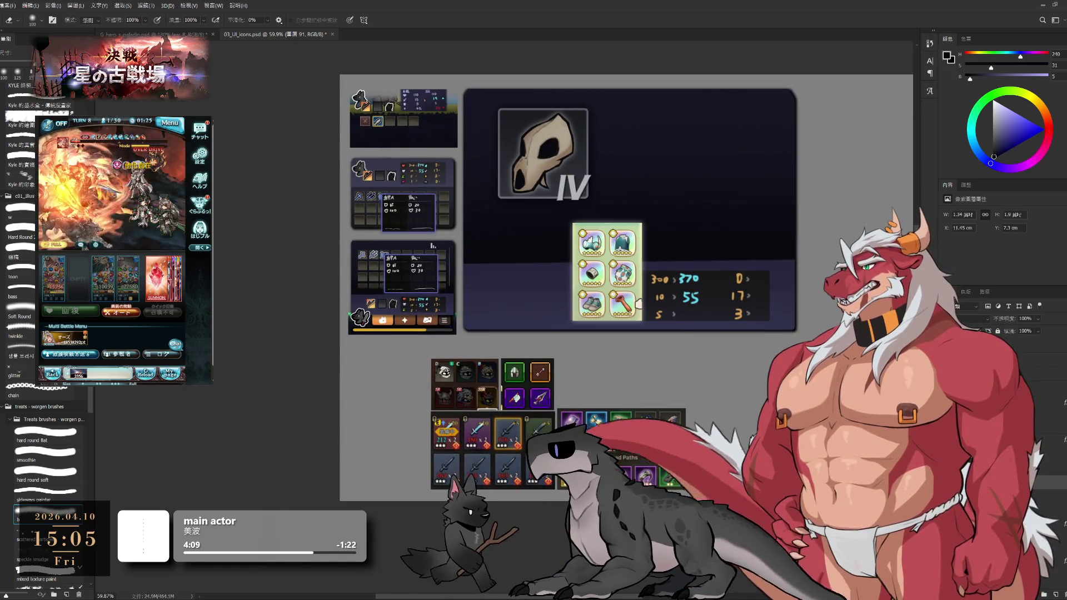
key(ctrl+shift+z)
key(ctrl+shift+z)
key(ctrl+shift+z)
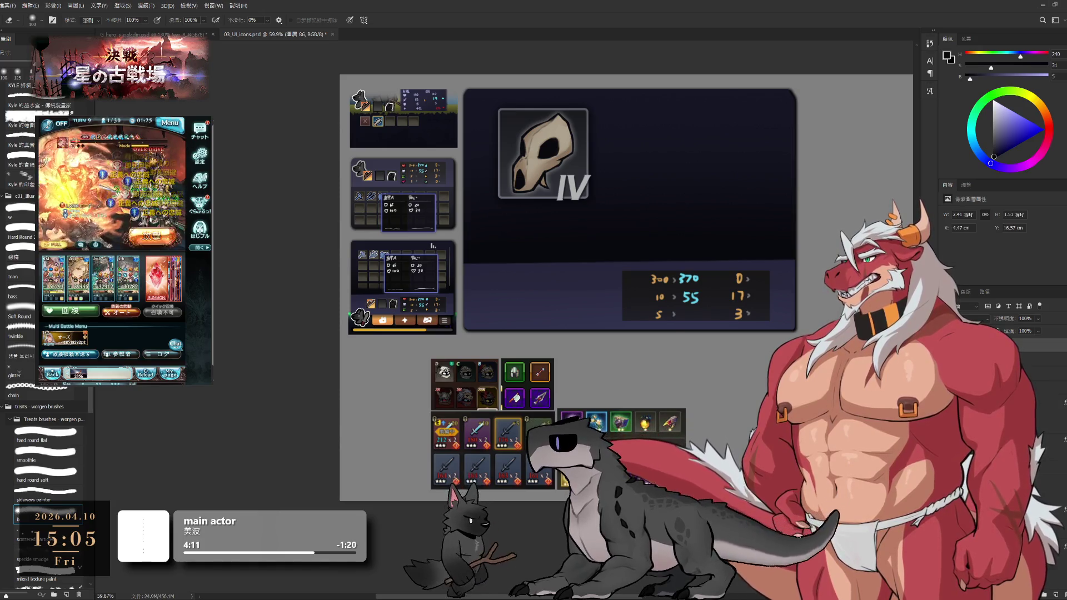
Zoom out to about 56% to frame the whole mockup and select the skull icon's layer.
scroll(724, 435, up, 10)
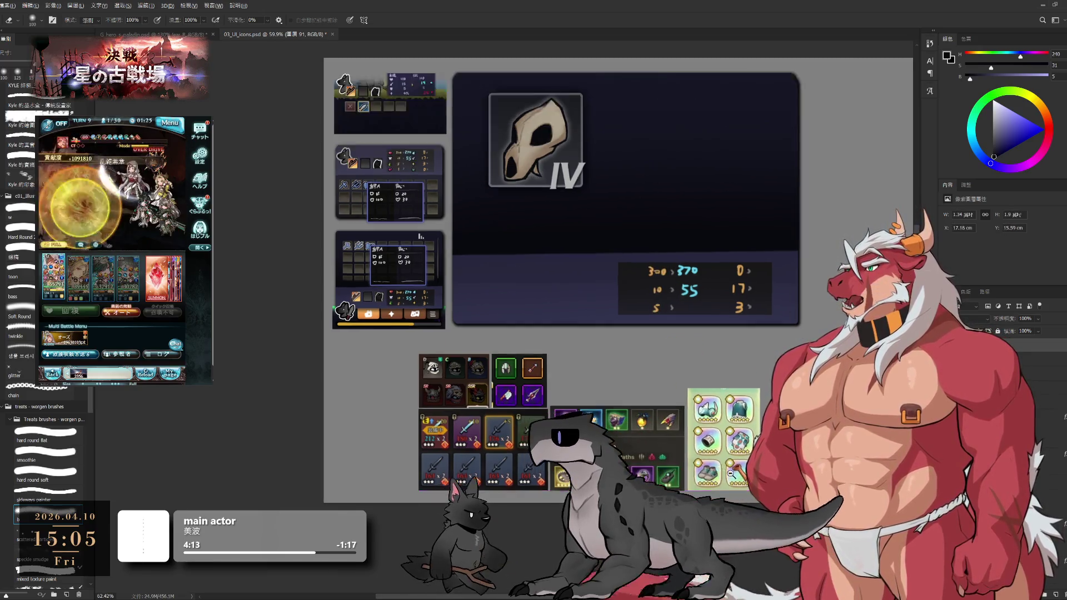
drag(725, 435, 694, 429)
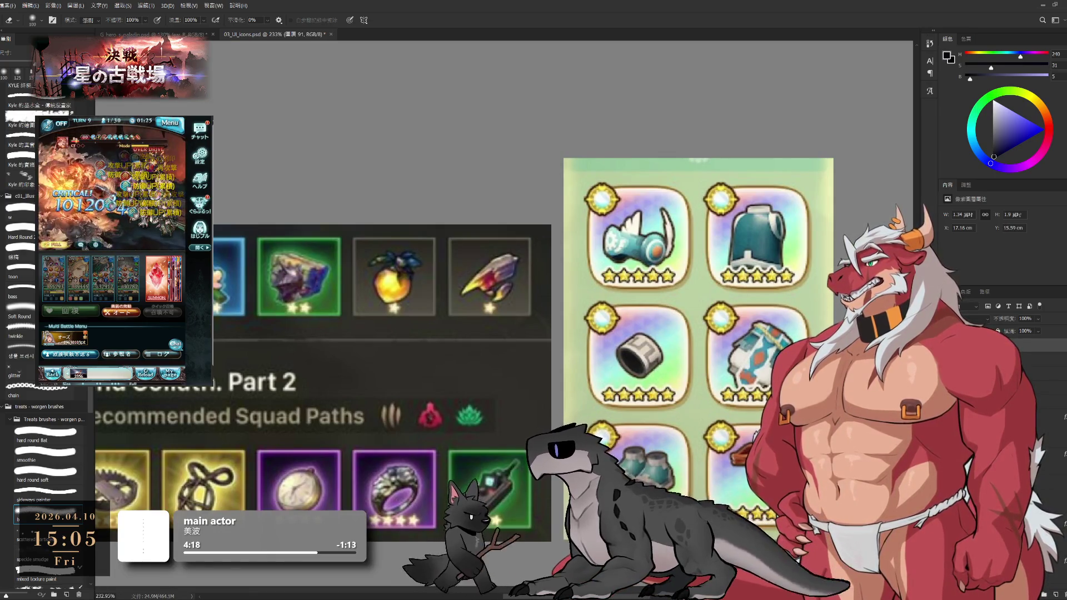
scroll(833, 450, down, 4)
scroll(555, 333, up, 1)
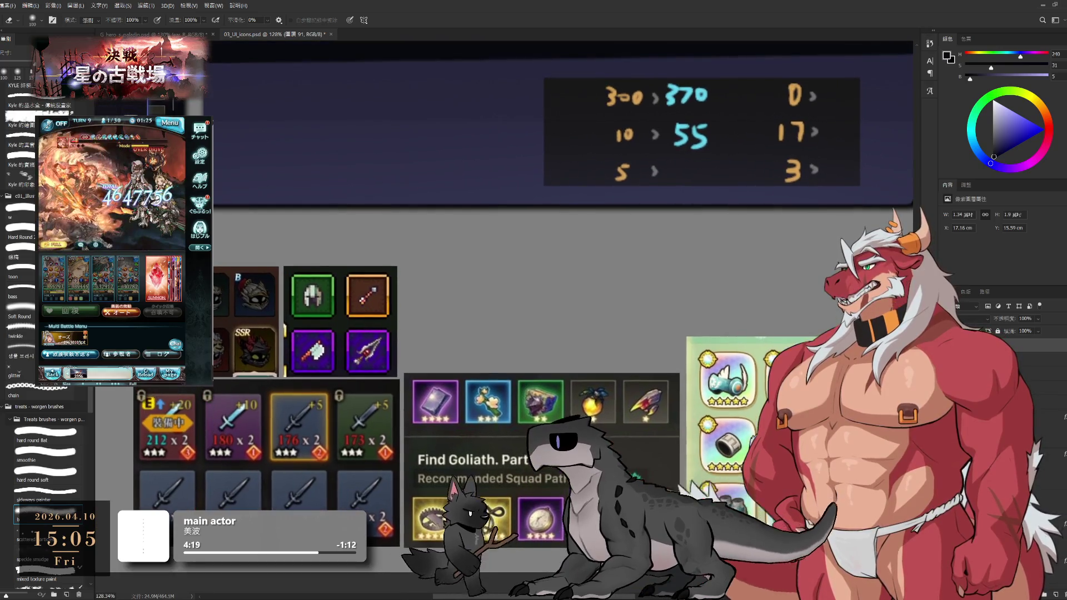
scroll(604, 290, down, 3)
scroll(606, 287, up, 1)
drag(607, 285, 722, 313)
ctrl+click(624, 245)
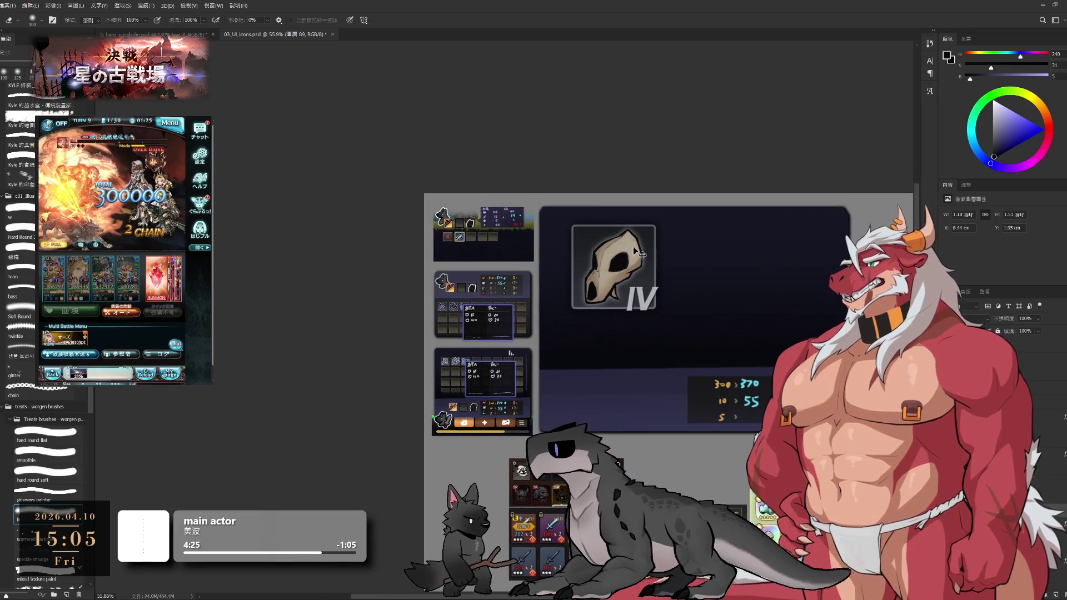
Turn on CMYK Proof Colors and compare an older skull version in history.
key(i)
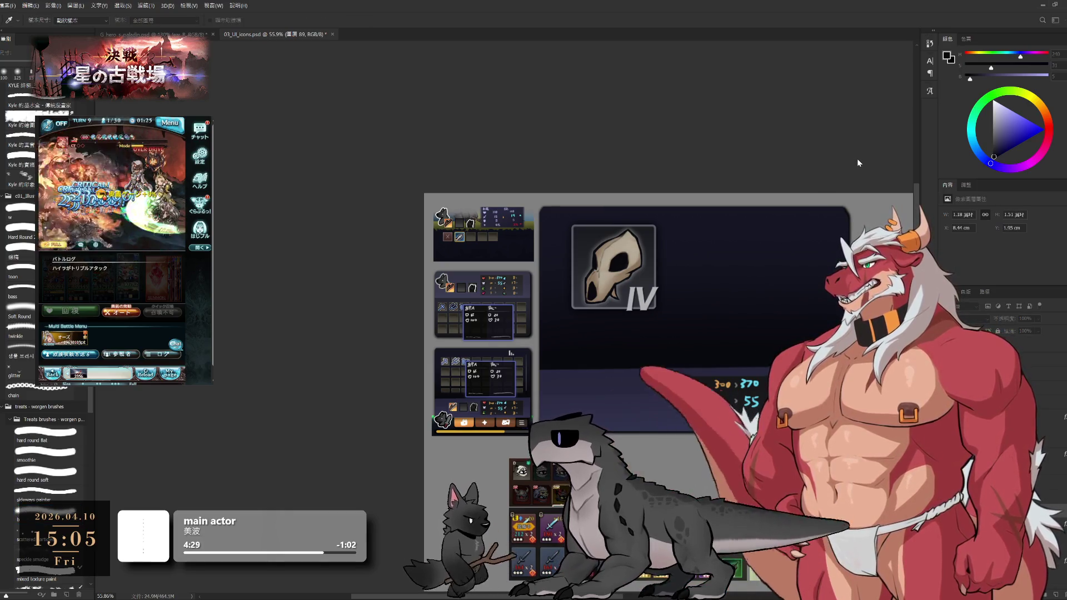
key(e)
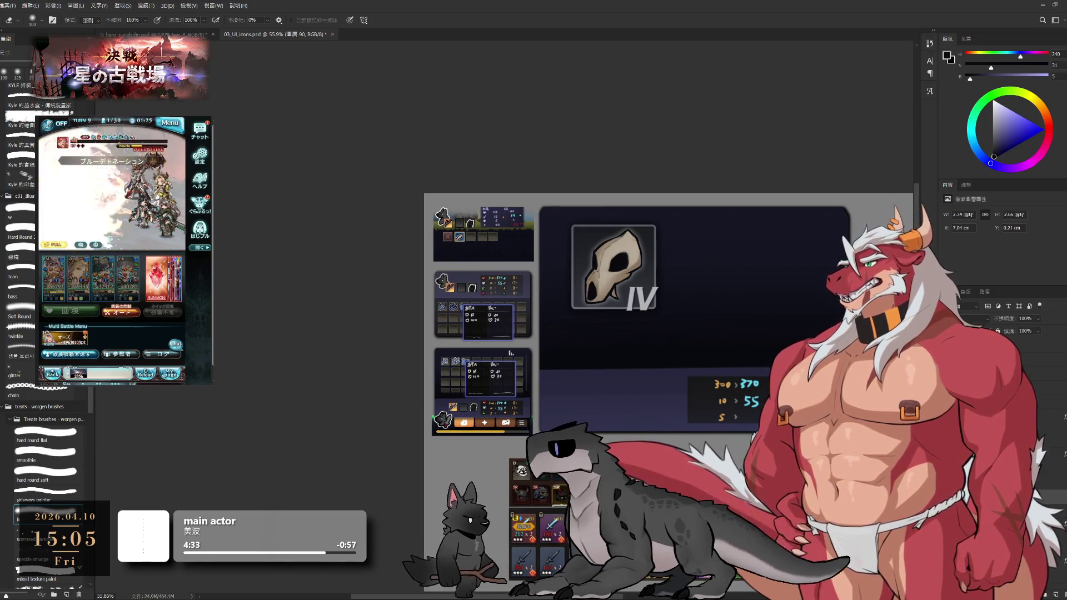
key(ctrl+y)
key(i)
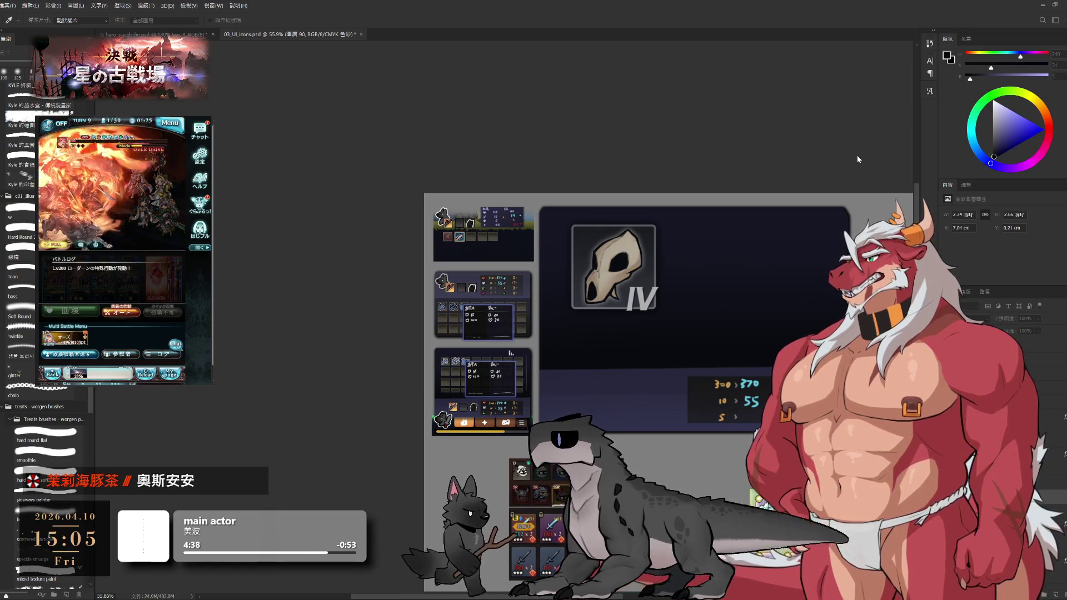
key(e)
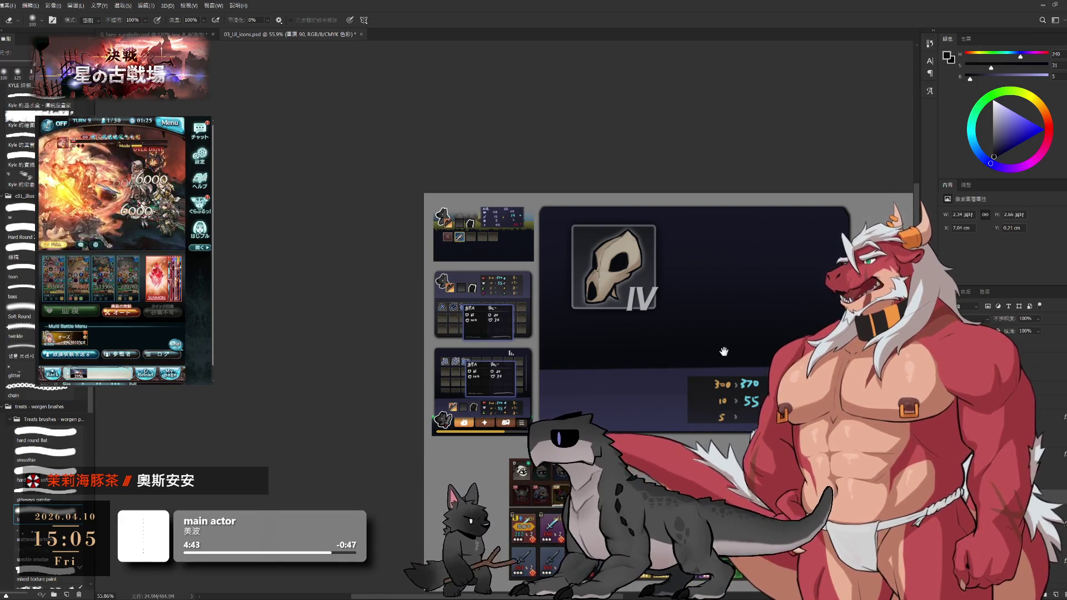
drag(809, 254, 769, 218)
key(ctrl+z)
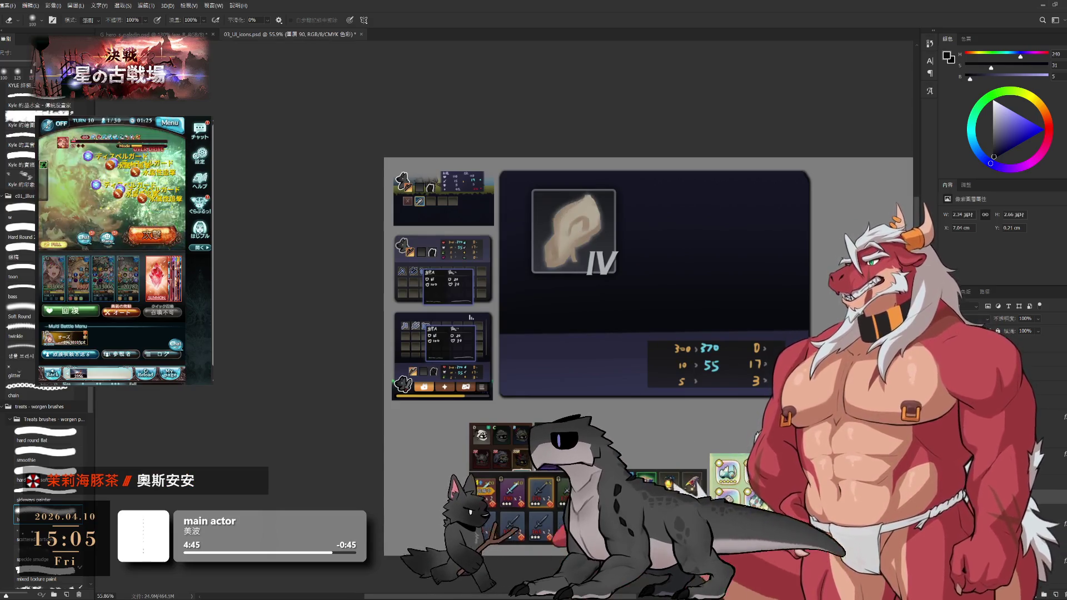
key(ctrl+shift+z)
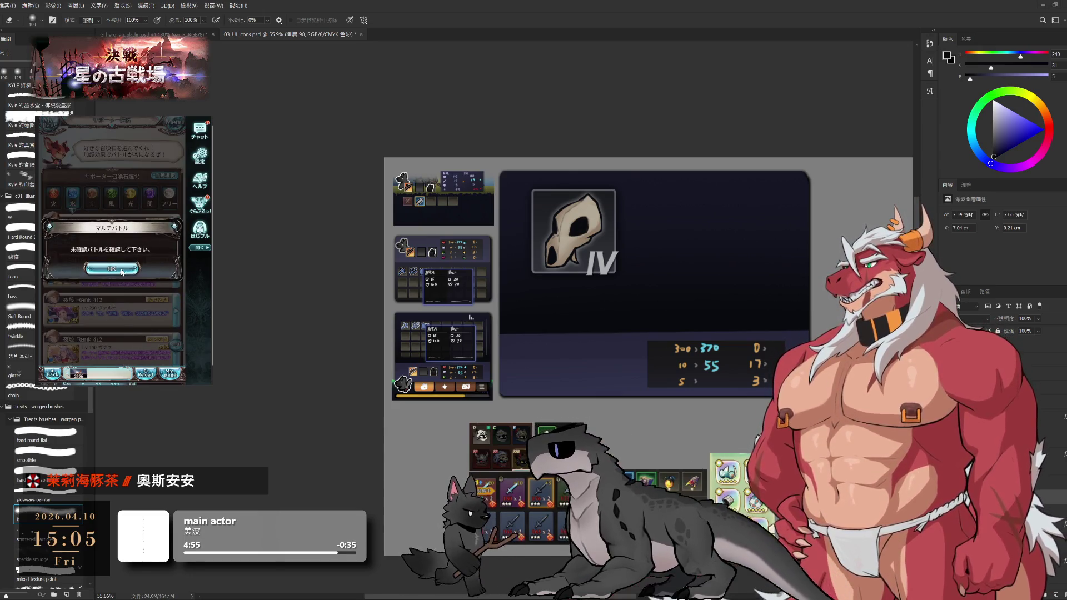
Accept the game's battle popup, choose the next battle and start it with the party.
click(109, 182)
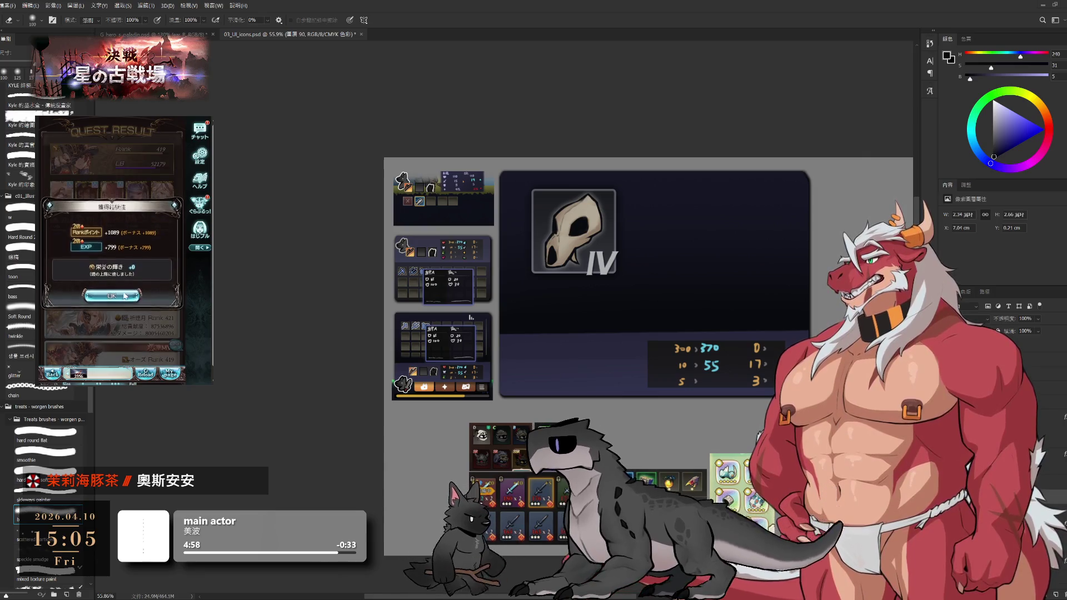
scroll(148, 287, down, 3)
scroll(152, 289, up, 5)
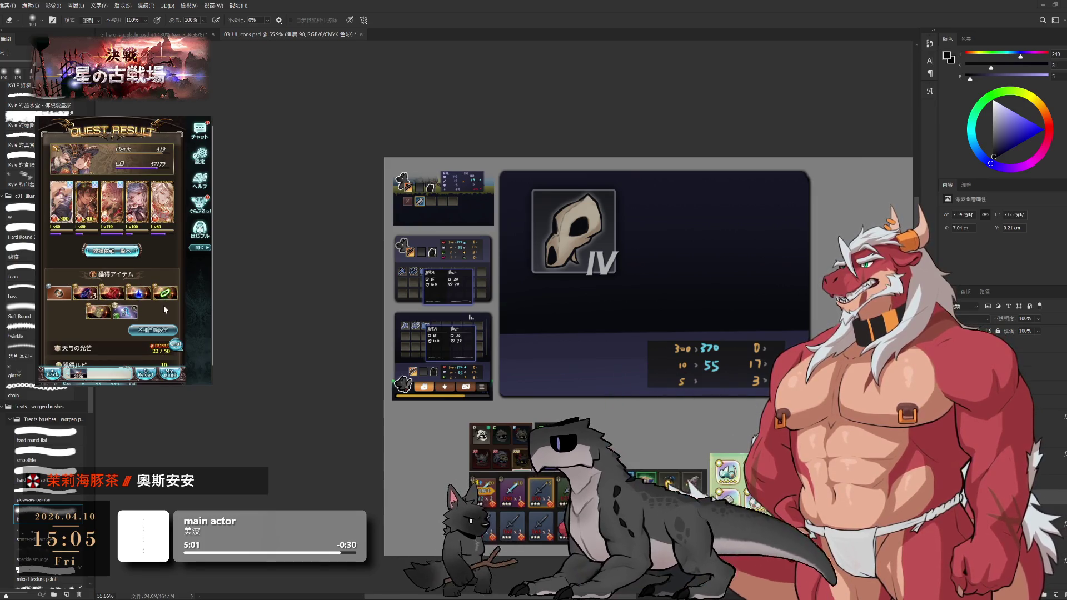
click(134, 253)
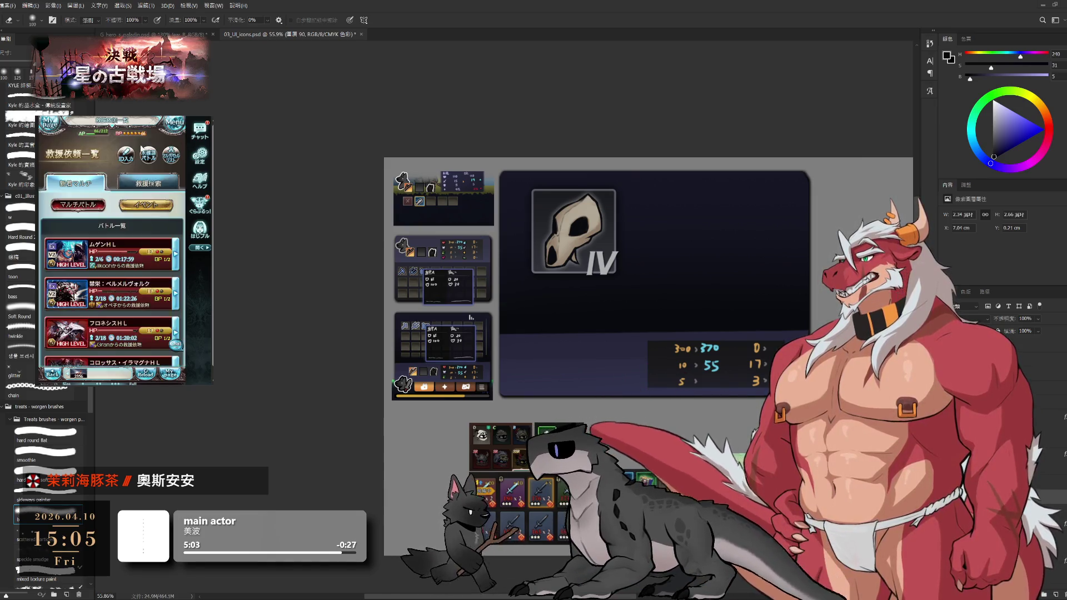
click(156, 246)
click(150, 344)
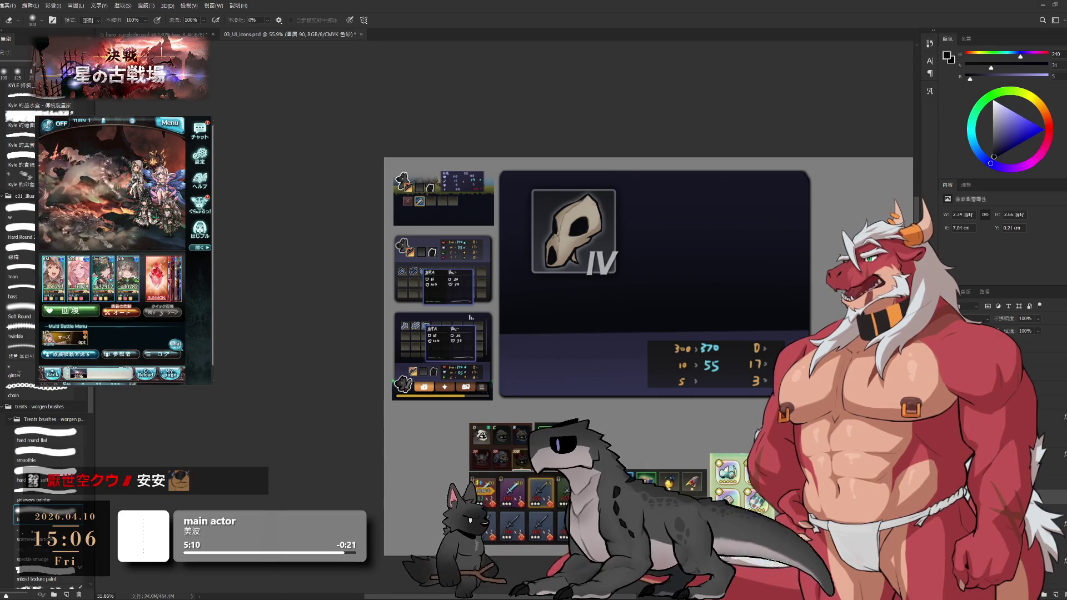
scroll(422, 366, up, 3)
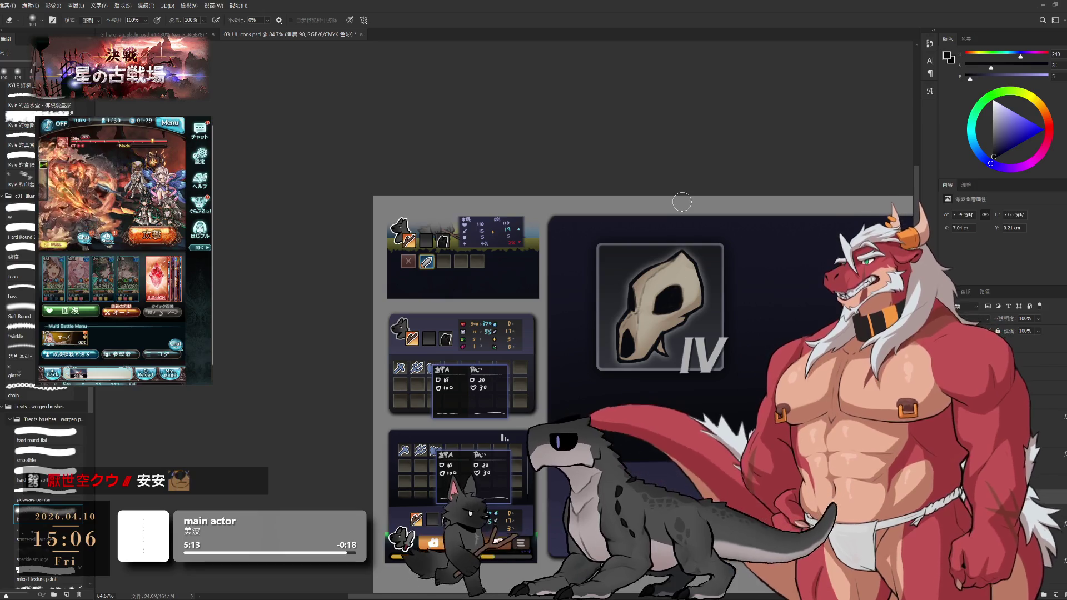
Step back through history to the beige skull and zoom in on the slot with the Brush.
key(ctrl+alt+z)
key(ctrl+alt+z)
key(ctrl+alt+z)
key(ctrl+shift+z)
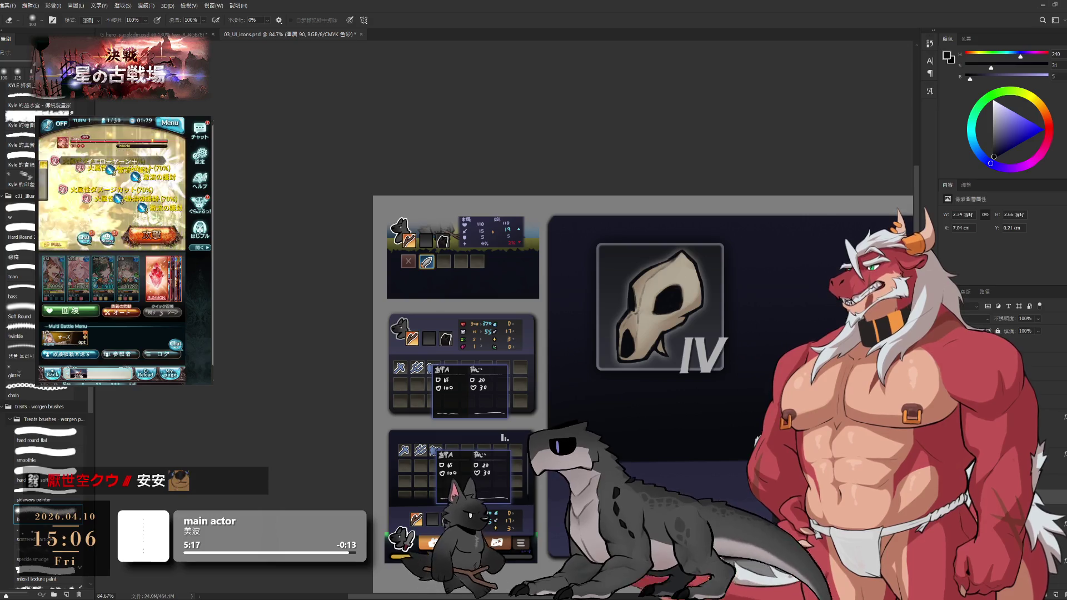
key(b)
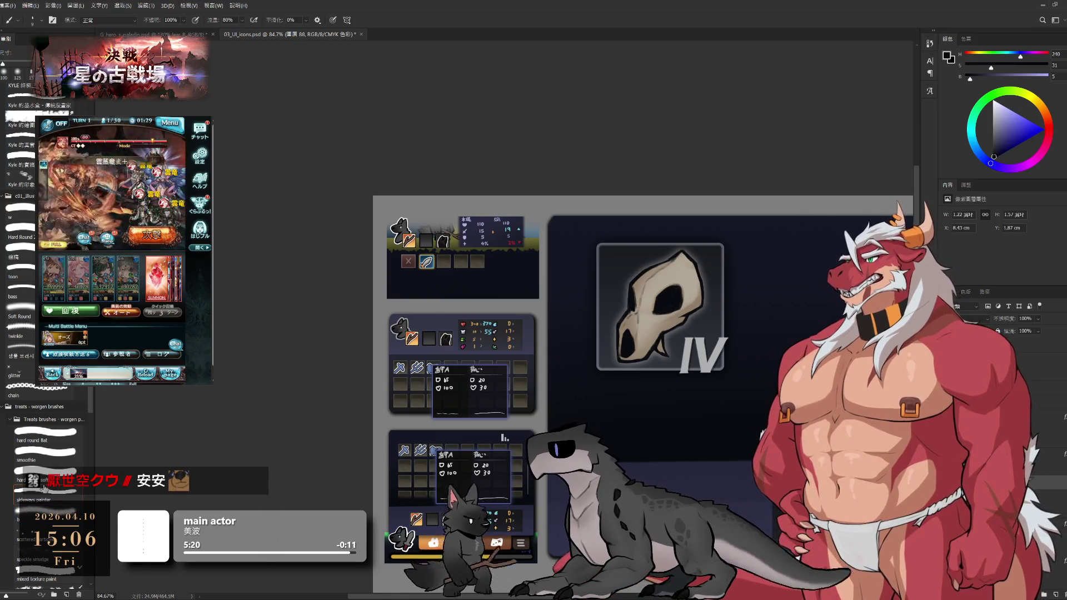
scroll(568, 329, right, 3)
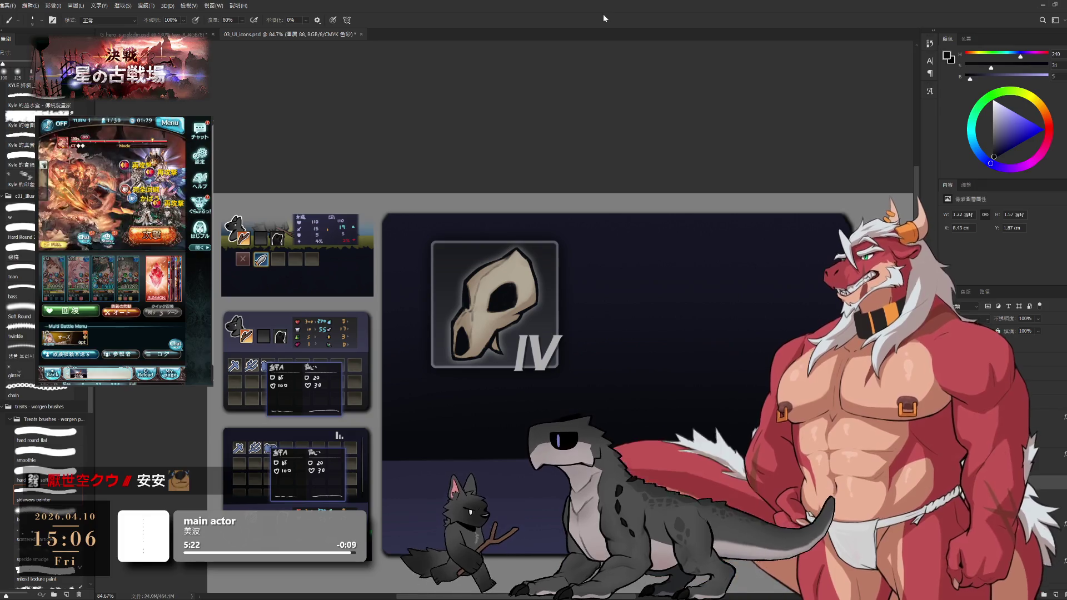
scroll(664, 338, up, 2)
mouse_move(648, 328)
mouse_down()
mouse_move(481, 333)
mouse_move(695, 317)
mouse_move(684, 353)
mouse_move(757, 361)
mouse_up()
key(bracketright)
Delete the old skull from the large slot and start a vertical stroke on empty Layer 92.
key(ctrl+z)
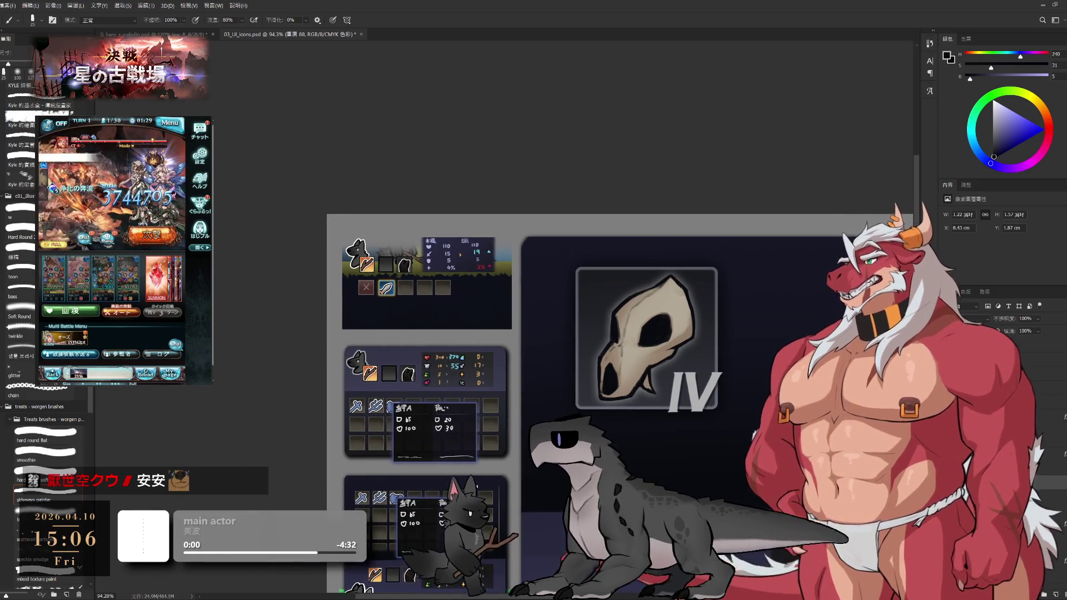
key(ctrl+z)
key(ctrl+z)
key(ctrl+shift+alt+n)
drag(618, 309, 606, 372)
Draw the skull's domed top as an outline loop, then erase its bottom arc.
drag(617, 324, 695, 348)
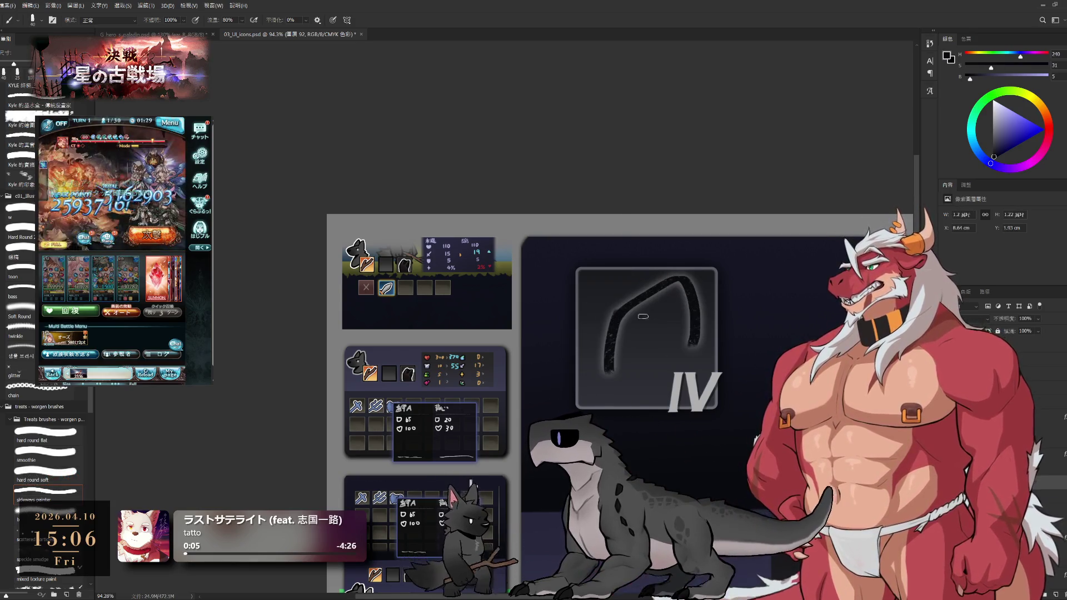
key(ctrl+z)
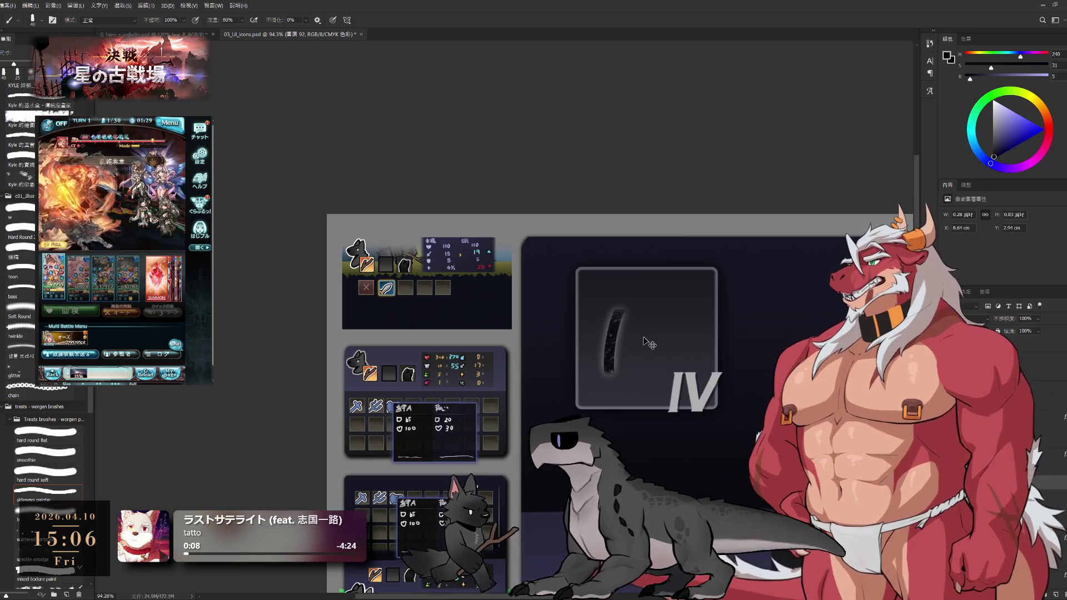
drag(643, 352, 690, 302)
key(ctrl+z)
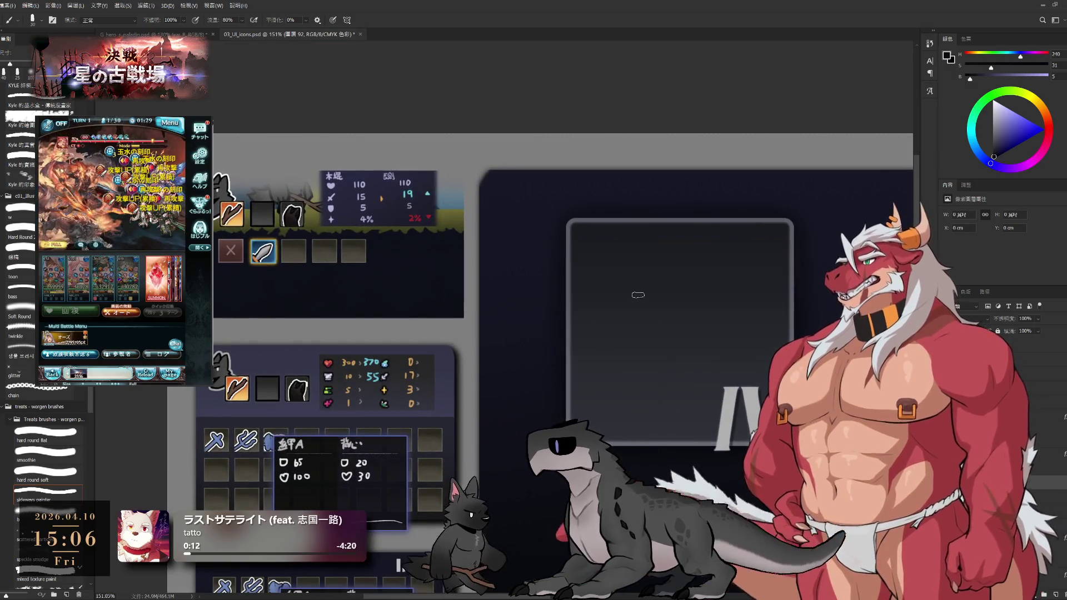
mouse_move(625, 362)
mouse_down()
mouse_move(689, 247)
mouse_move(741, 267)
mouse_move(751, 355)
mouse_move(697, 383)
mouse_up()
mouse_move(631, 336)
mouse_down()
mouse_move(616, 383)
mouse_move(661, 424)
mouse_move(719, 369)
mouse_up()
drag(692, 402, 711, 376)
key(e)
drag(619, 392, 714, 397)
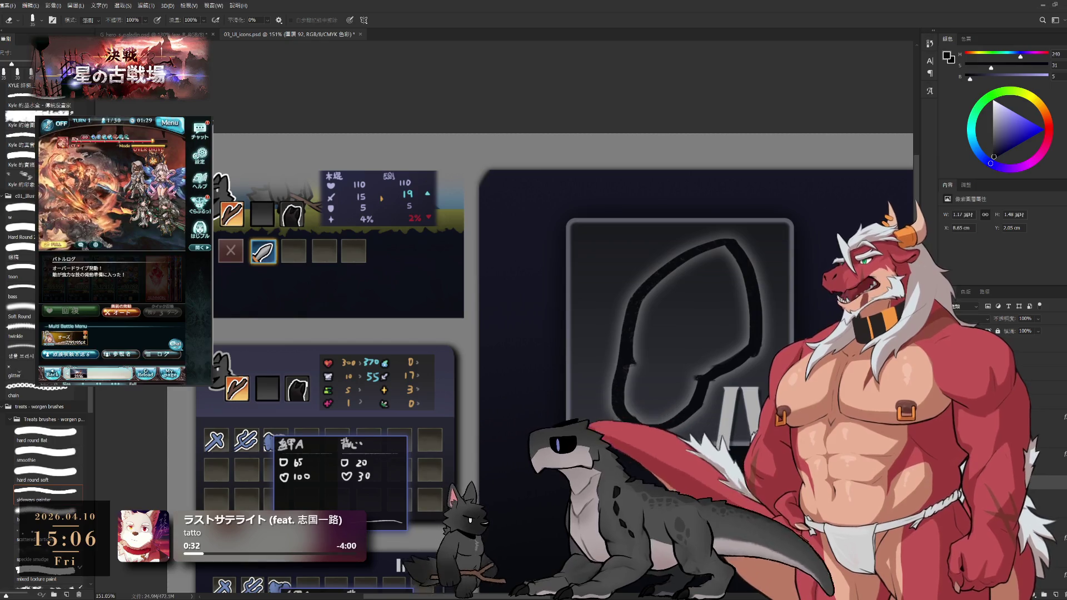
scroll(716, 277, down, 1)
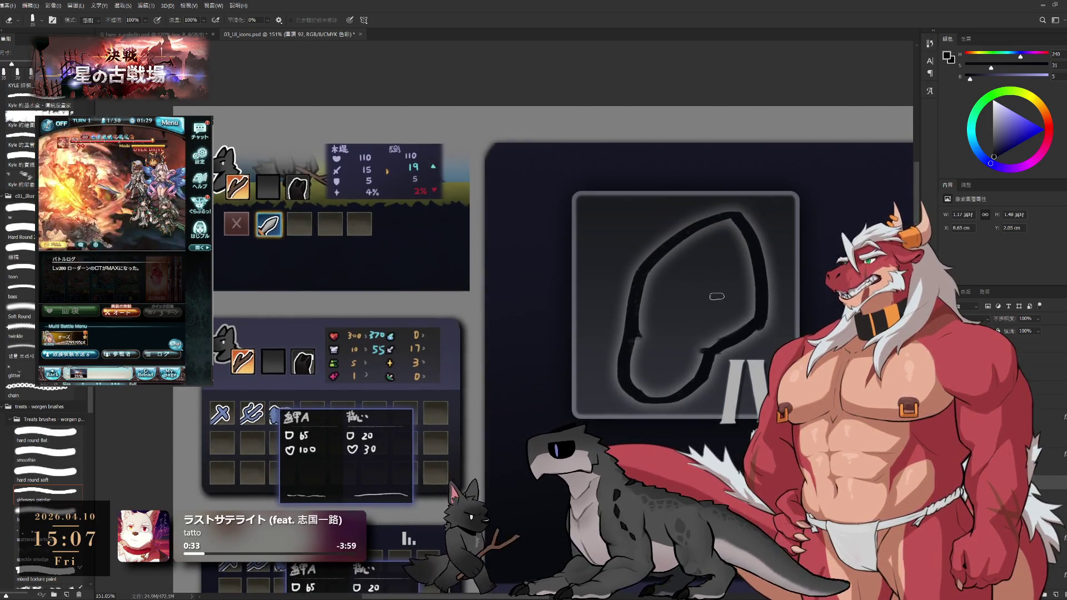
Redraw the outline with a bigger brush, paint the left eye socket and trim the left and top edges.
key(b)
mouse_move(717, 277)
mouse_down()
mouse_move(703, 314)
mouse_move(725, 284)
mouse_move(720, 306)
mouse_up()
key(bracketright)
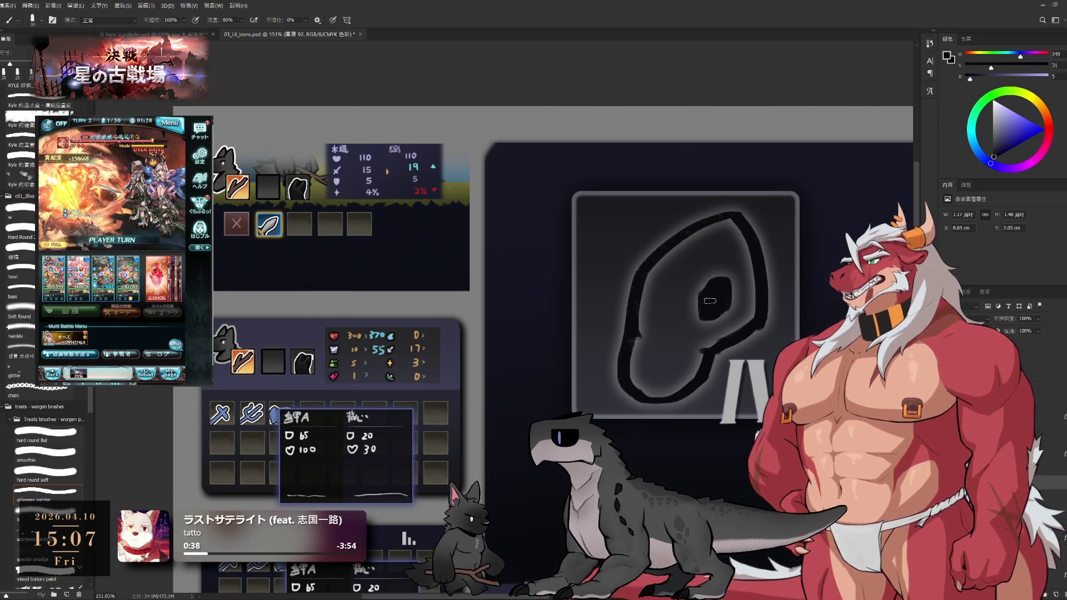
mouse_move(646, 292)
mouse_down()
mouse_move(655, 314)
mouse_move(643, 305)
mouse_up()
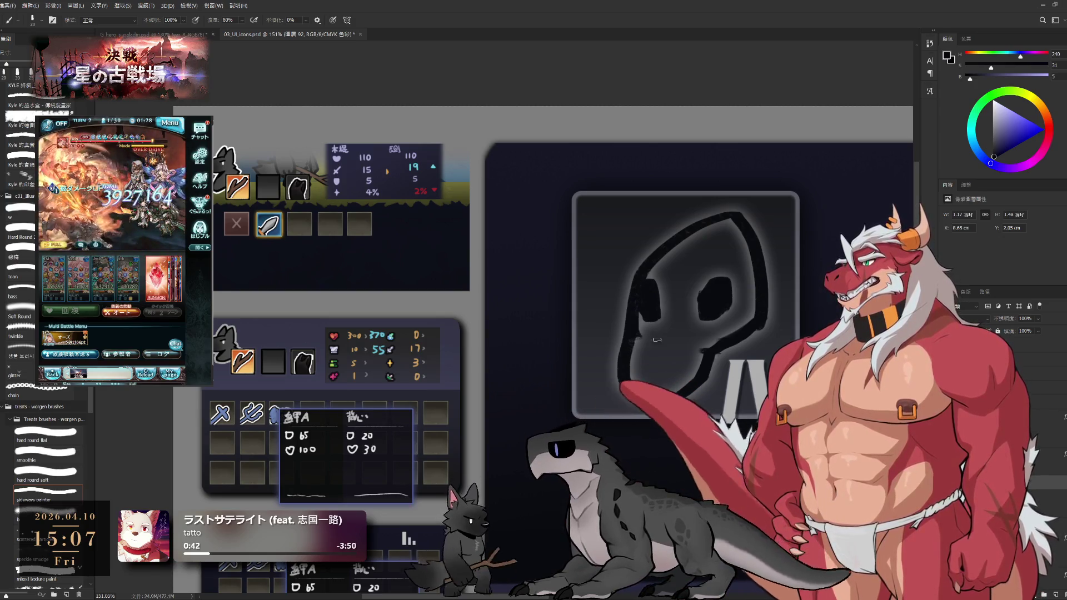
key(e)
drag(619, 327, 632, 373)
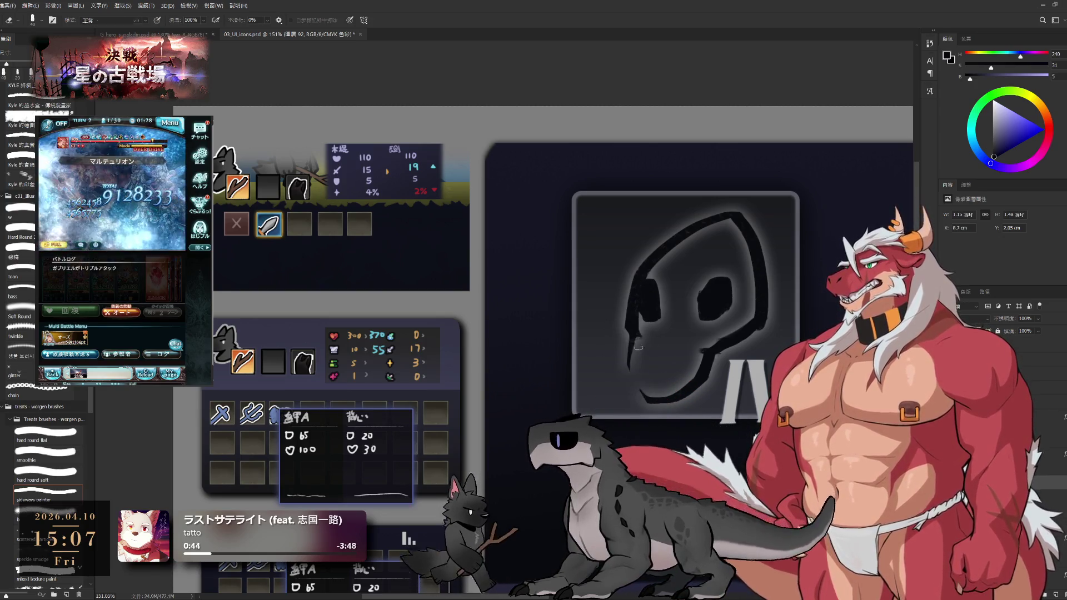
key(b)
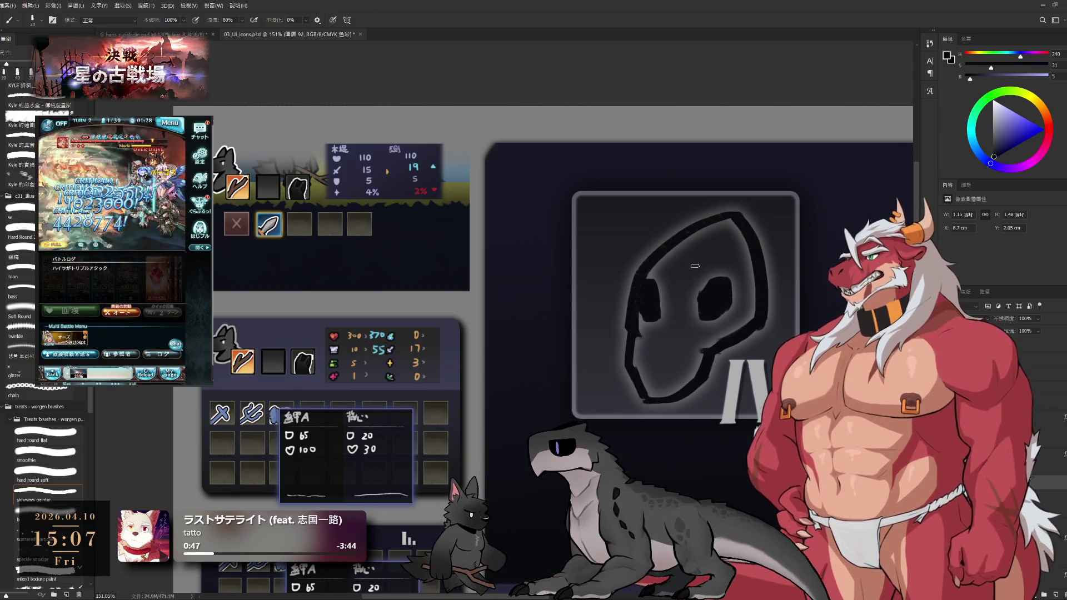
key(e)
mouse_move(726, 222)
mouse_down()
mouse_move(747, 236)
mouse_move(714, 219)
mouse_move(653, 260)
mouse_move(706, 218)
mouse_move(744, 271)
mouse_up()
Close the outline, trim and touch up the right edge, and redraw outline strokes.
key(b)
key(e)
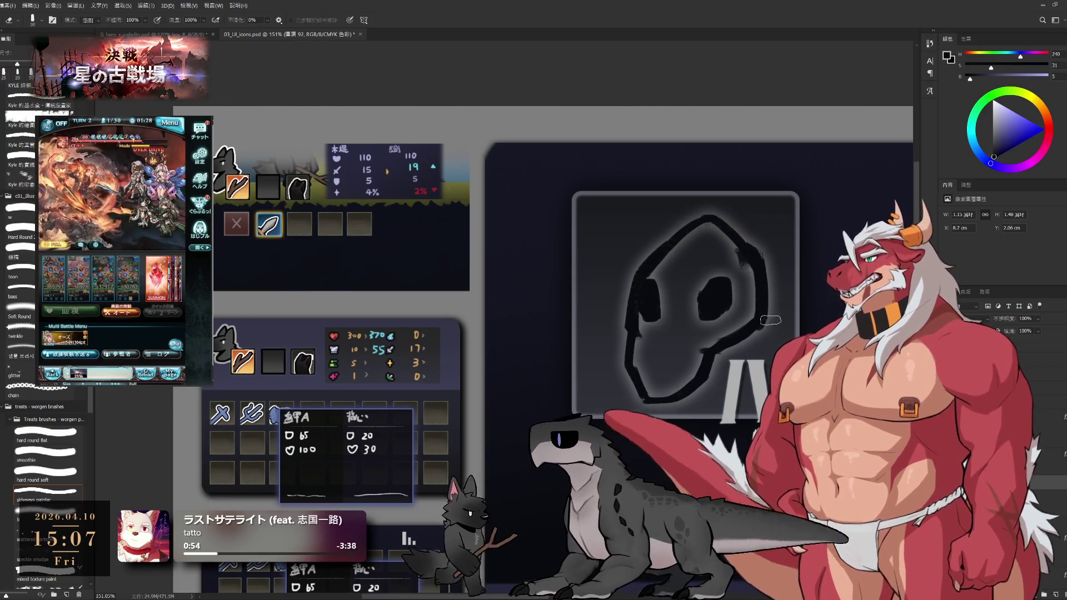
mouse_move(769, 307)
mouse_down()
mouse_move(765, 274)
mouse_move(742, 294)
mouse_up()
key(b)
key(e)
key(bracketleft)
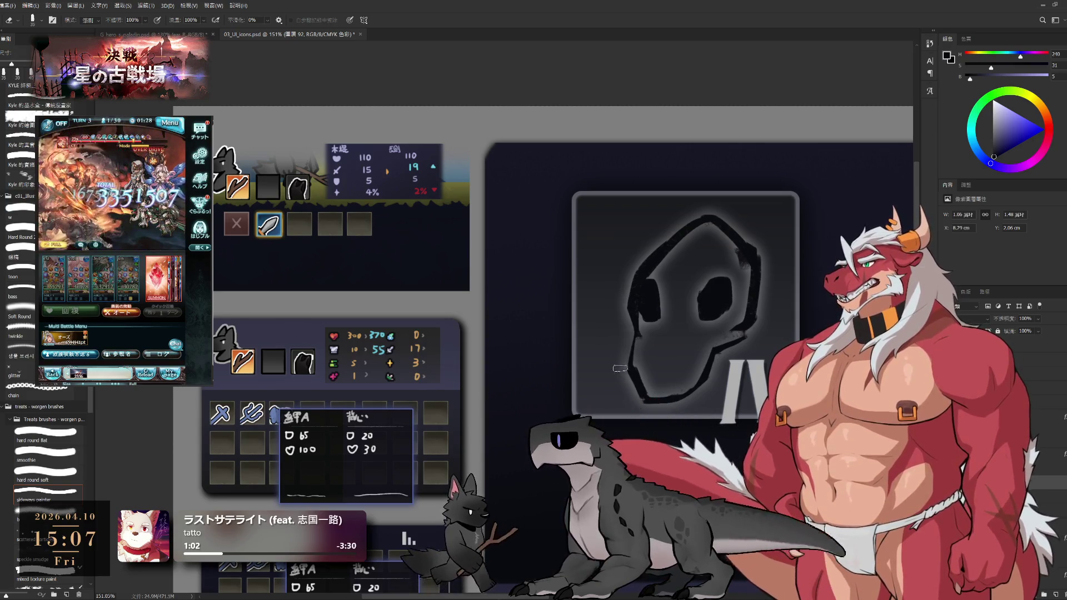
key(b)
mouse_move(638, 320)
mouse_down()
mouse_move(625, 372)
mouse_move(652, 400)
mouse_up()
scroll(666, 332, down, 2)
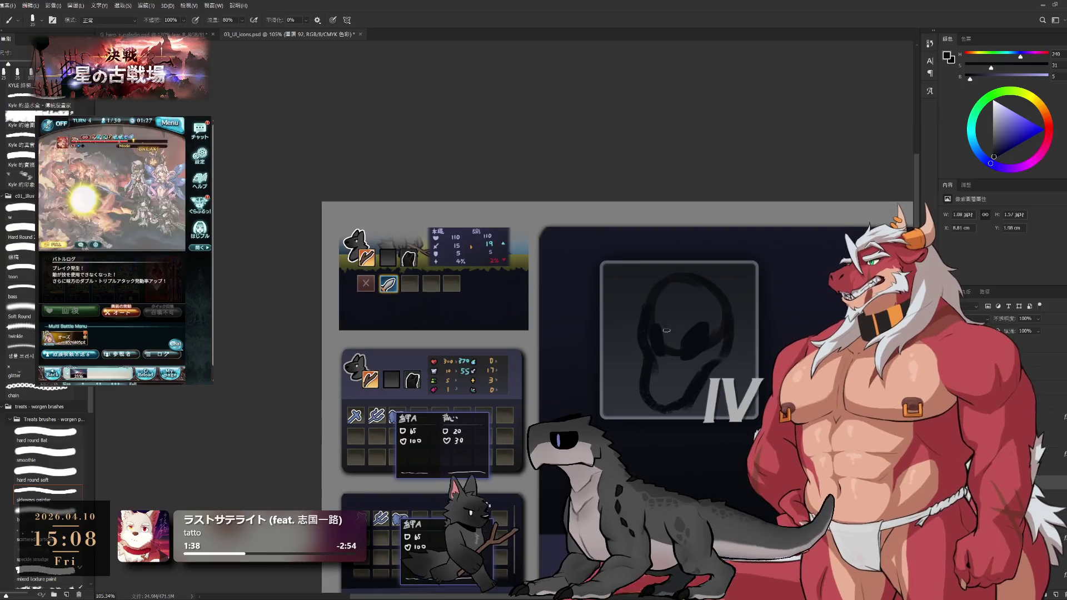
Refine the skull sketch, alternating brush and eraser at different sizes.
drag(698, 340, 698, 294)
scroll(697, 275, up, 2)
key(e)
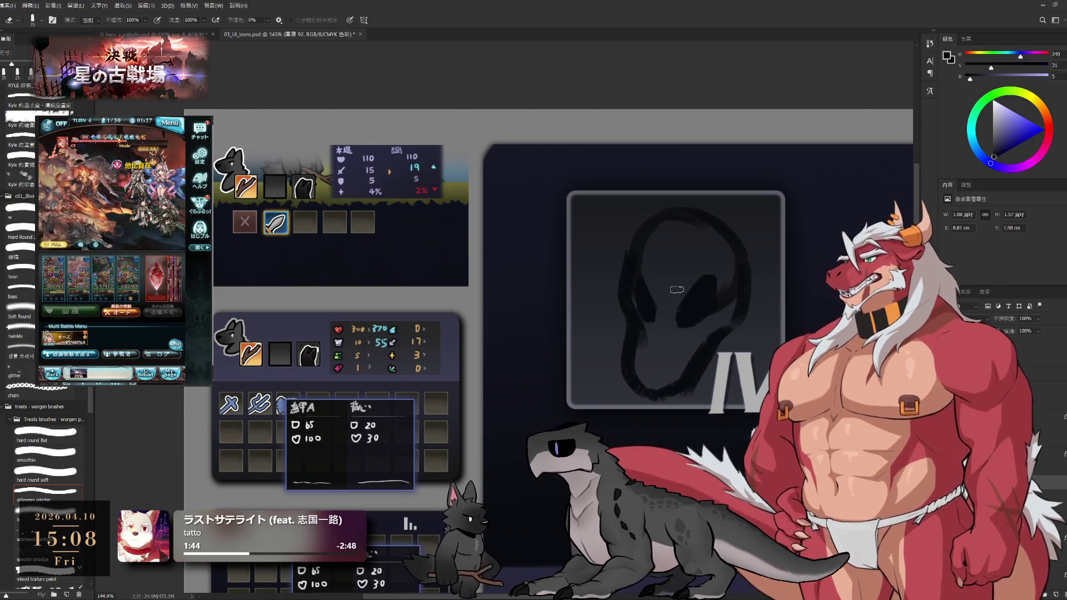
key(b)
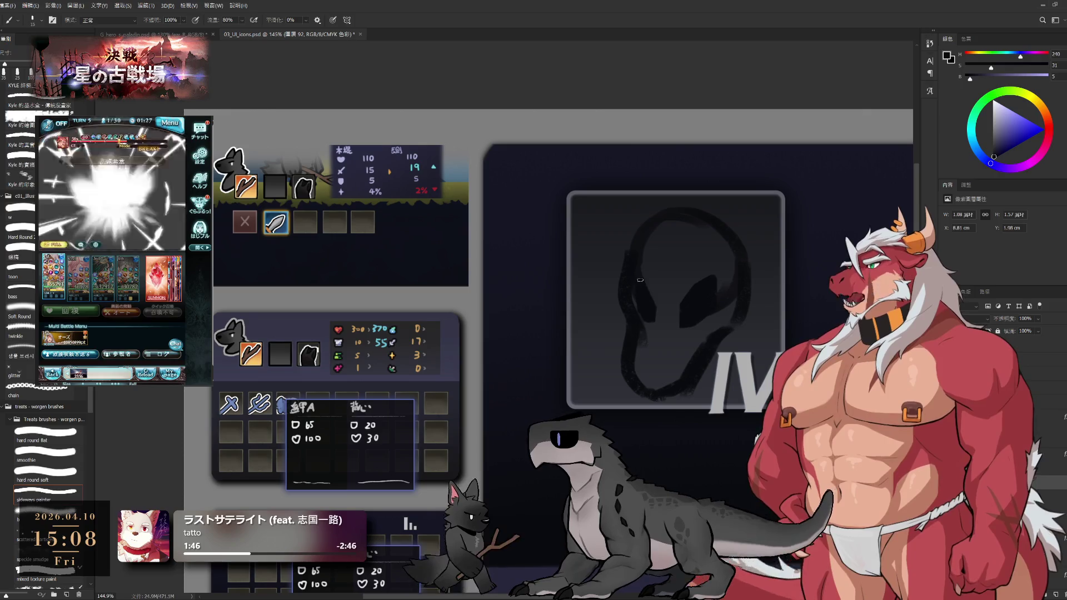
key(e)
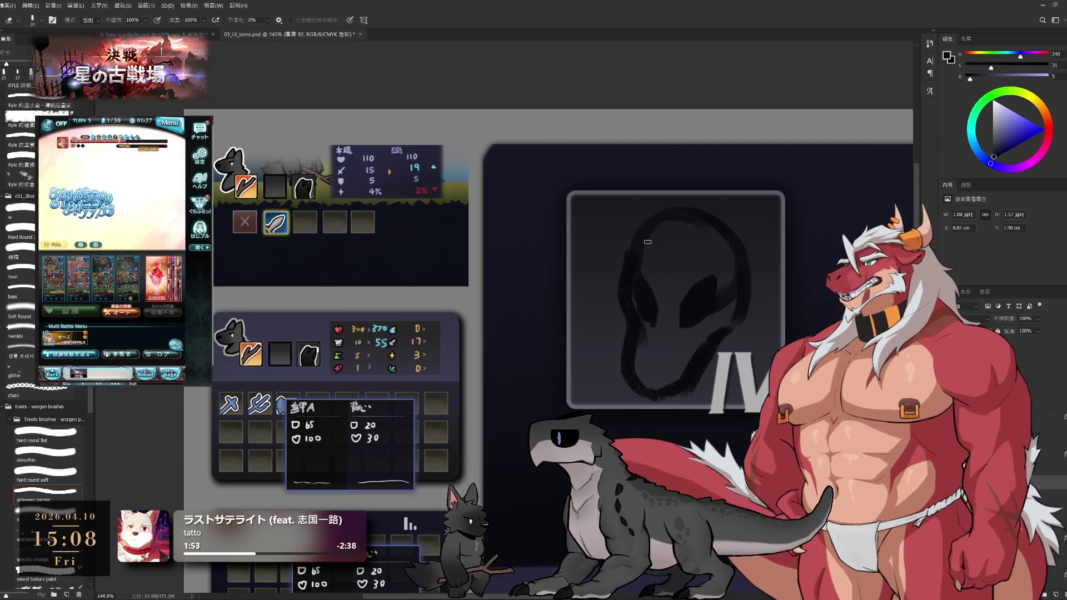
key(b)
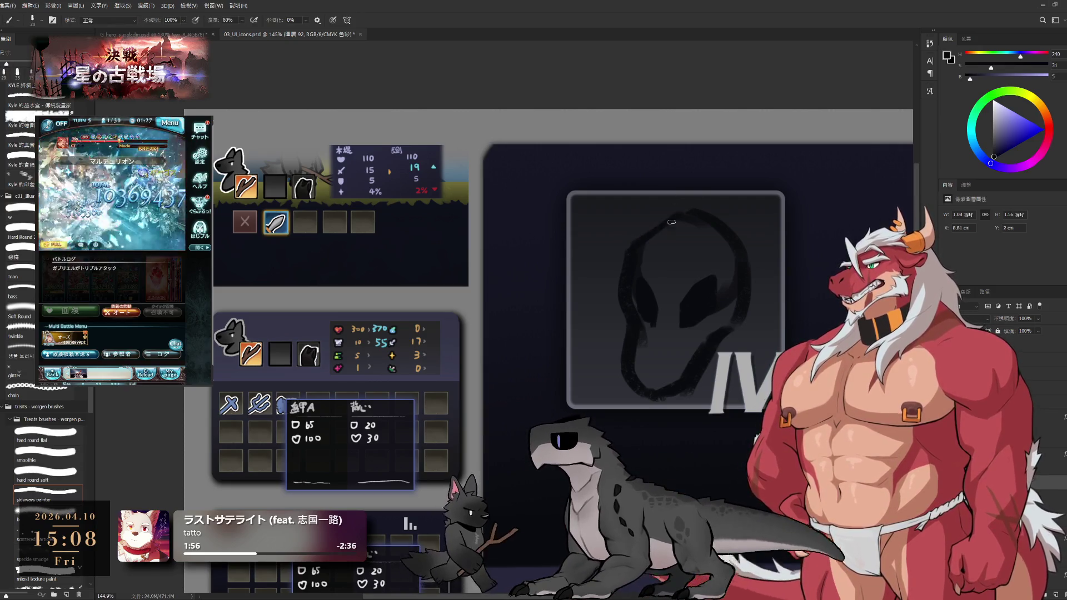
key(e)
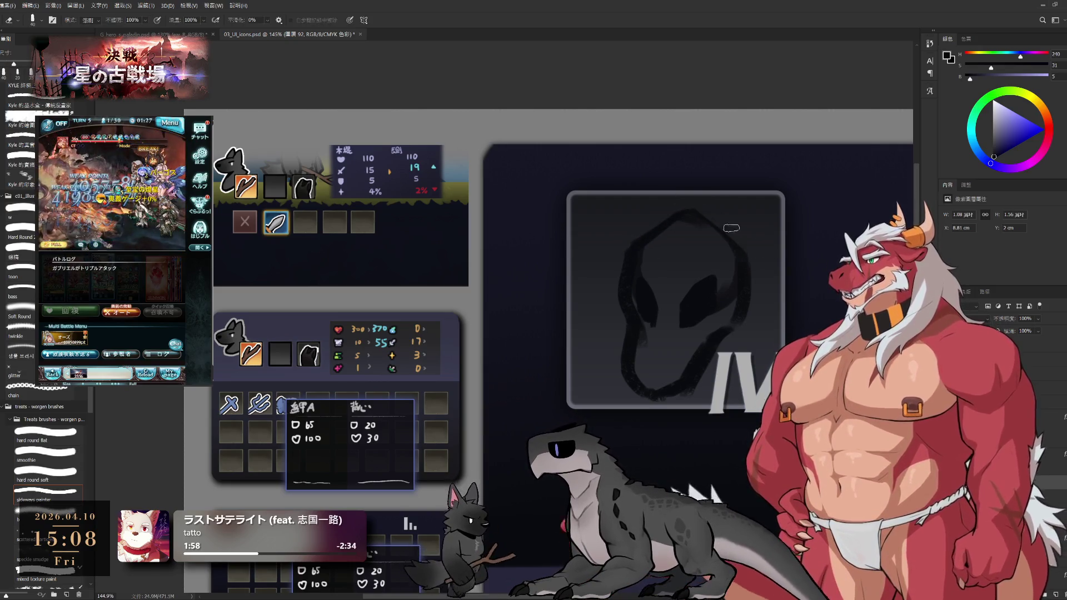
key(b)
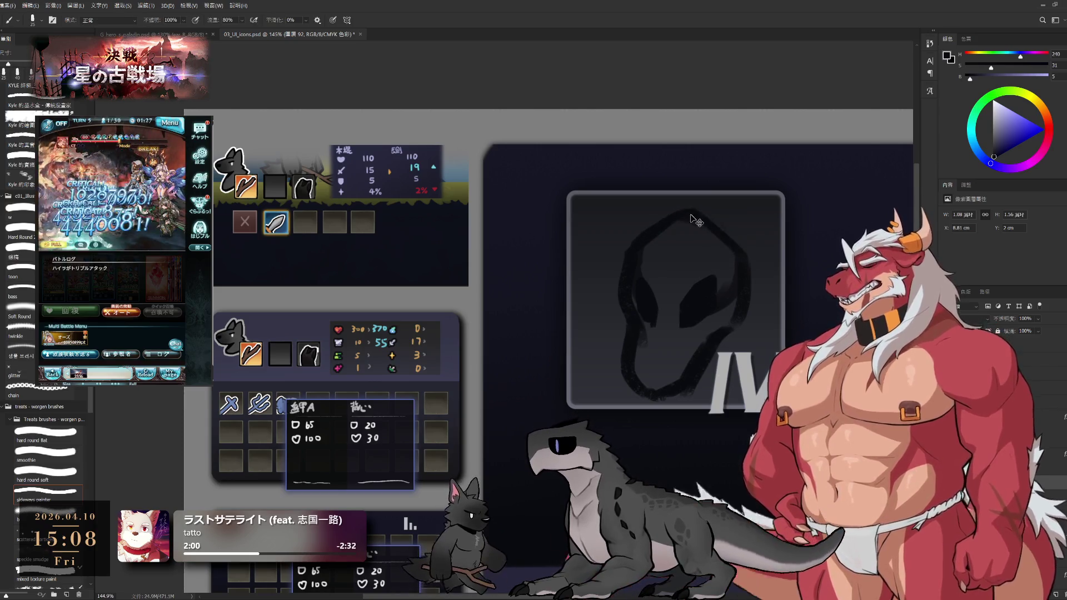
Darken the right side of the head outline, cleaning it up with the eraser.
drag(716, 236, 751, 266)
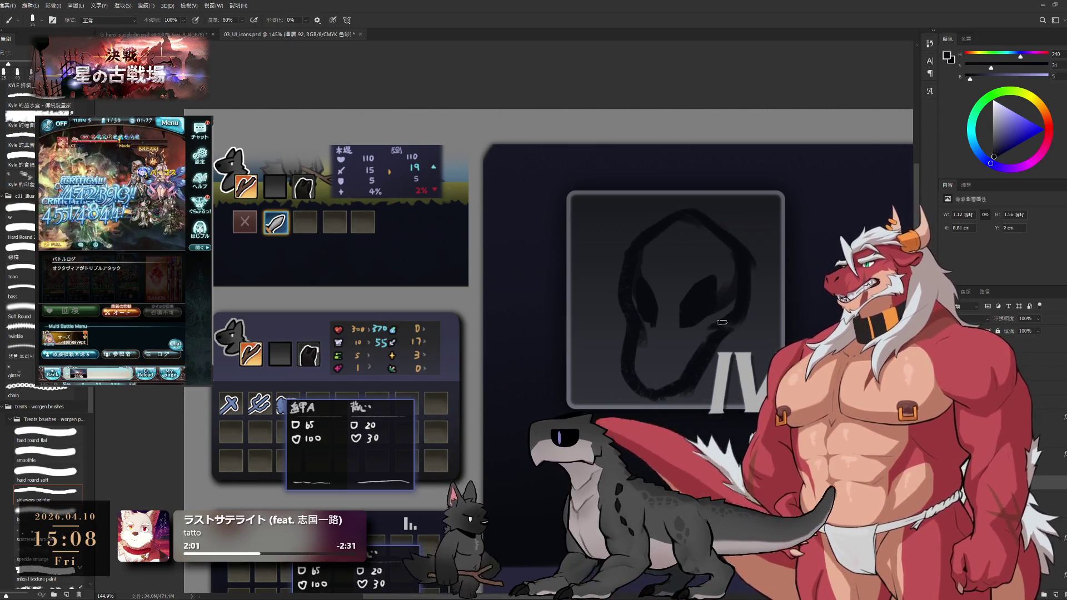
key(e)
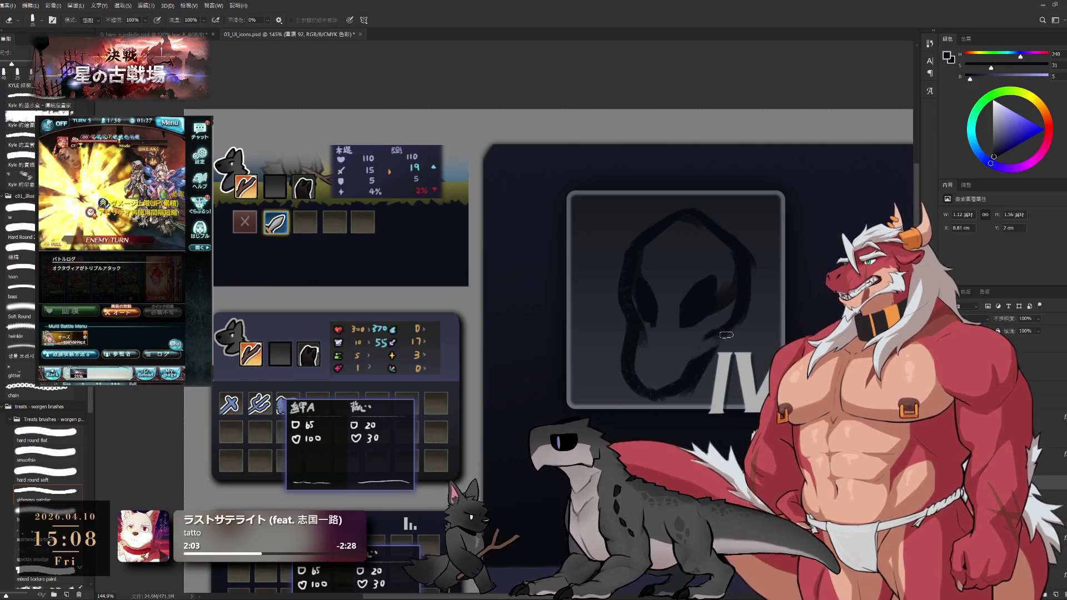
key(b)
key(e)
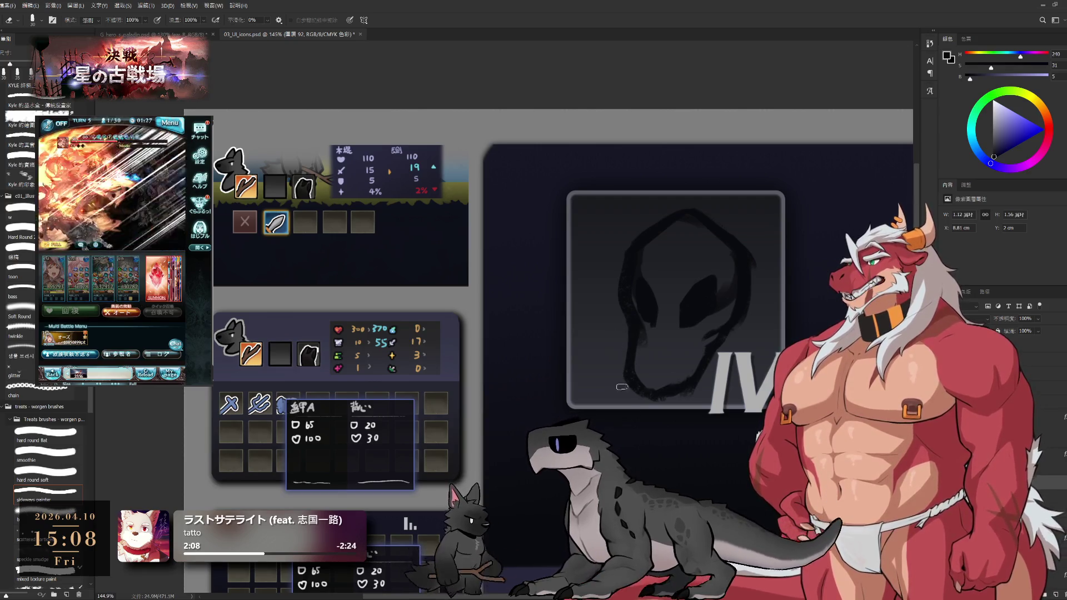
key(b)
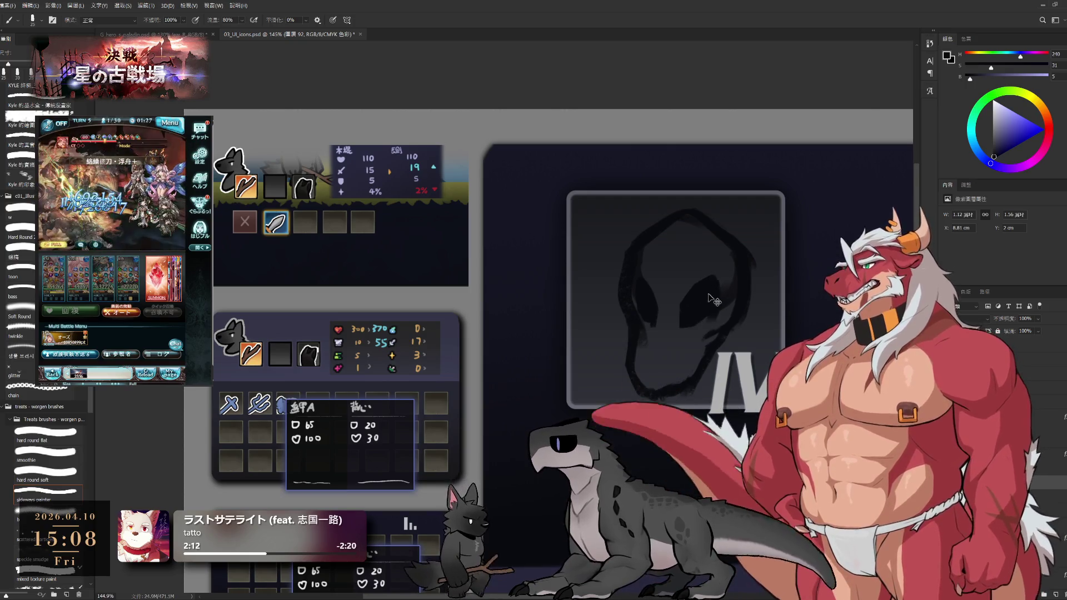
key(e)
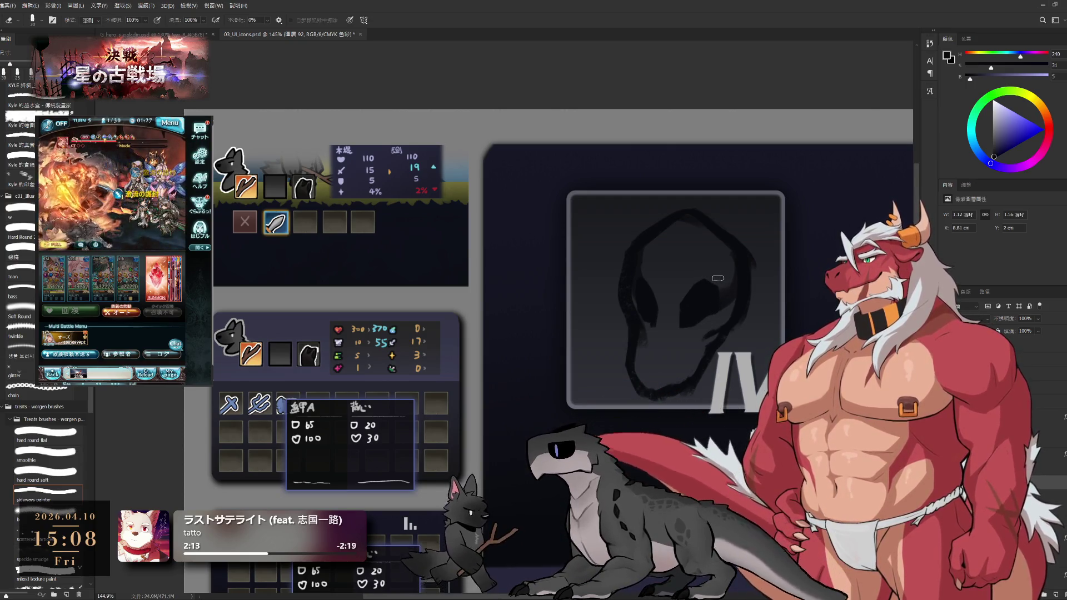
Lasso the eyes and move them into a better position, then touch up with the eraser.
key(l)
mouse_move(664, 360)
mouse_down()
mouse_move(710, 327)
mouse_move(672, 289)
mouse_move(697, 340)
mouse_up()
drag(711, 297, 716, 303)
key(ctrl+d)
key(e)
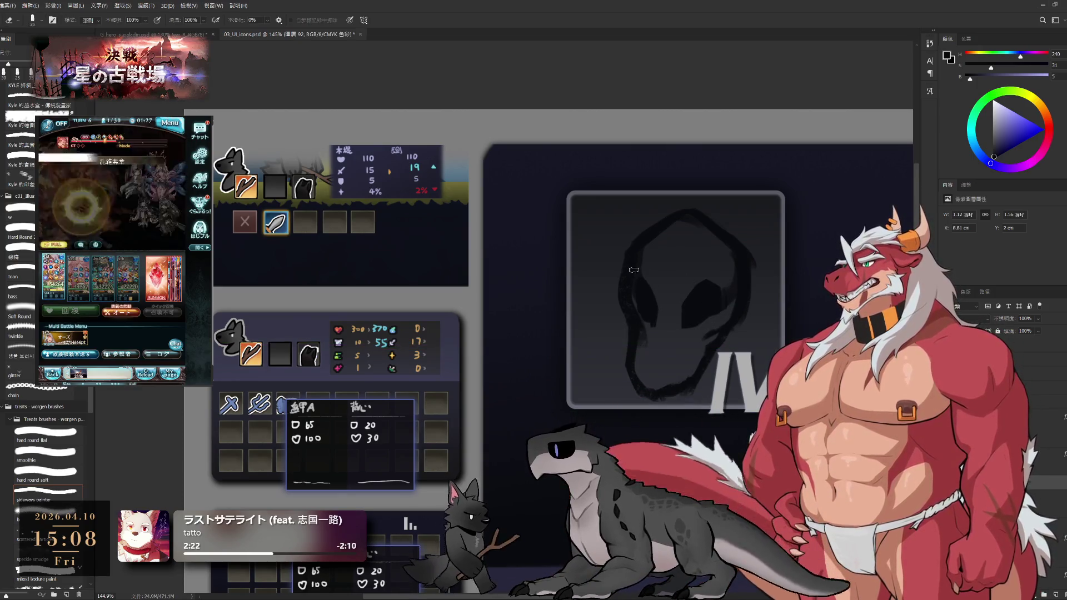
key(bracketleft)
key(bracketright)
key(bracketright)
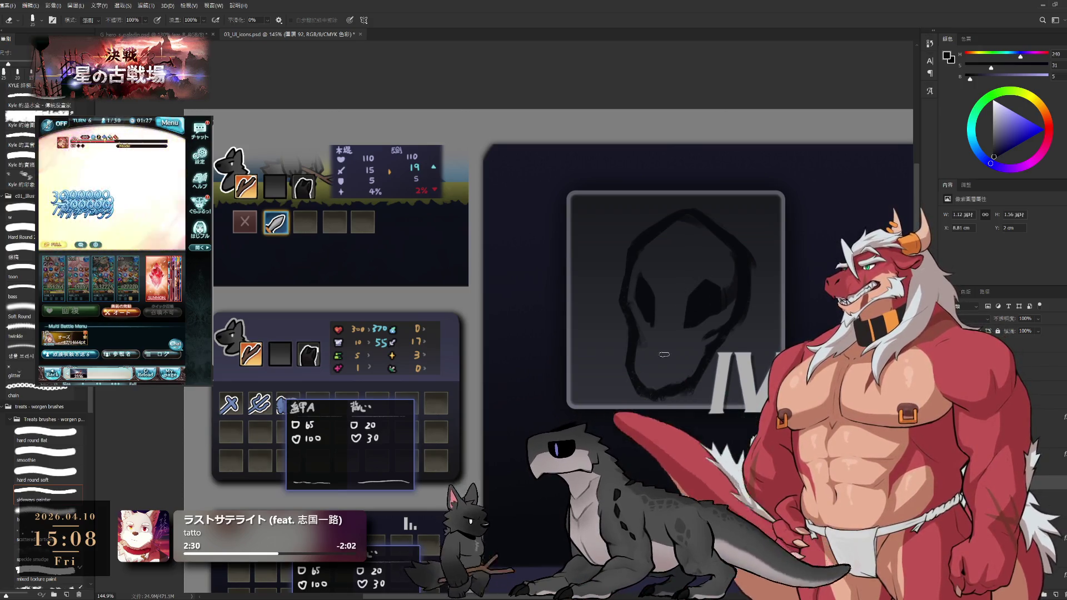
key(b)
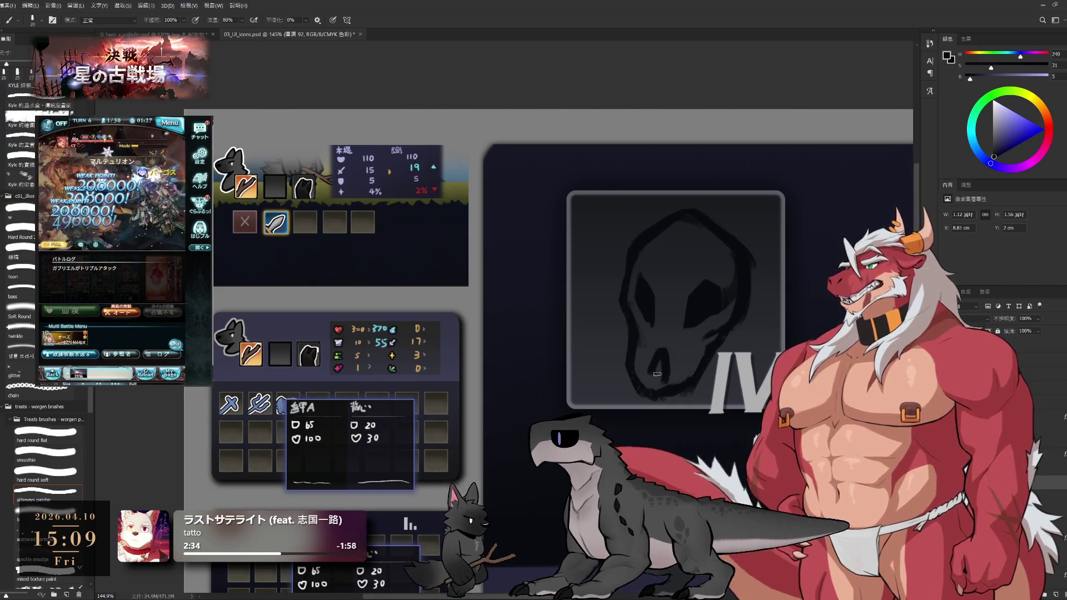
Rotate the skull sketch about 8° and shift it slightly left.
drag(657, 369, 643, 238)
drag(723, 348, 772, 344)
key(ctrl+t)
drag(750, 192, 764, 200)
drag(727, 292, 712, 292)
key(Return)
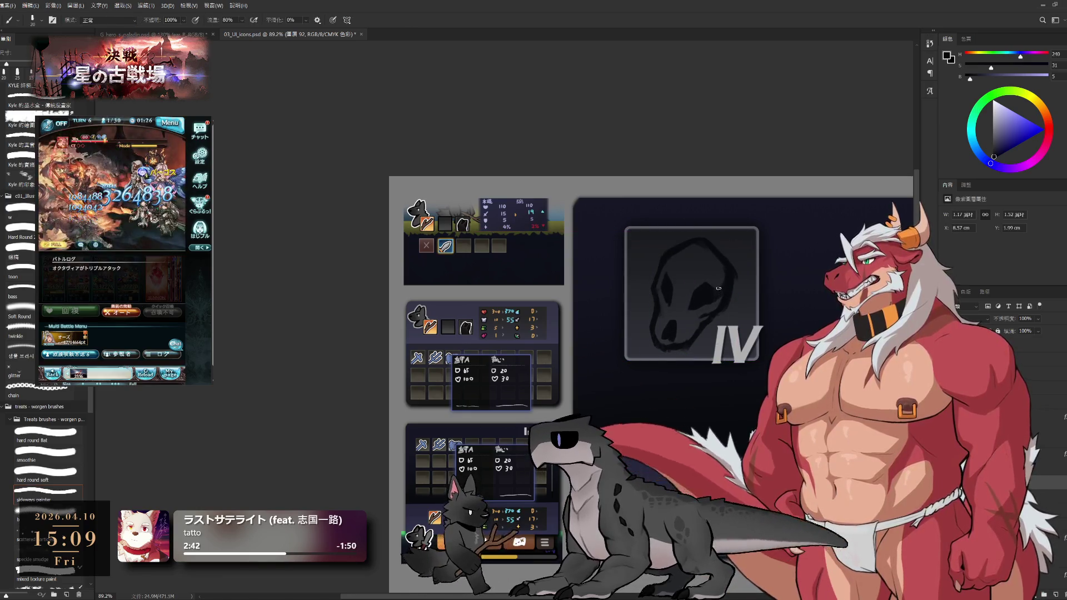
Paint a dark touch-up stroke in the skull's lower jaw, then recentre the skull in view.
scroll(702, 301, up, 3)
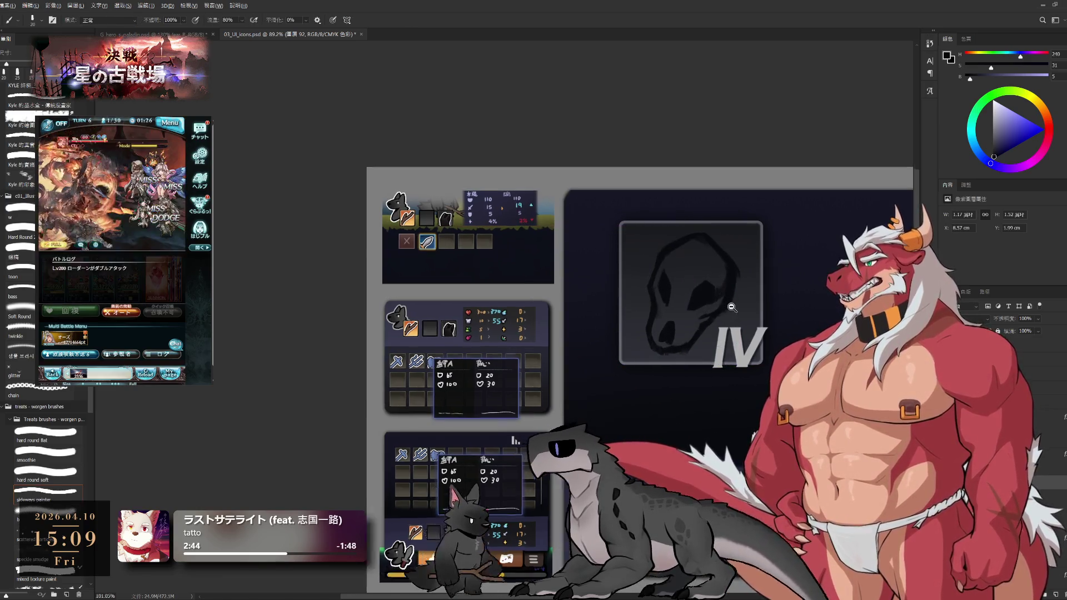
key(e)
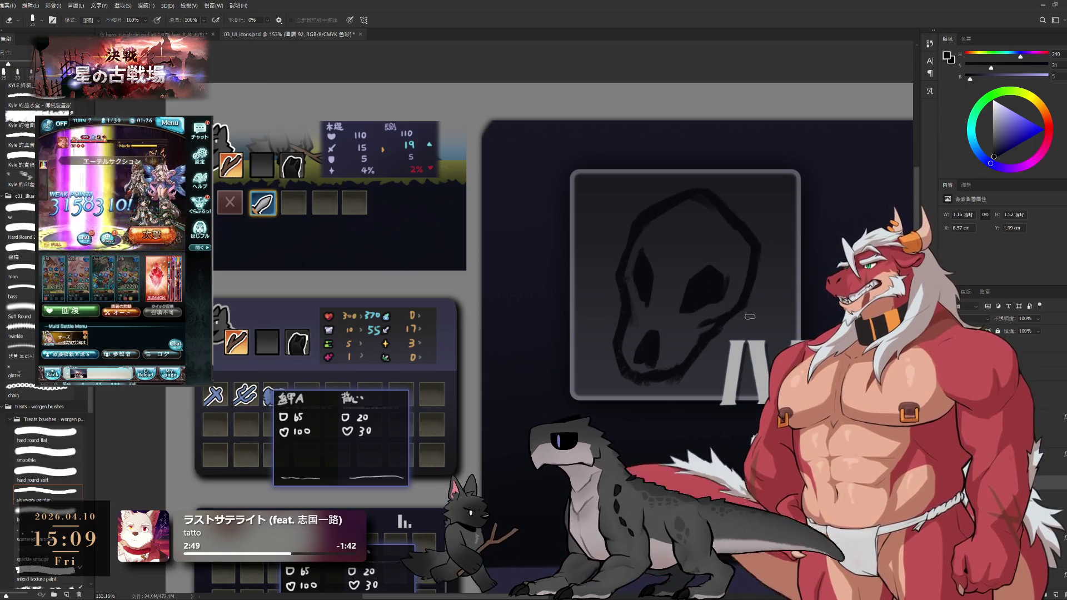
key(b)
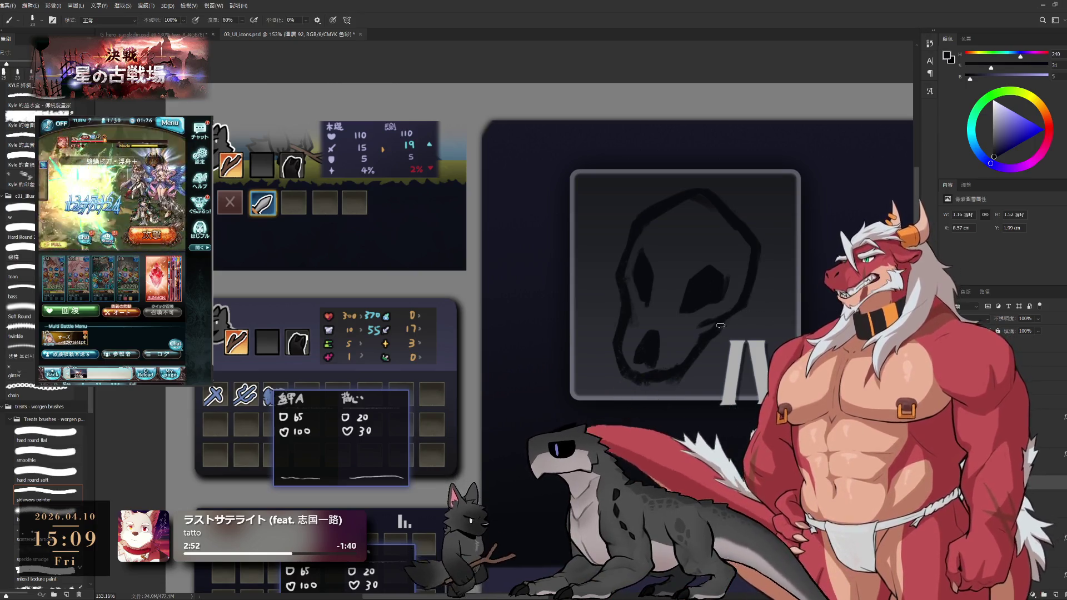
key(e)
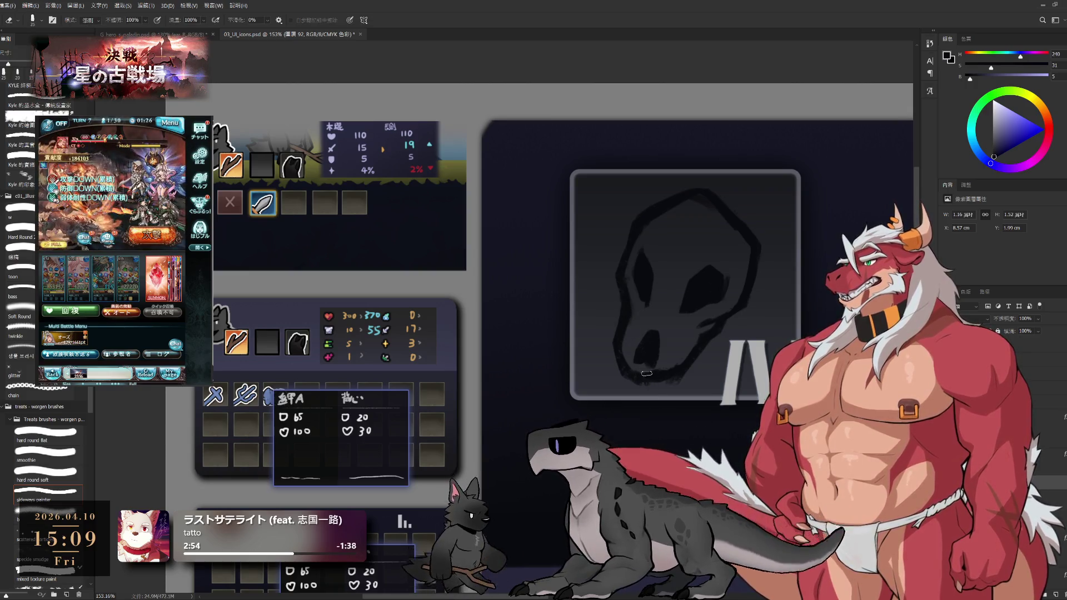
key(b)
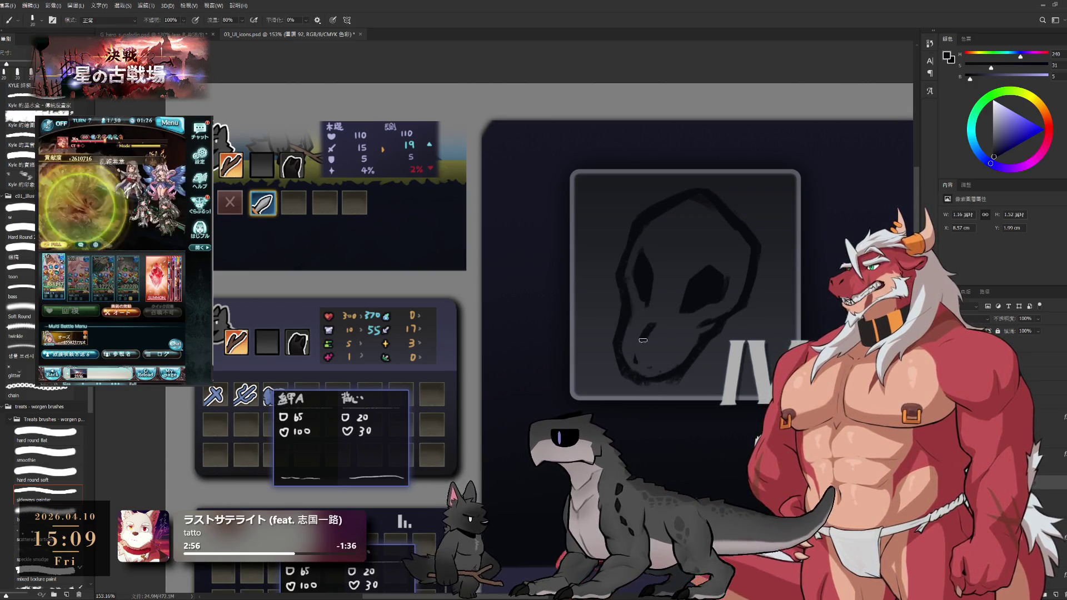
drag(642, 340, 653, 362)
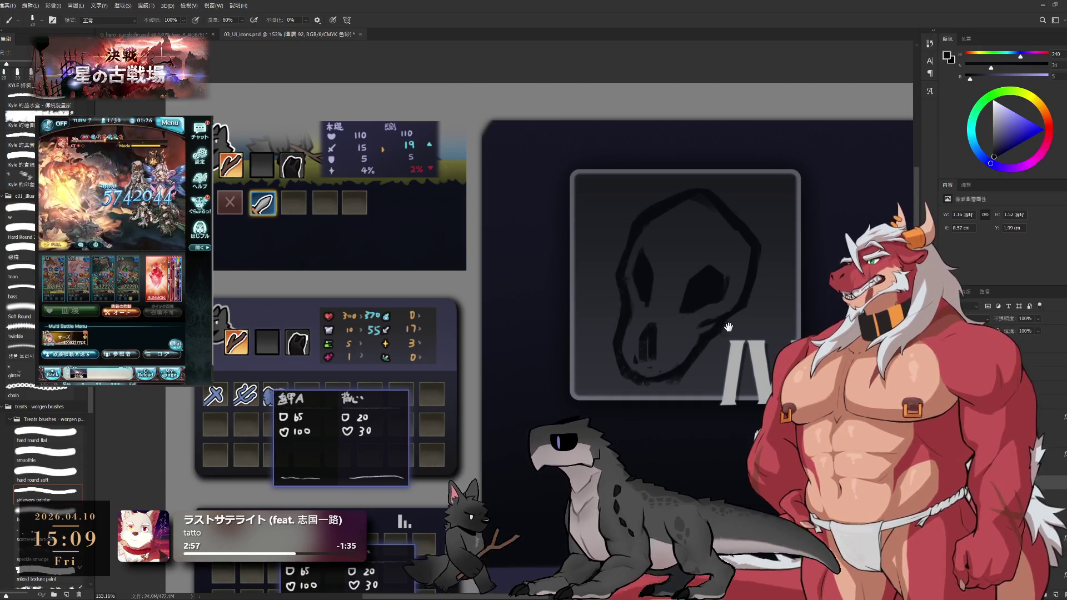
drag(733, 325, 683, 340)
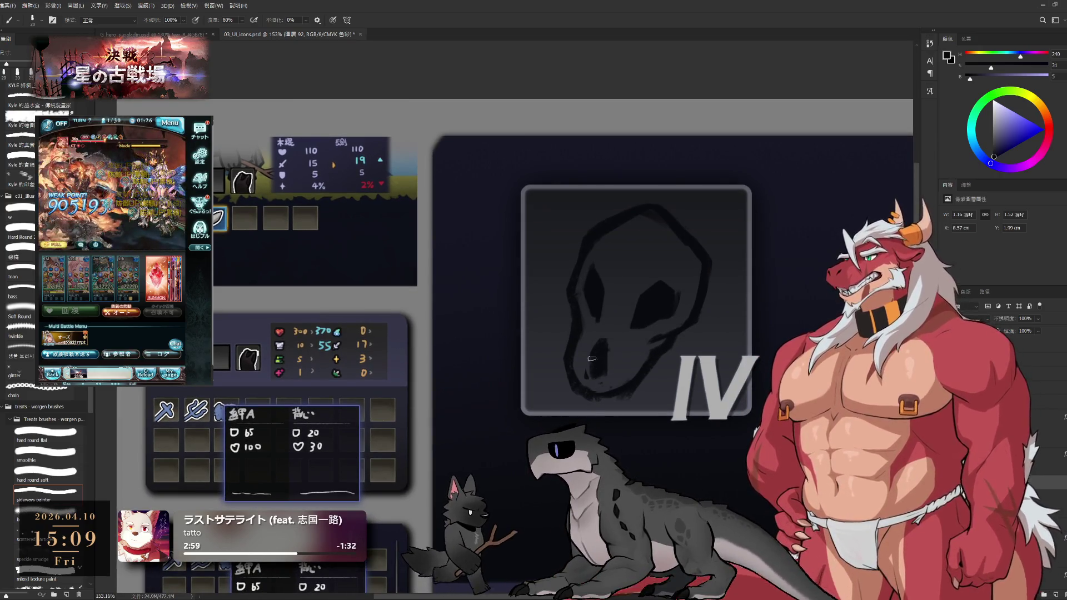
Zoom out and bring back the cleaner, bolder skull outline linework.
key(e)
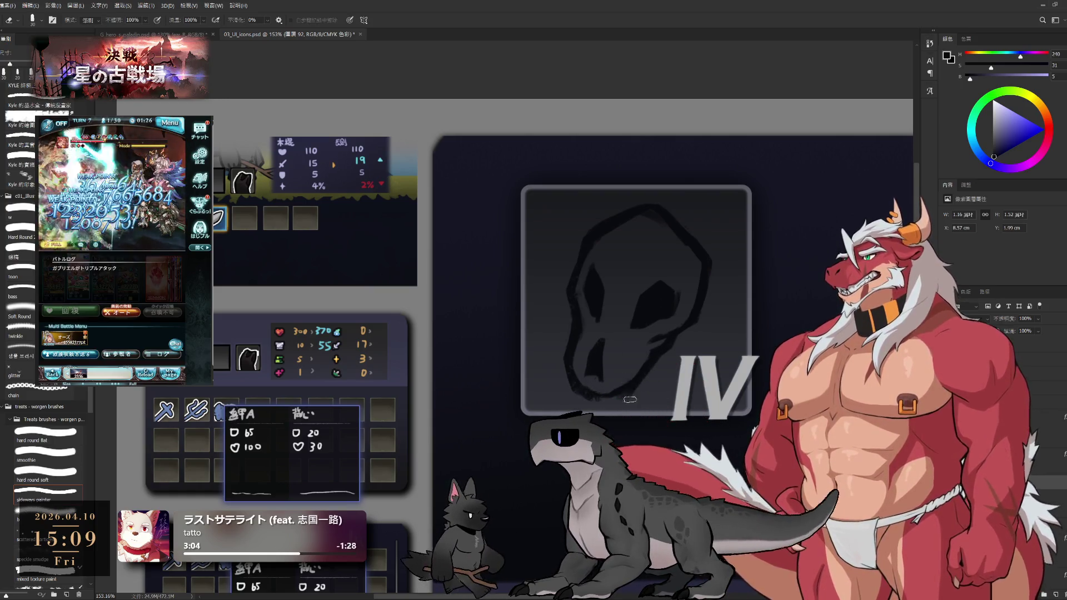
key(b)
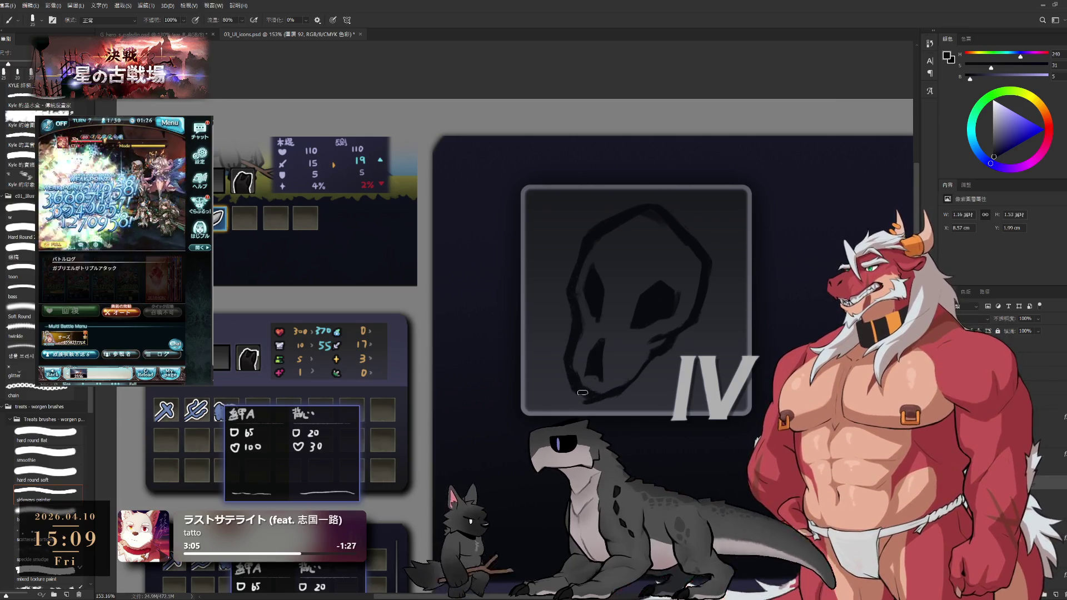
key(e)
key(b)
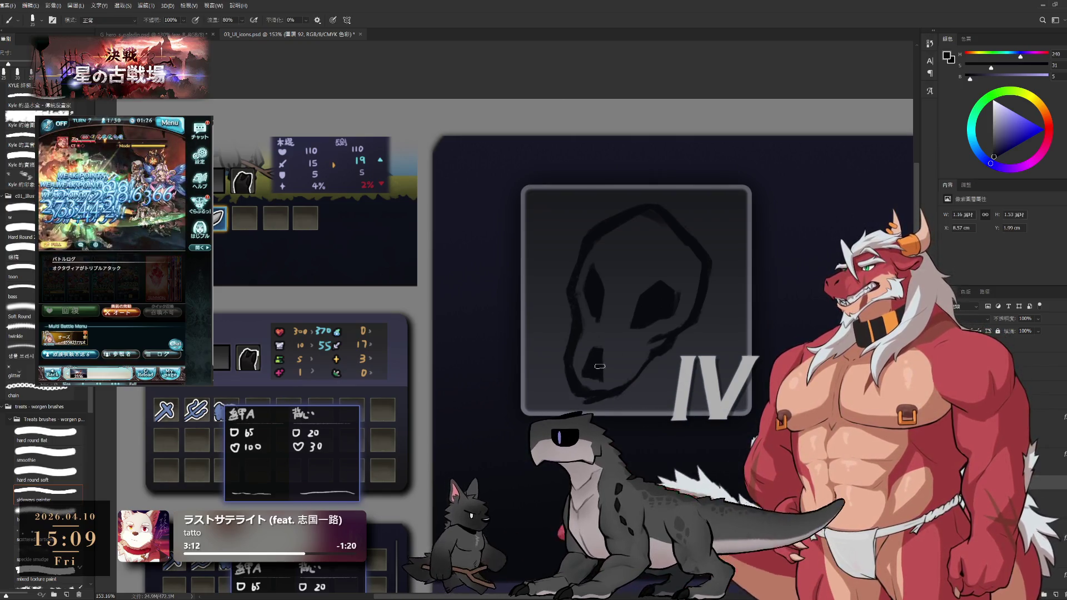
scroll(672, 275, down, 5)
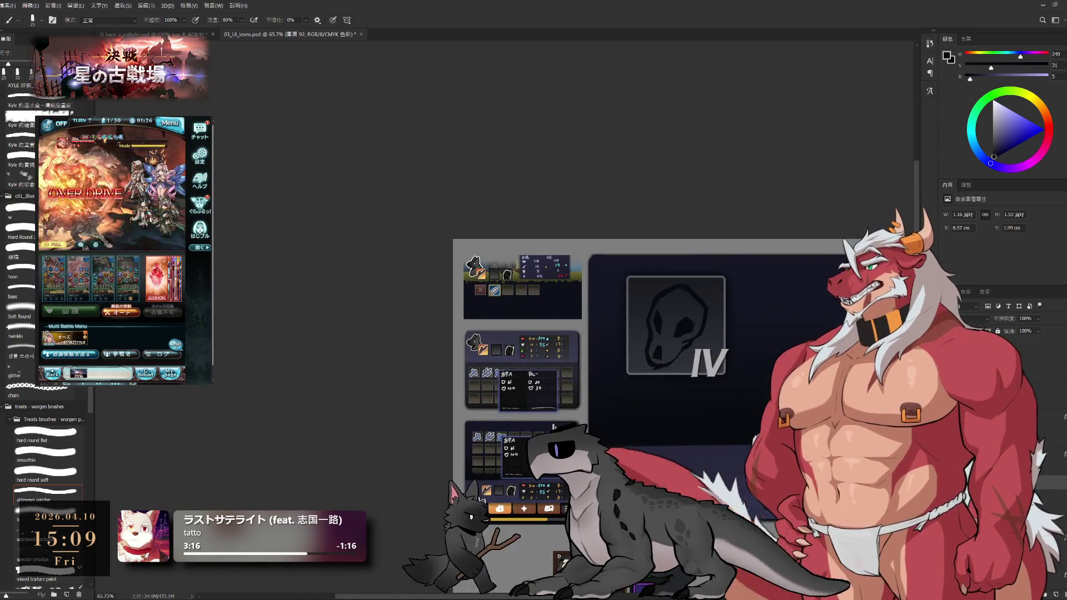
key(ctrl+z)
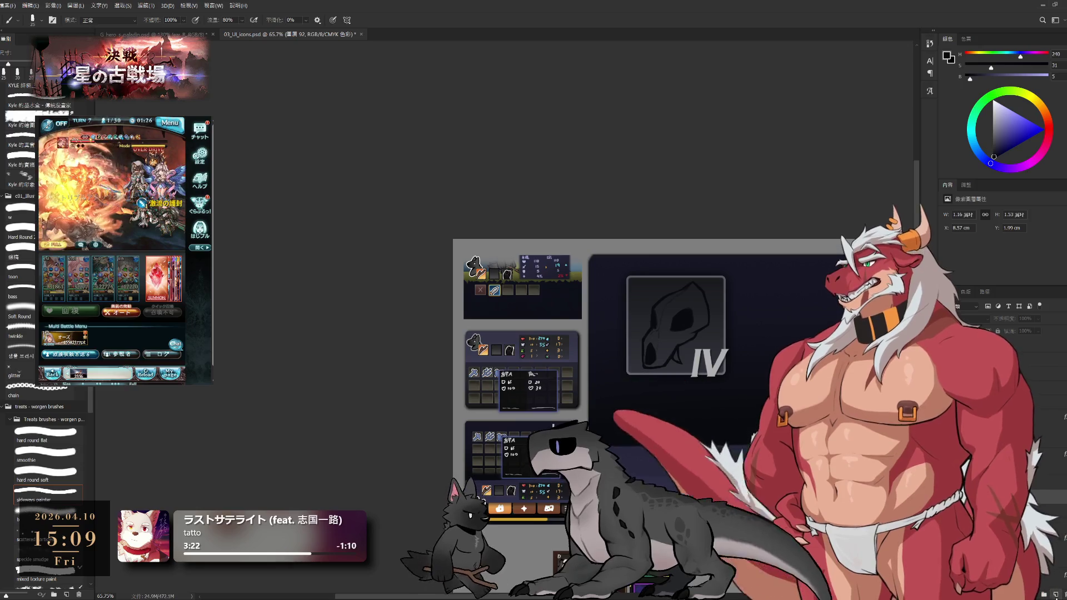
Try the bone-coloured fill and a shaded version of the skull, then undo the cream fill.
key(ctrl+shift+z)
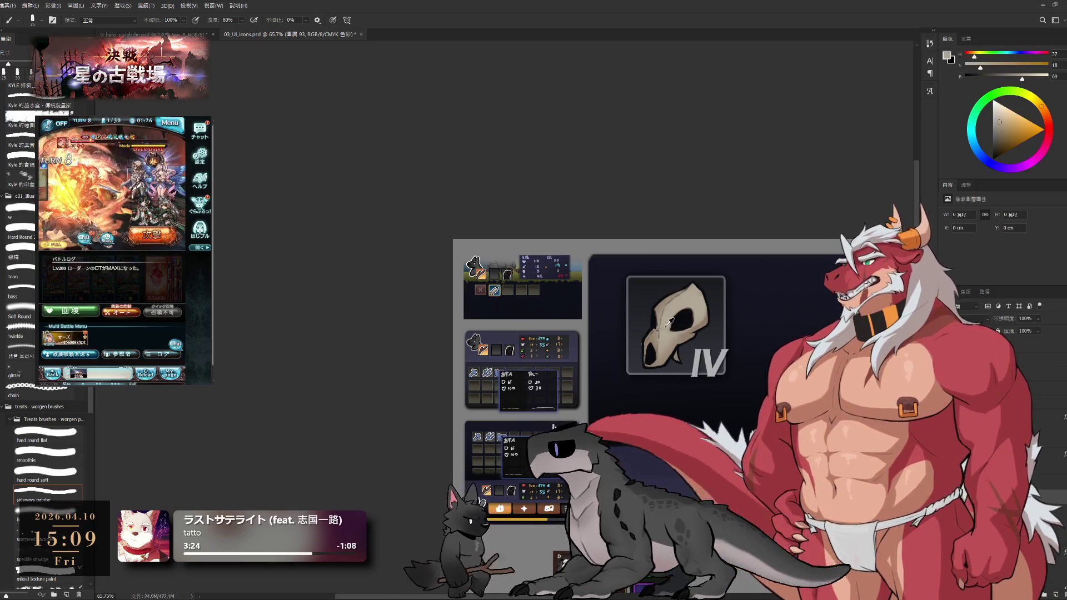
key(ctrl+shift+z)
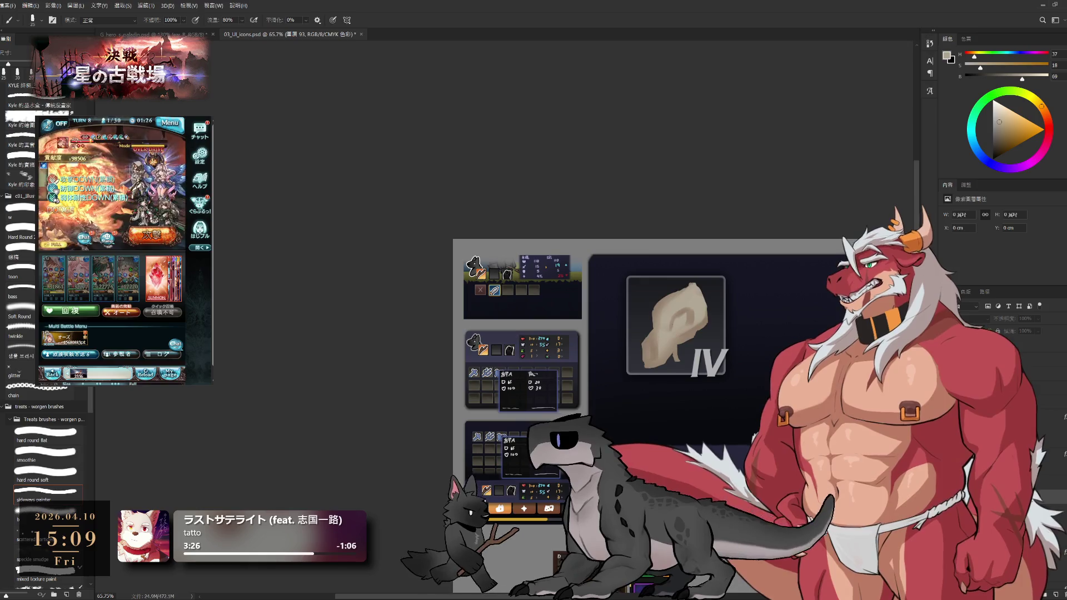
key(ctrl+shift+z)
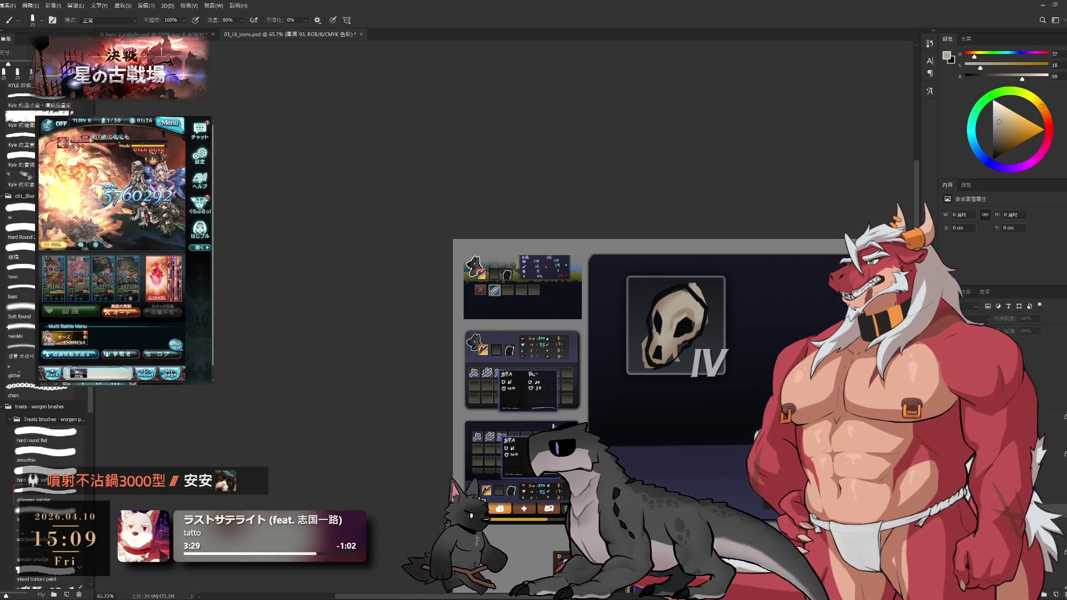
key(ctrl+z)
Zoom in and paint cream fill inside the skull from cranium top down to the jaw.
scroll(728, 364, up, 5)
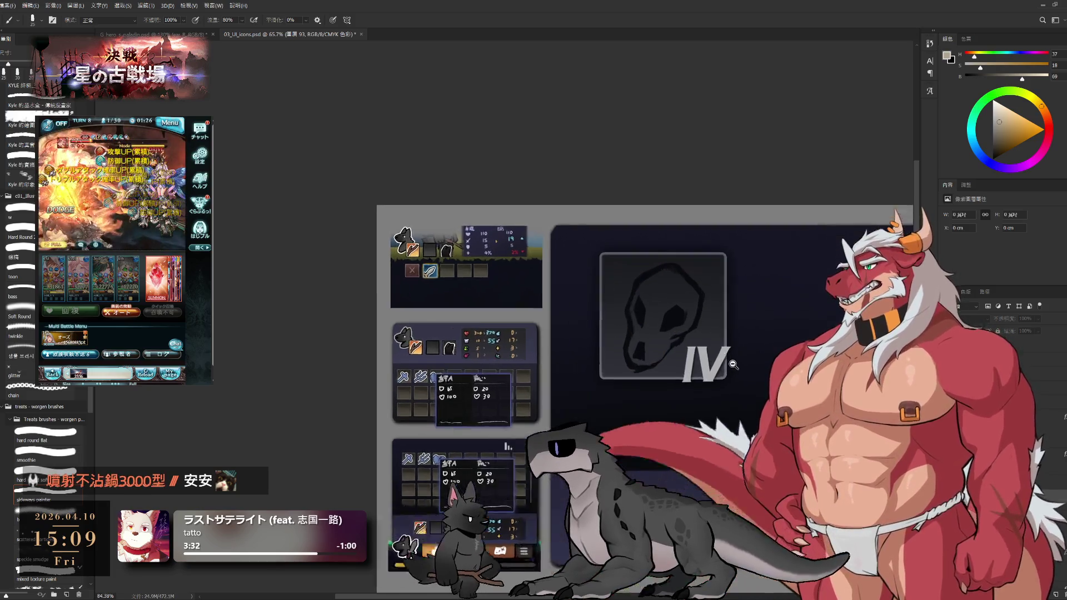
scroll(706, 329, up, 2)
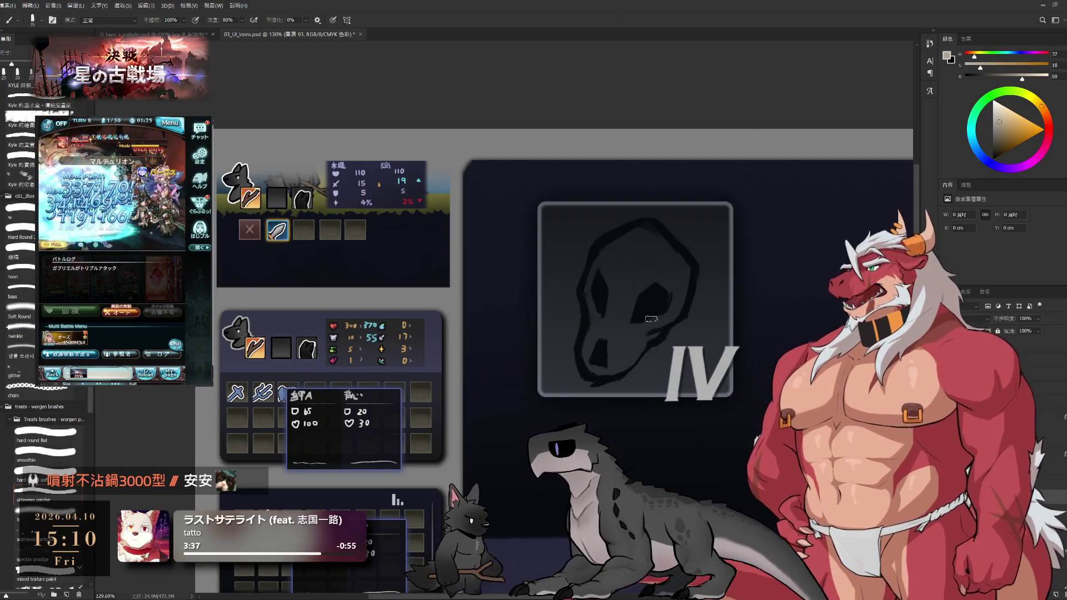
mouse_move(609, 252)
mouse_down()
mouse_move(589, 294)
mouse_move(594, 365)
mouse_move(503, 365)
mouse_move(536, 355)
mouse_move(564, 325)
mouse_move(528, 333)
mouse_move(527, 267)
mouse_move(550, 233)
mouse_move(584, 261)
mouse_move(556, 269)
mouse_move(566, 242)
mouse_move(588, 308)
mouse_move(555, 311)
mouse_move(547, 334)
mouse_up()
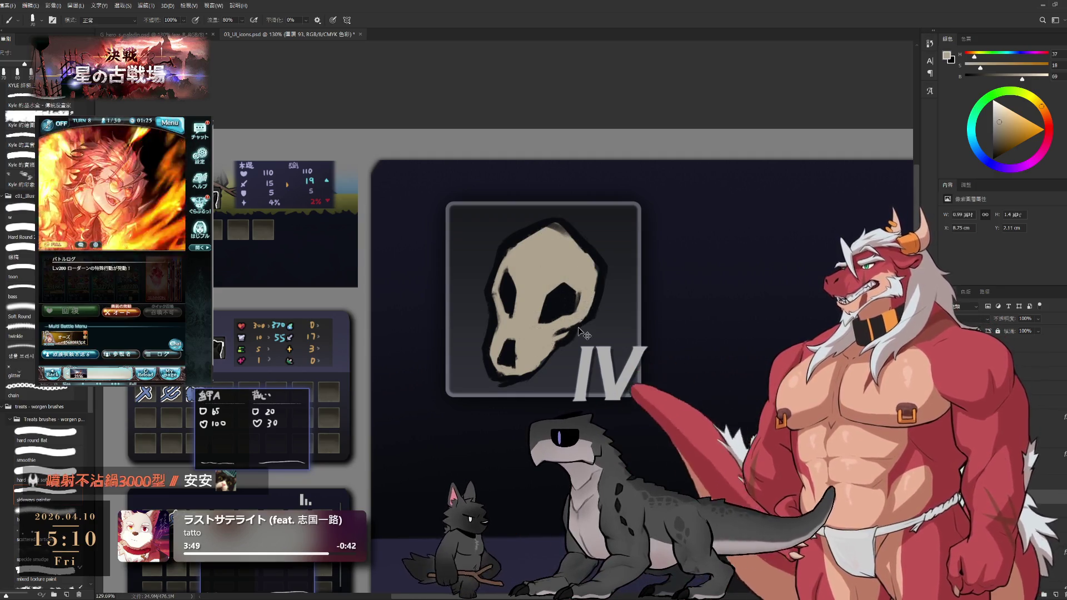
Merge the skull's fill and outline layers and choose near-black as the painting colour.
key(ctrl+e)
alt+click(568, 291)
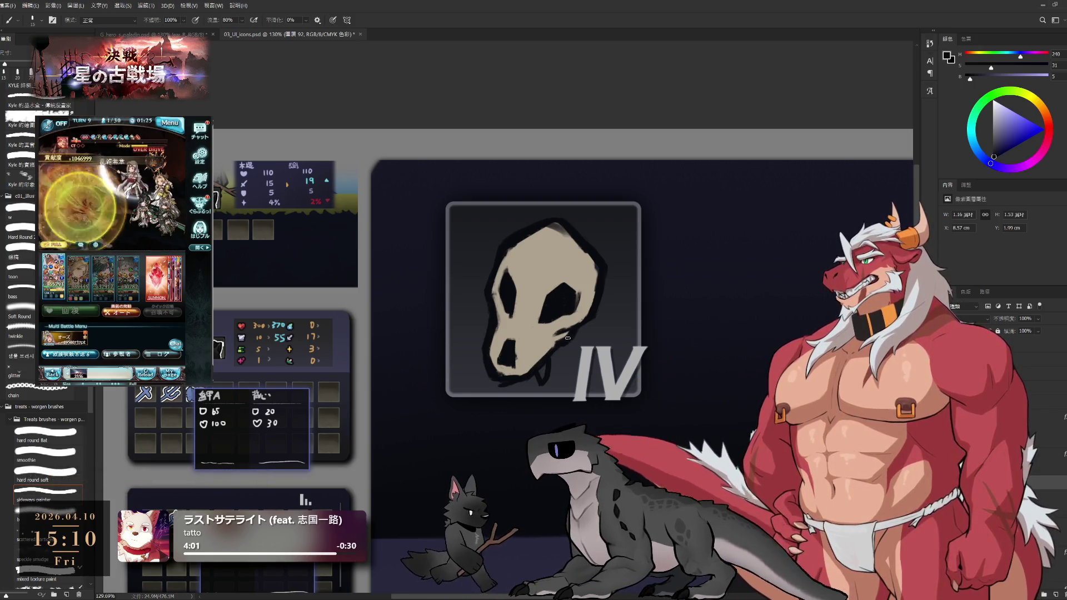
key(e)
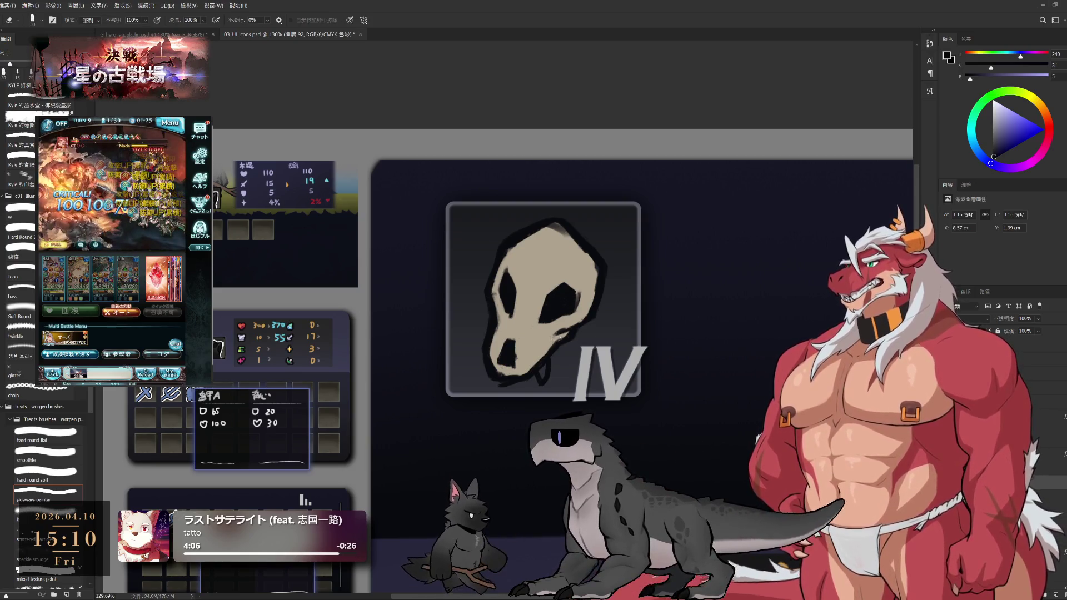
key(b)
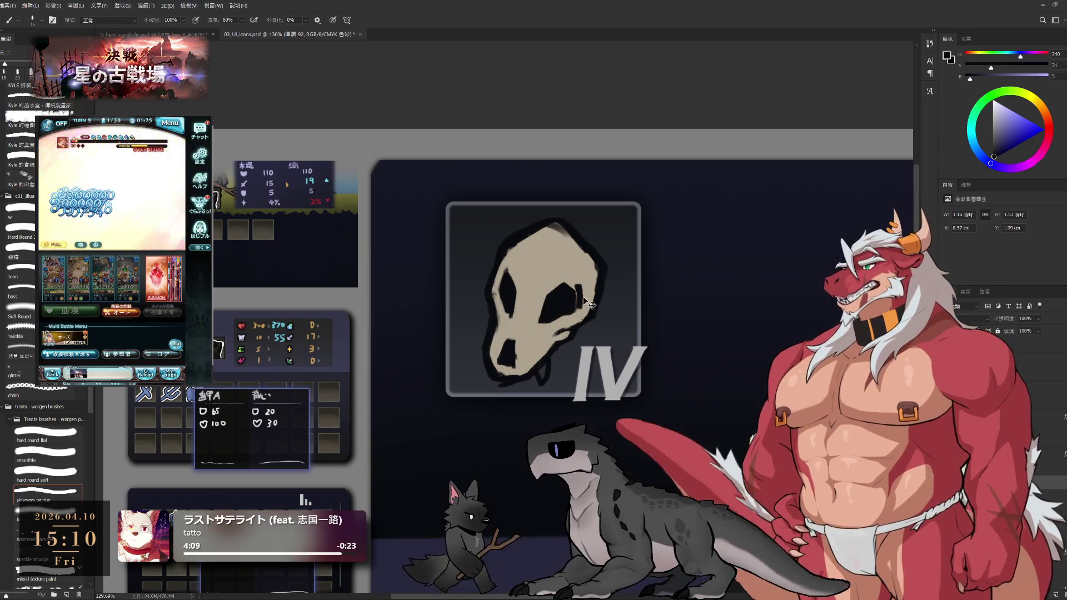
key(e)
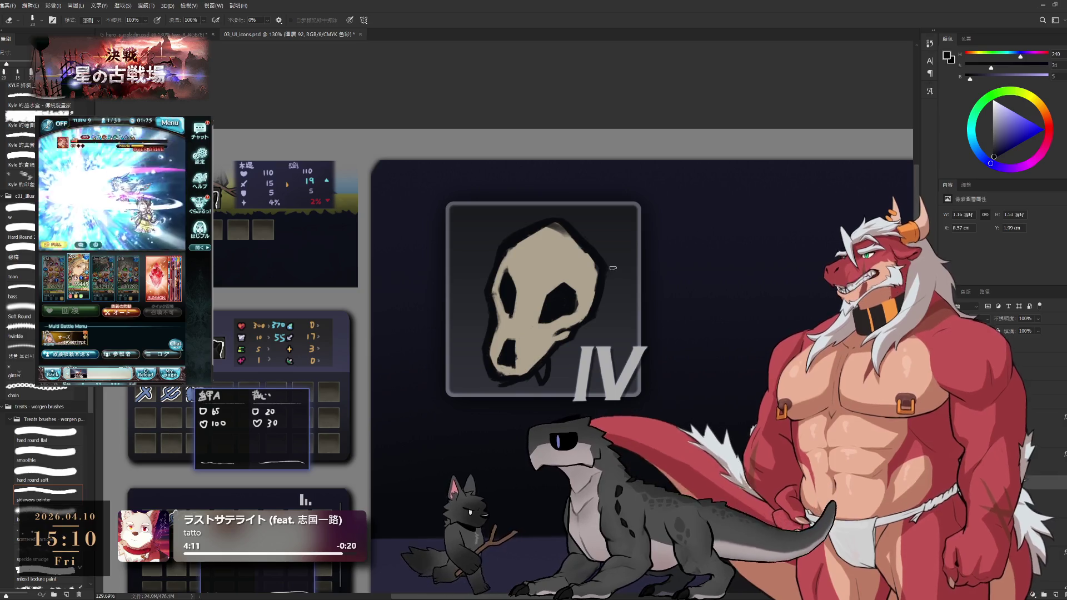
key(b)
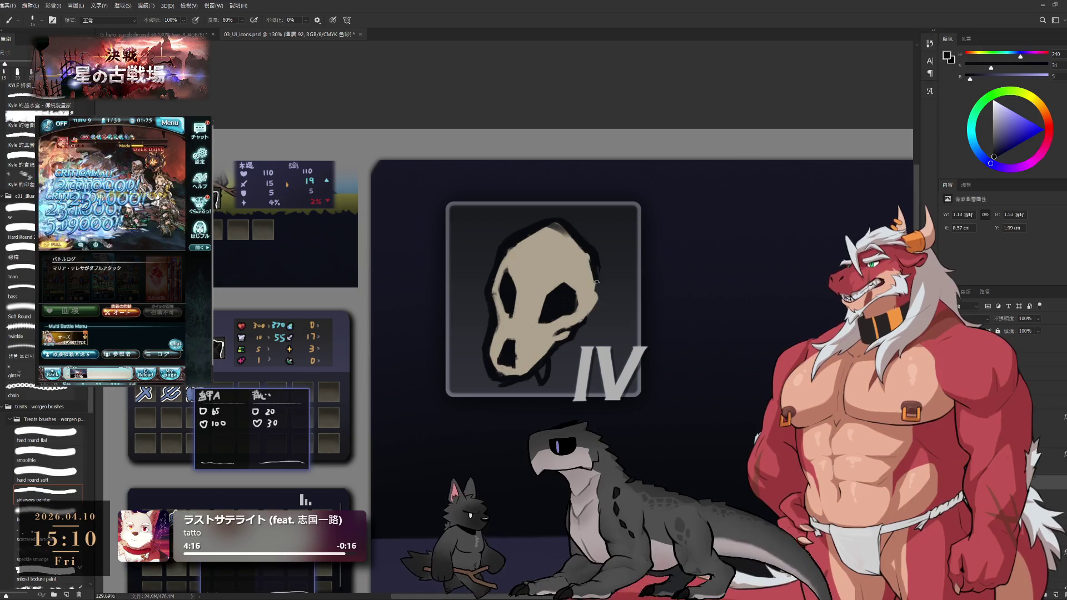
key(e)
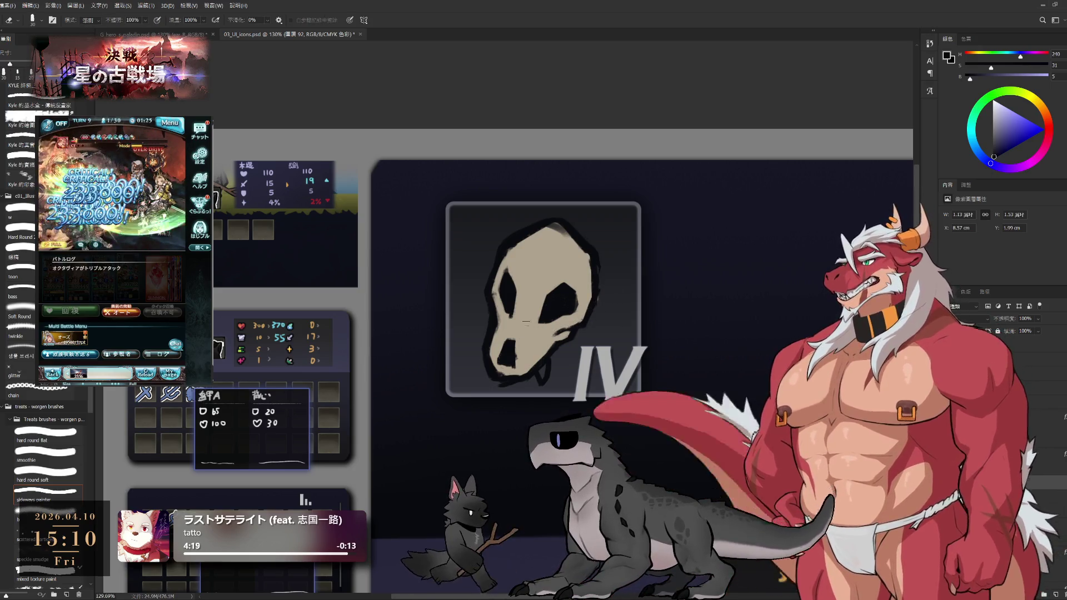
Lasso an area around the left eye socket, fill it with the dark colour, and deselect.
key(l)
mouse_move(514, 264)
mouse_down()
mouse_move(498, 281)
mouse_move(531, 284)
mouse_up()
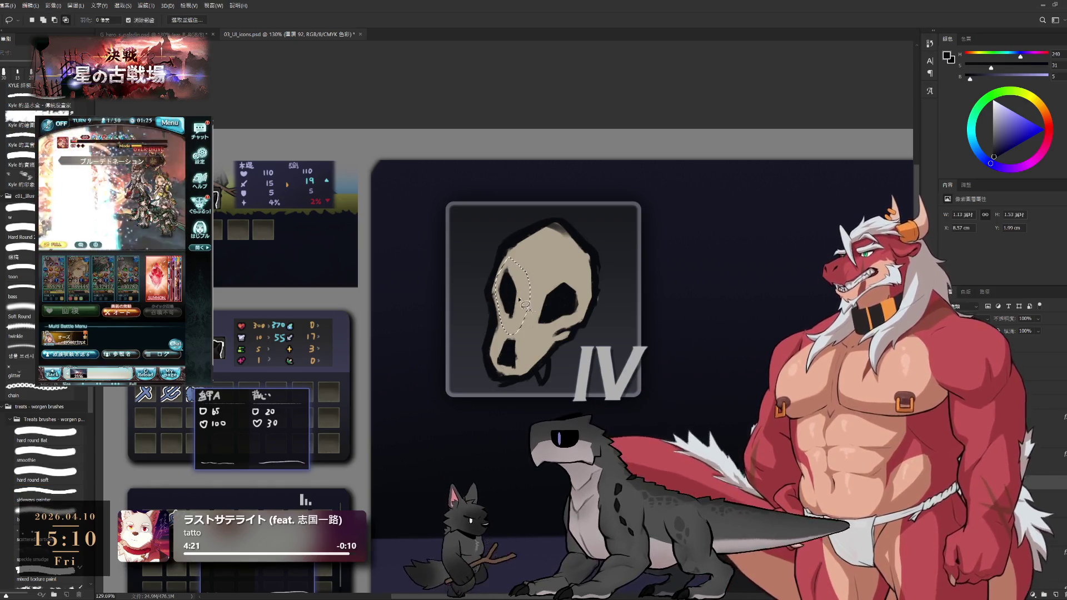
scroll(531, 285, up, 5)
key(alt+BackSpace)
key(ctrl+d)
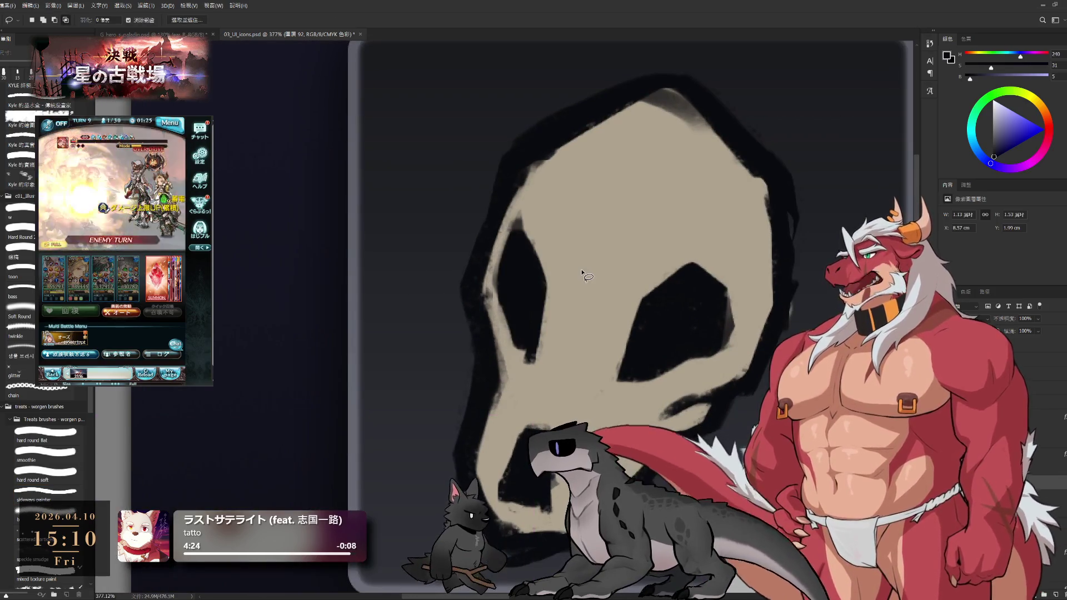
key(b)
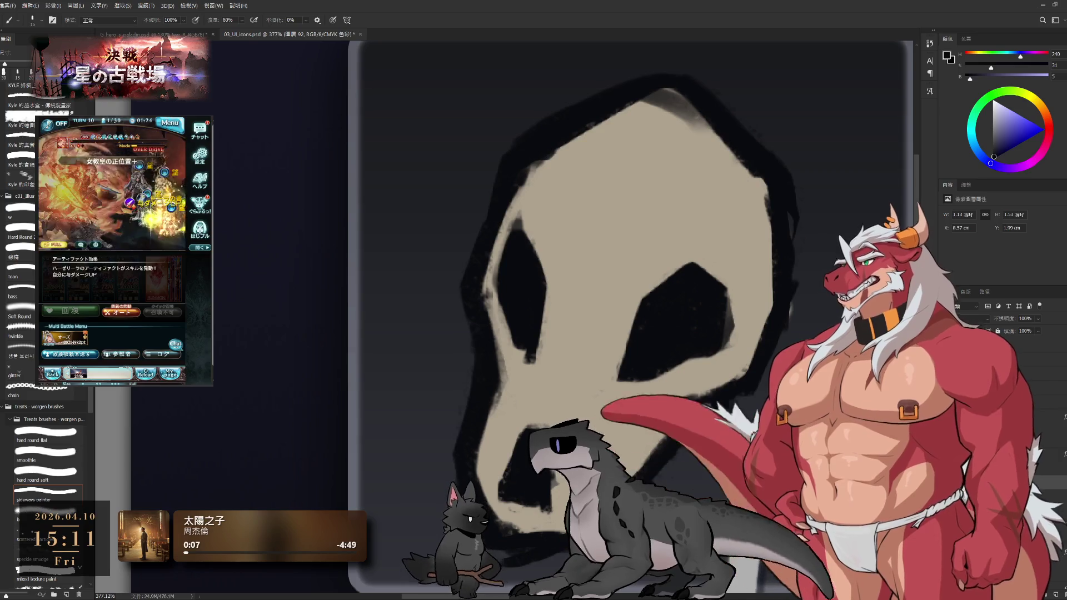
scroll(635, 355, down, 2)
Erase stray marks along the right edge of the skull outline with a size-20 eraser.
scroll(635, 354, down, 2)
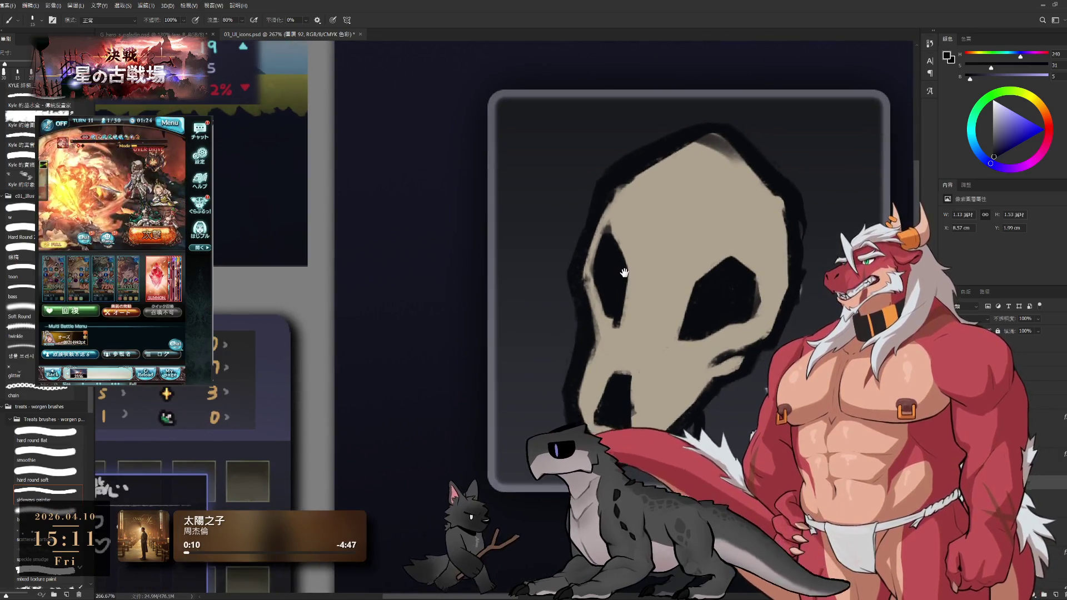
scroll(657, 350, up, 2)
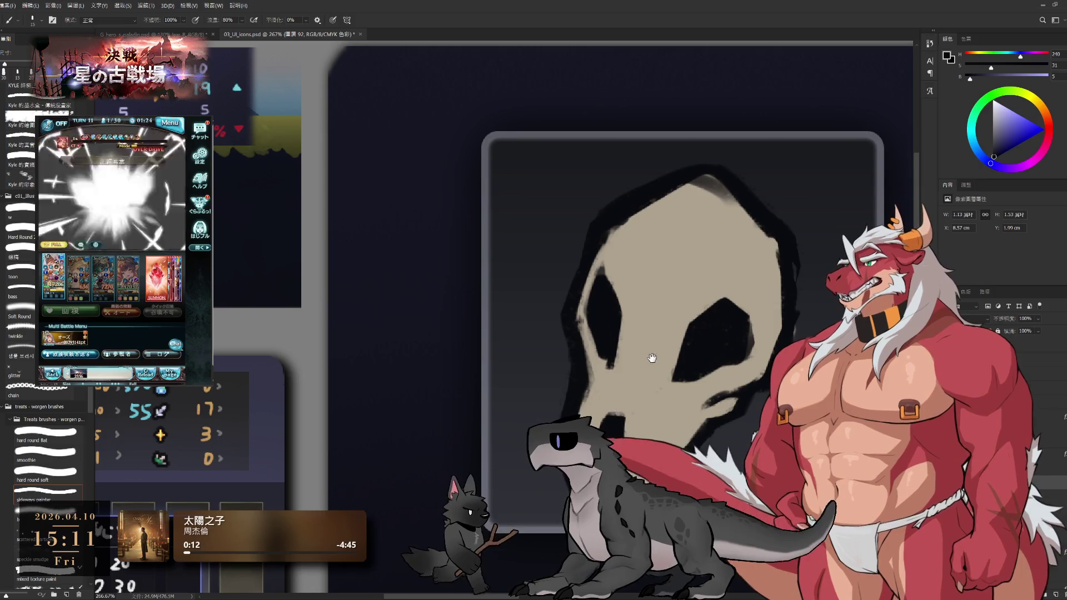
scroll(669, 367, down, 1)
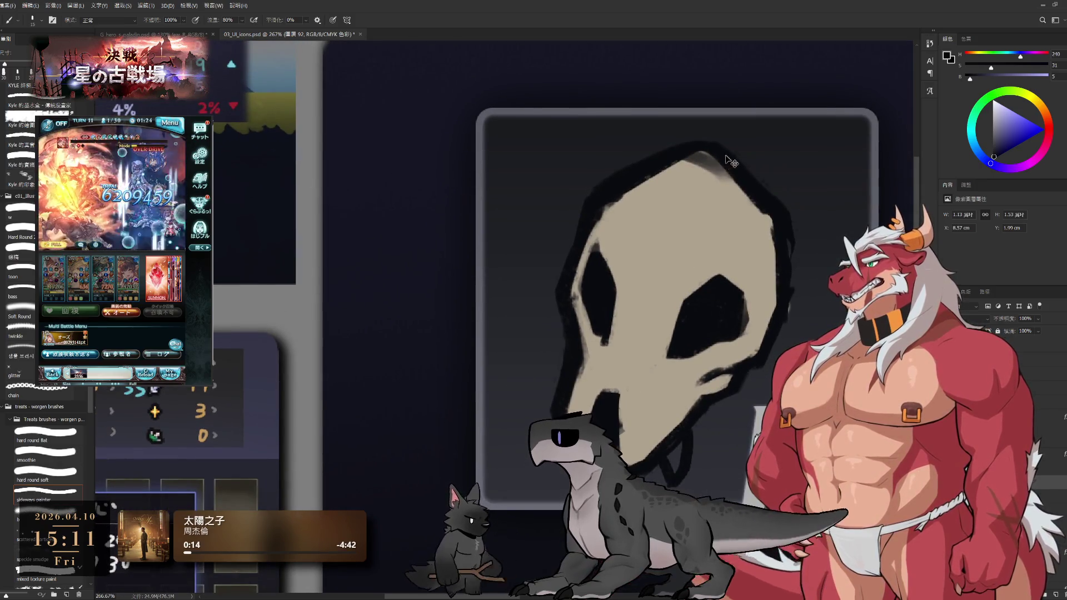
key(e)
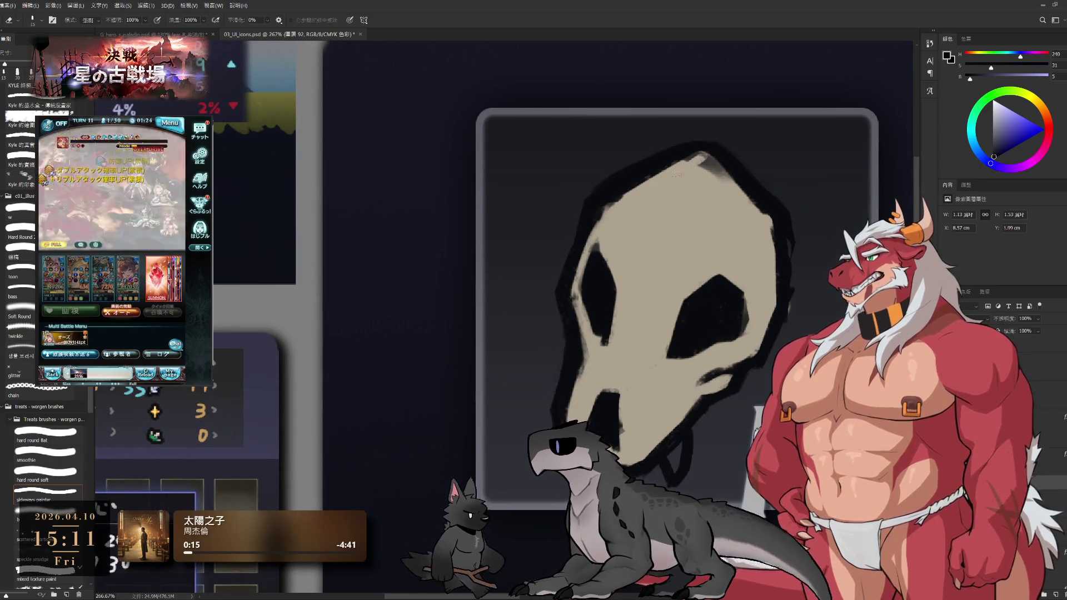
key(bracketright)
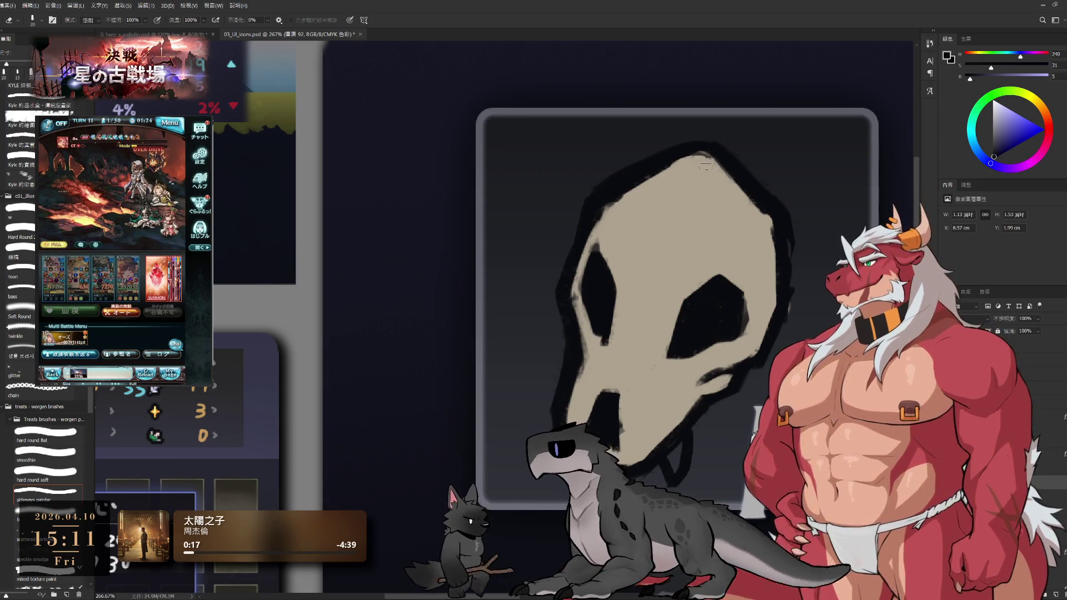
drag(786, 239, 794, 191)
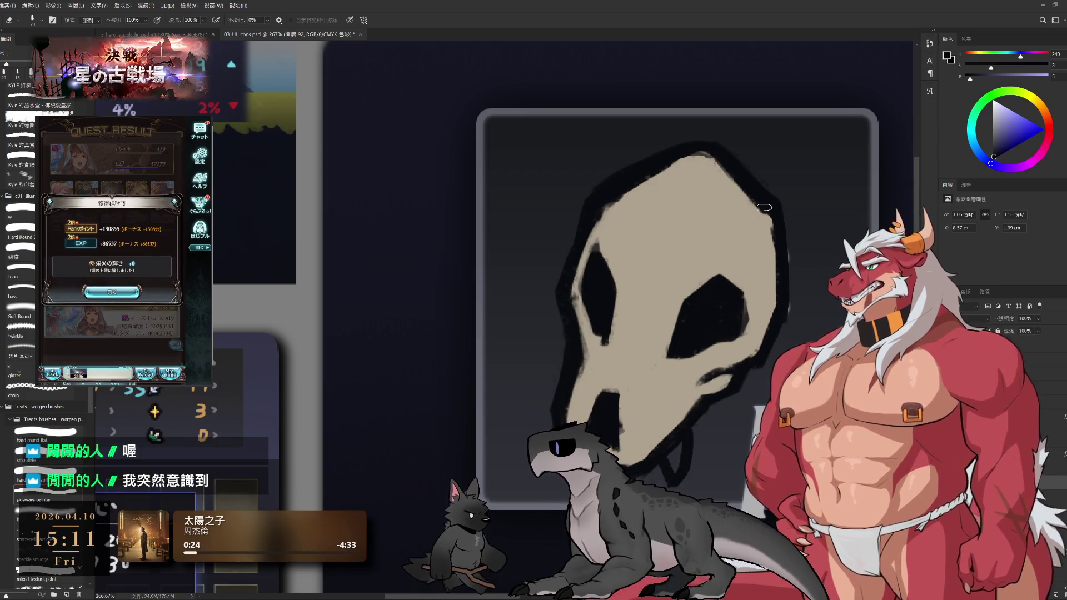
Advance the side game to its next battle, then undo an accidental move of the outline layer.
click(111, 292)
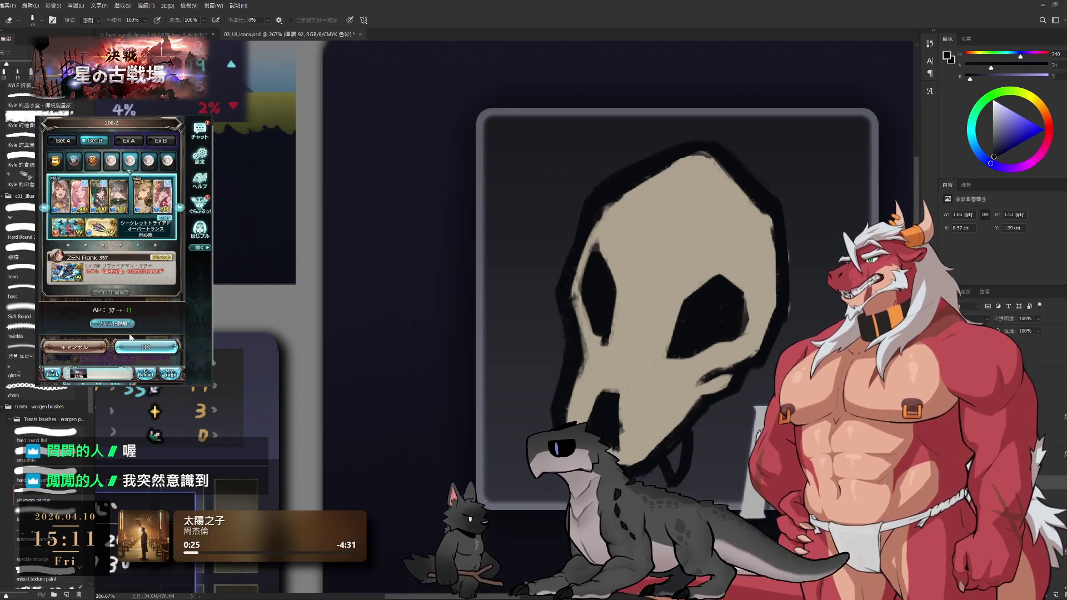
click(136, 355)
click(118, 298)
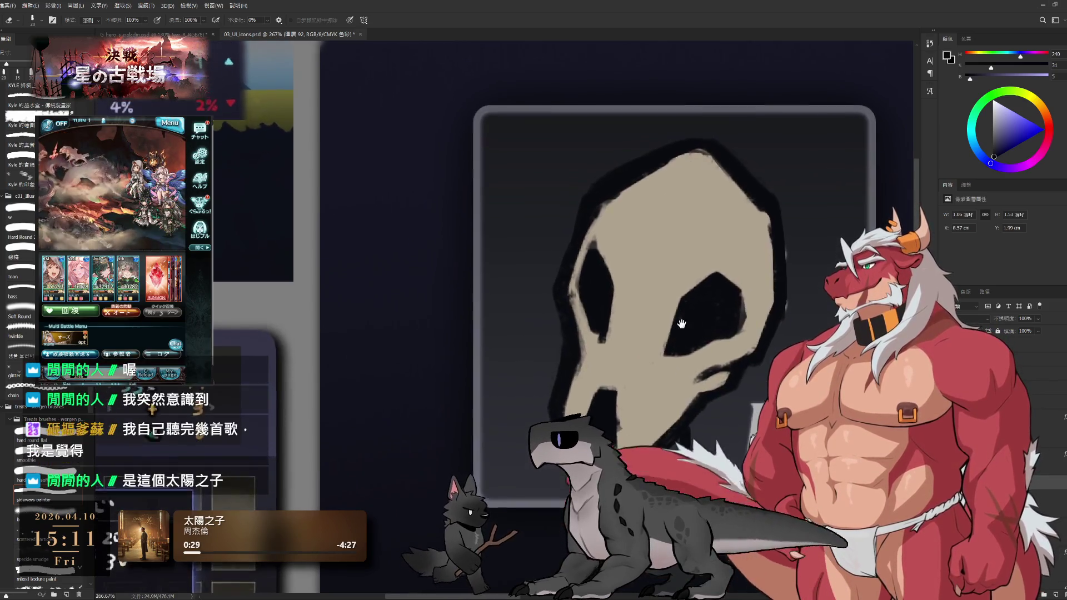
scroll(706, 252, down, 3)
scroll(706, 252, up, 1)
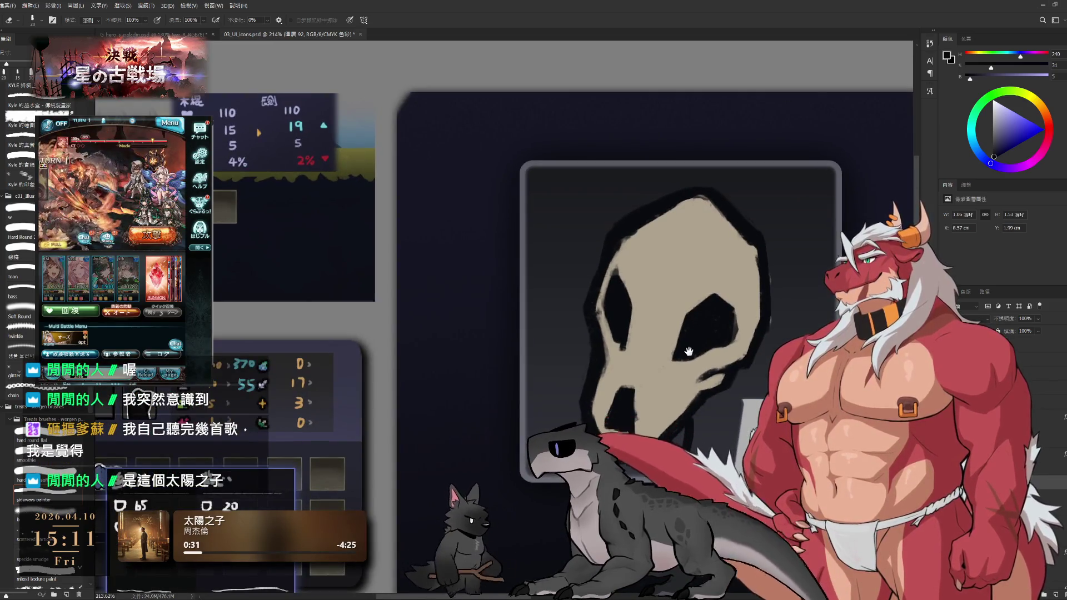
drag(714, 300, 722, 350)
key(ctrl+z)
scroll(660, 269, up, 2)
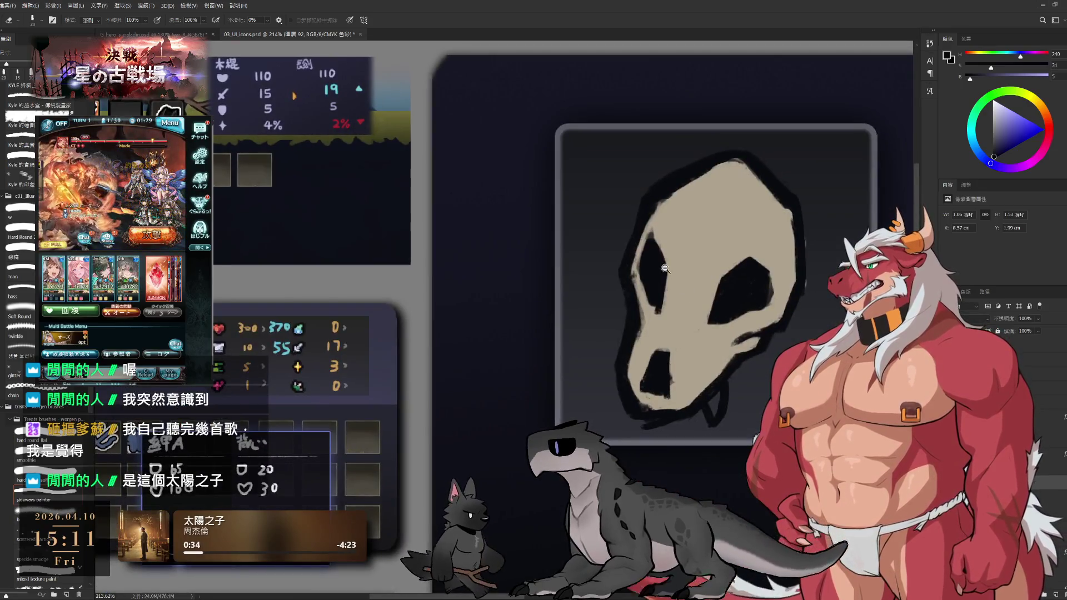
Work on layer 圖層 92, sampling the beige and near-black outline colours, brush at size 20.
key(b)
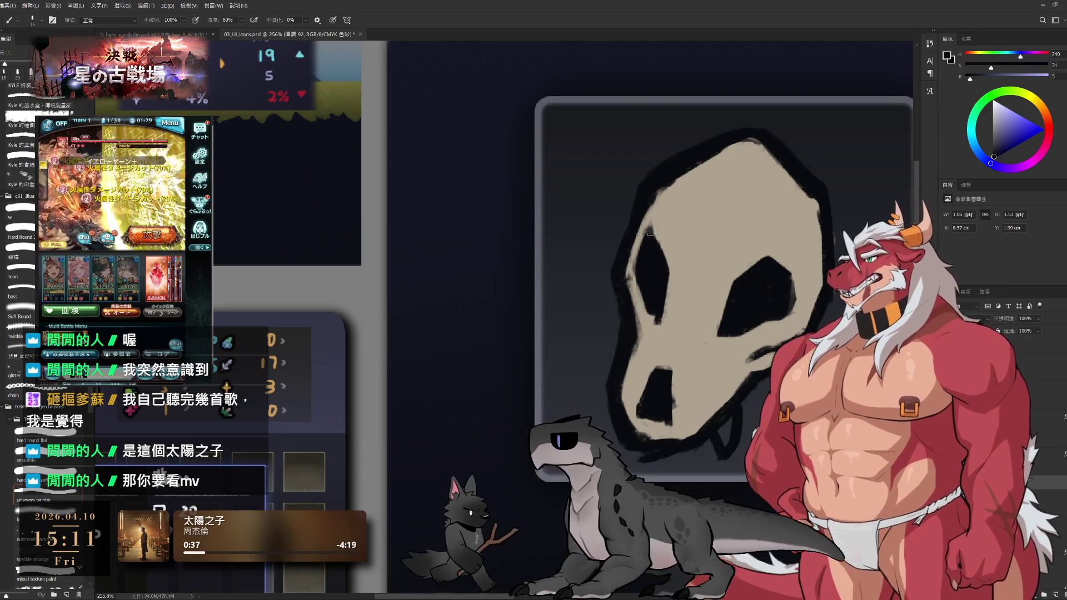
key(bracketleft)
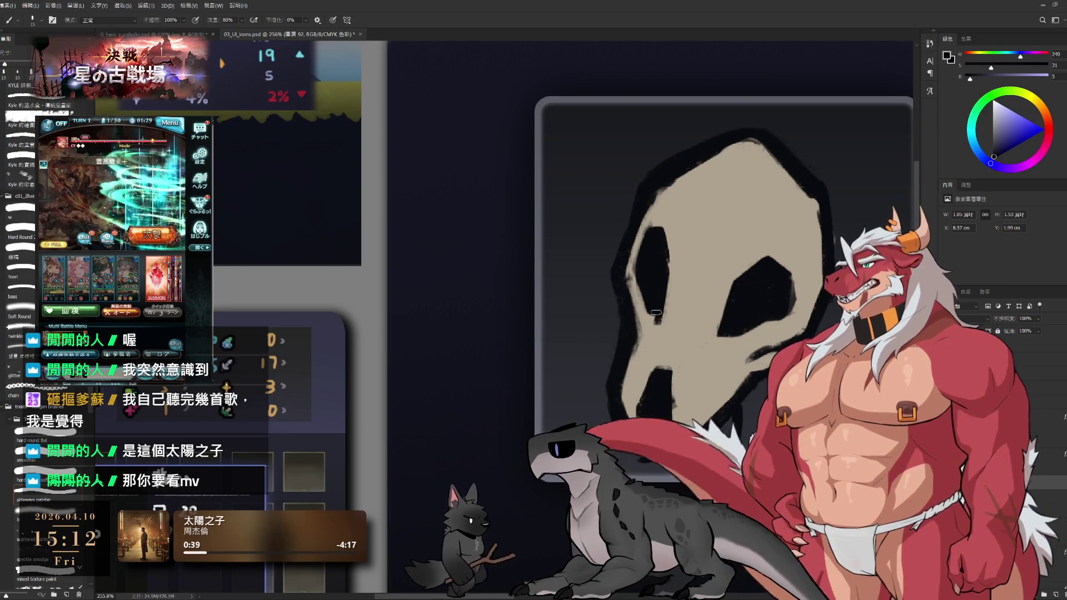
key(e)
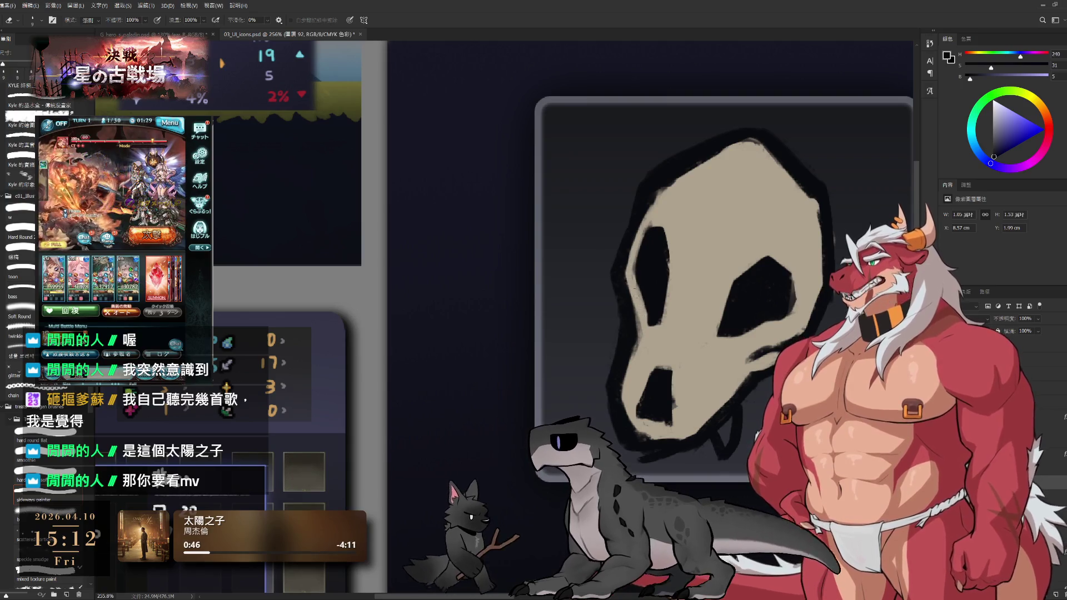
key(b)
key(bracketright)
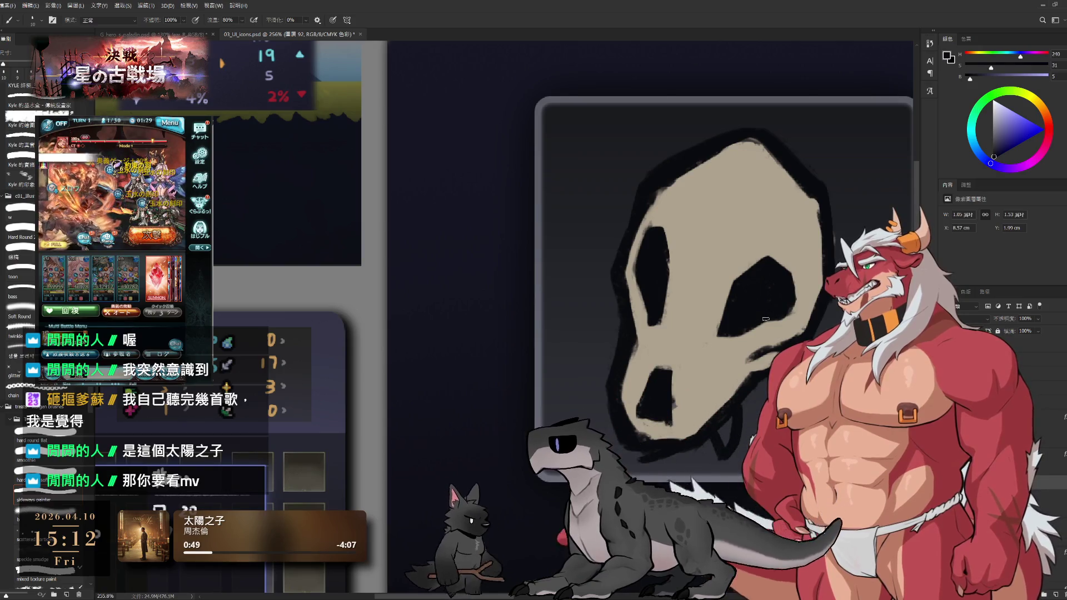
scroll(761, 313, down, 3)
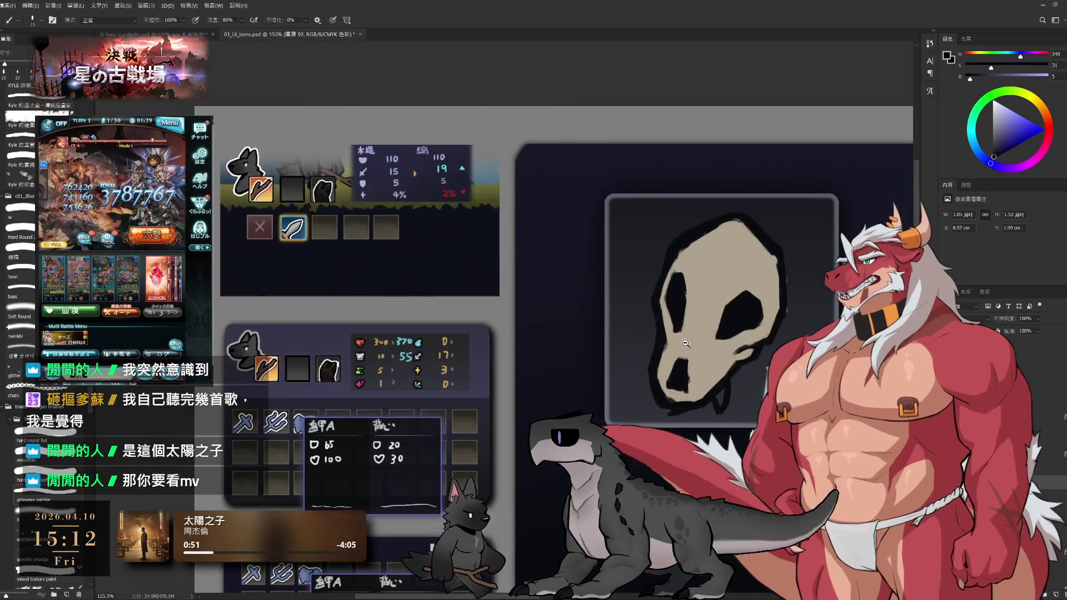
scroll(717, 358, up, 3)
alt+click(716, 358)
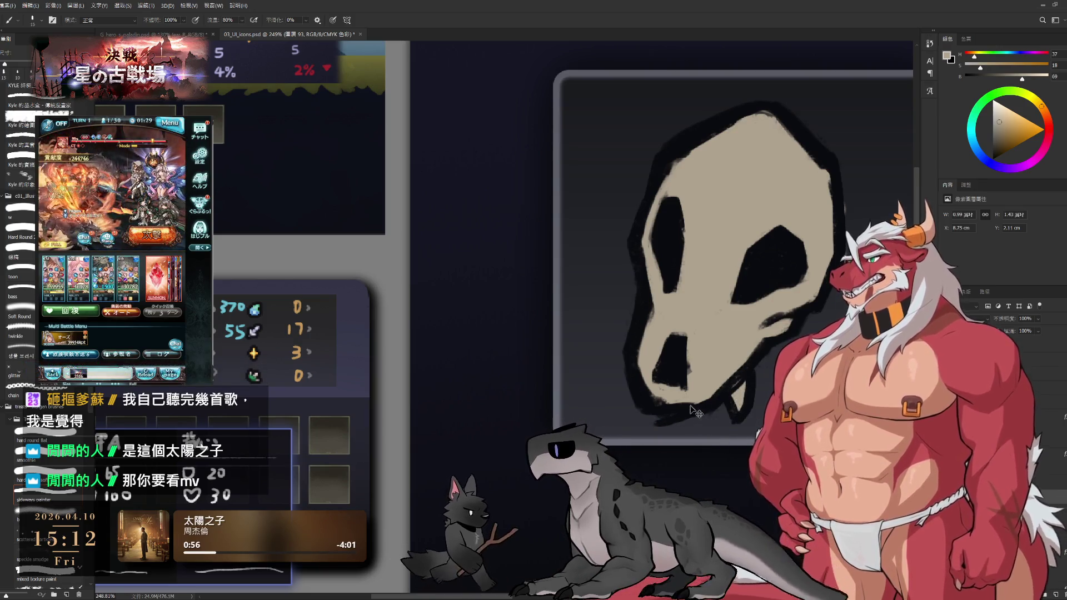
key(alt+bracketleft)
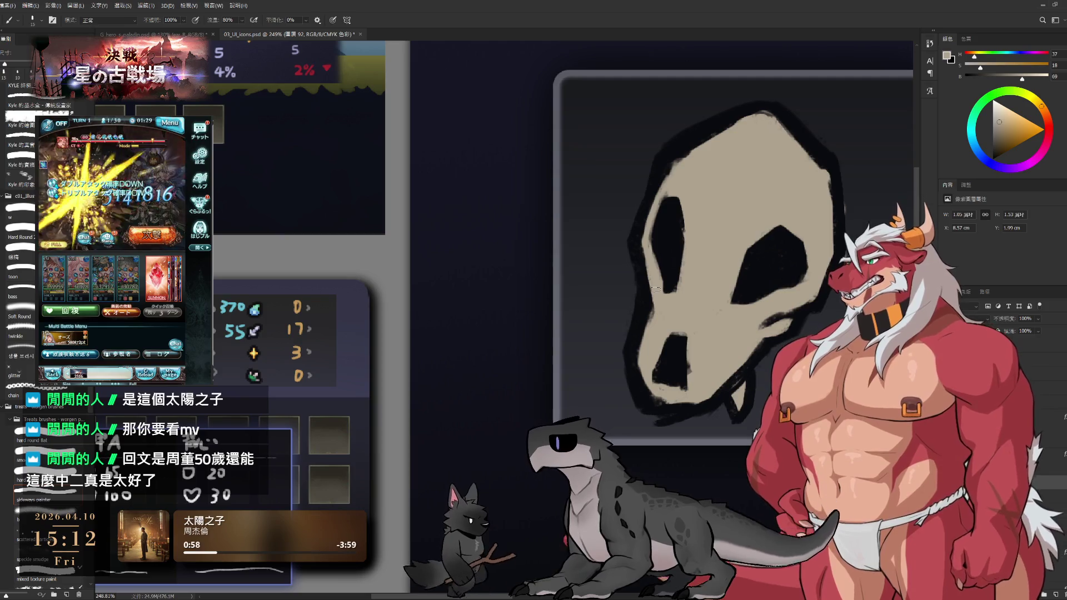
alt+click(688, 407)
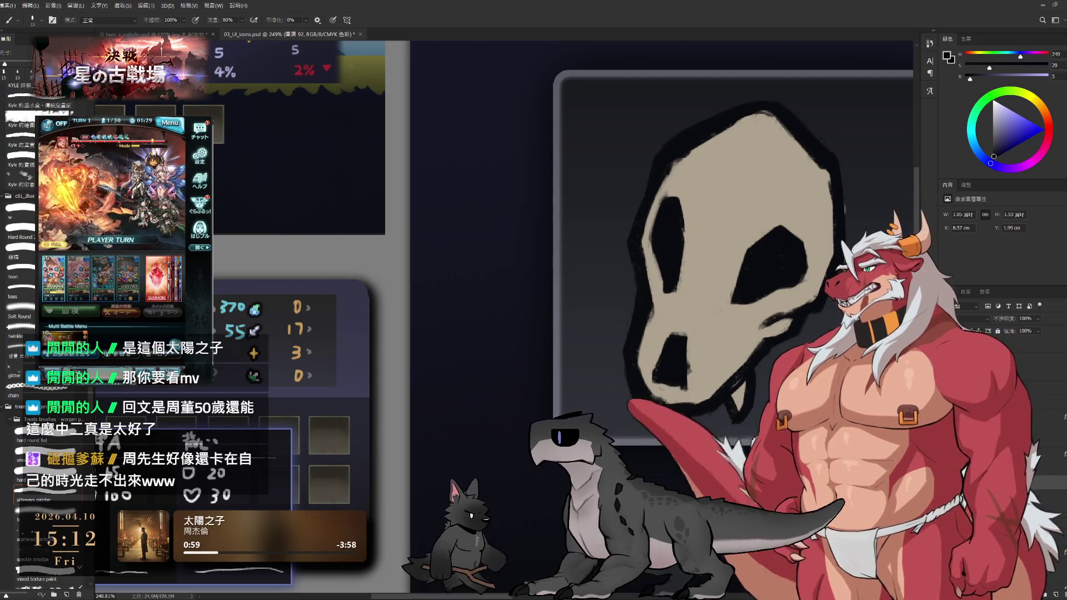
key(bracketright)
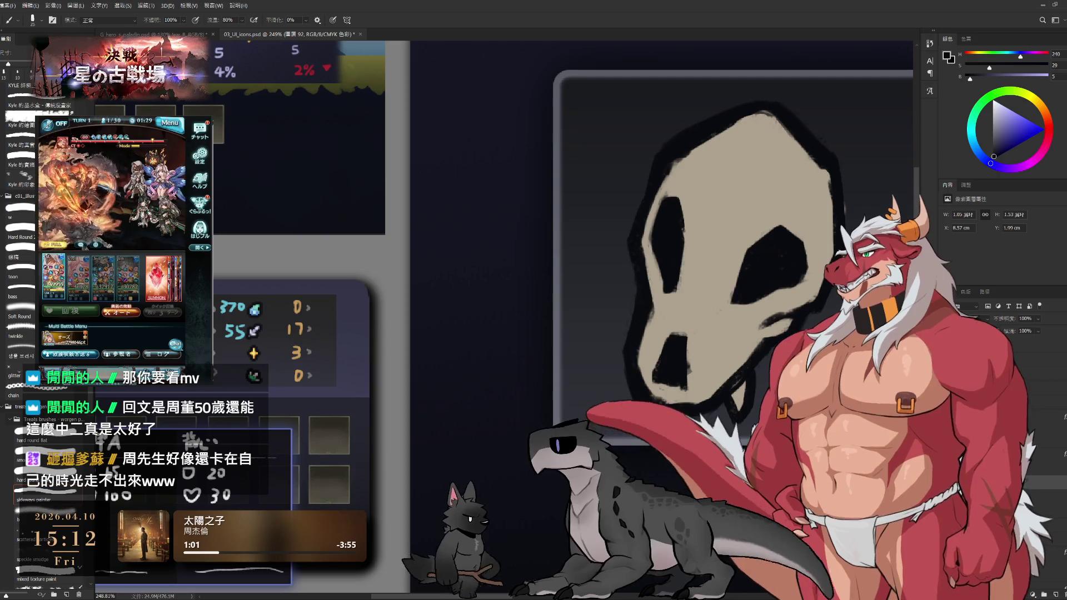
Trim the skull's left outline edge and darken the left eye socket's upper-left edge.
key(e)
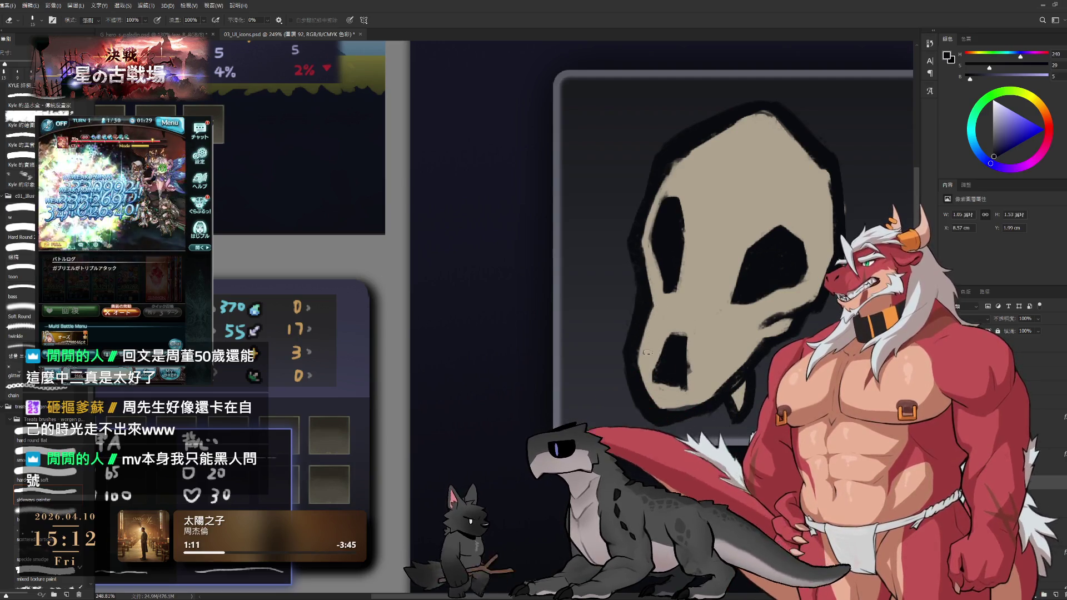
mouse_move(632, 296)
mouse_down()
mouse_move(622, 338)
mouse_move(637, 420)
mouse_up()
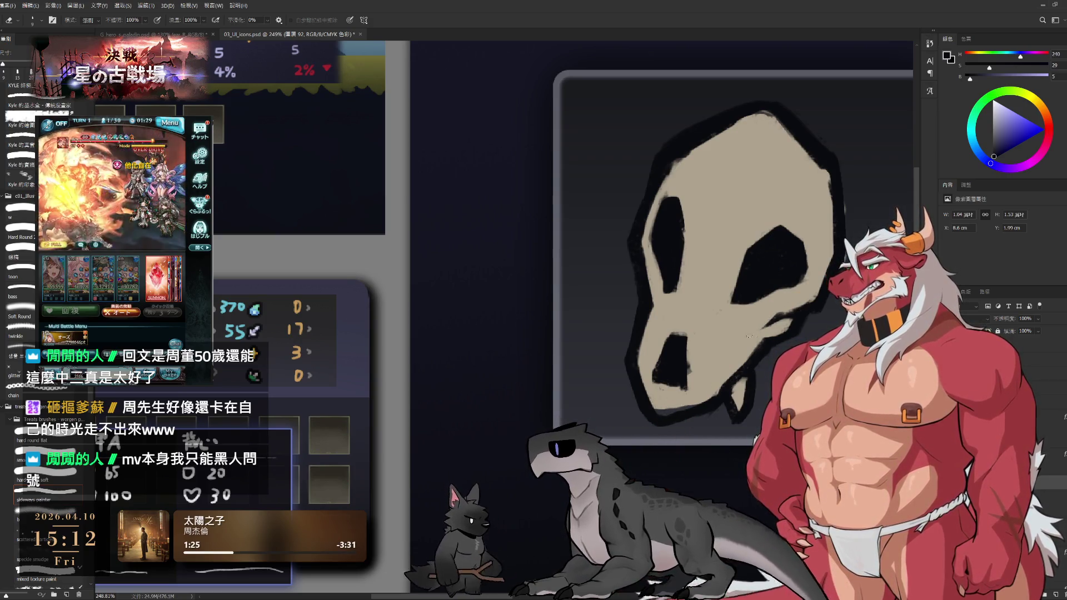
key(bracketright)
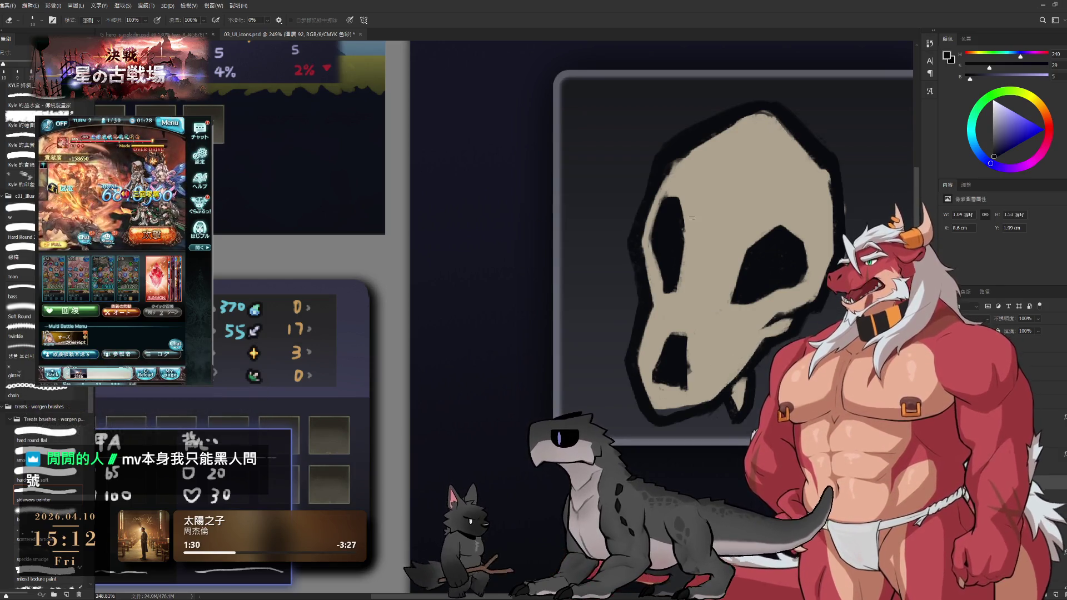
key(bracketright)
key(bracketright)
key(b)
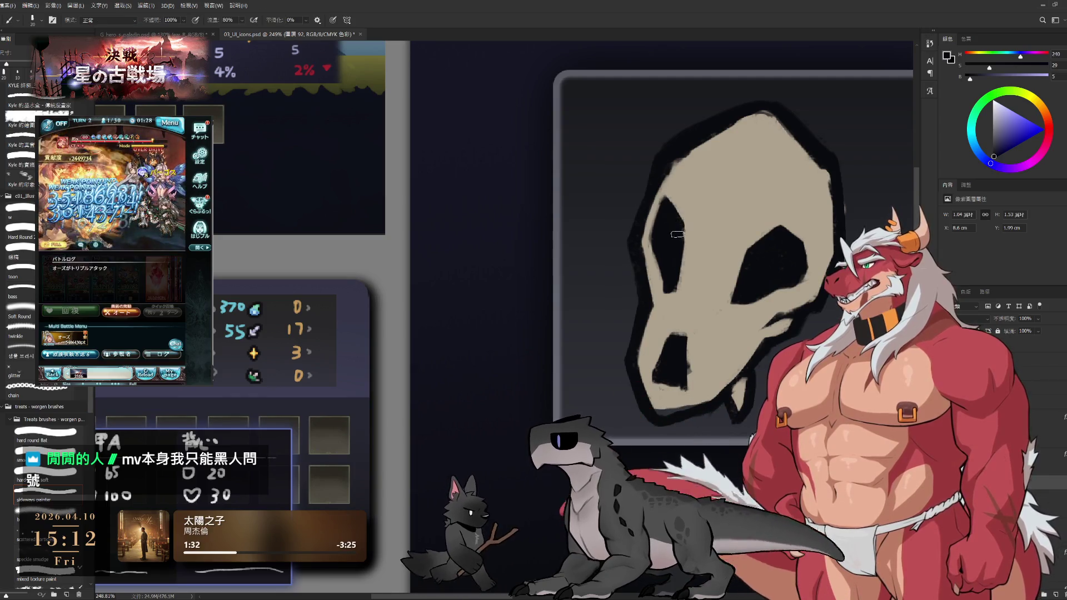
mouse_move(660, 228)
mouse_down()
mouse_move(658, 202)
mouse_move(659, 225)
mouse_up()
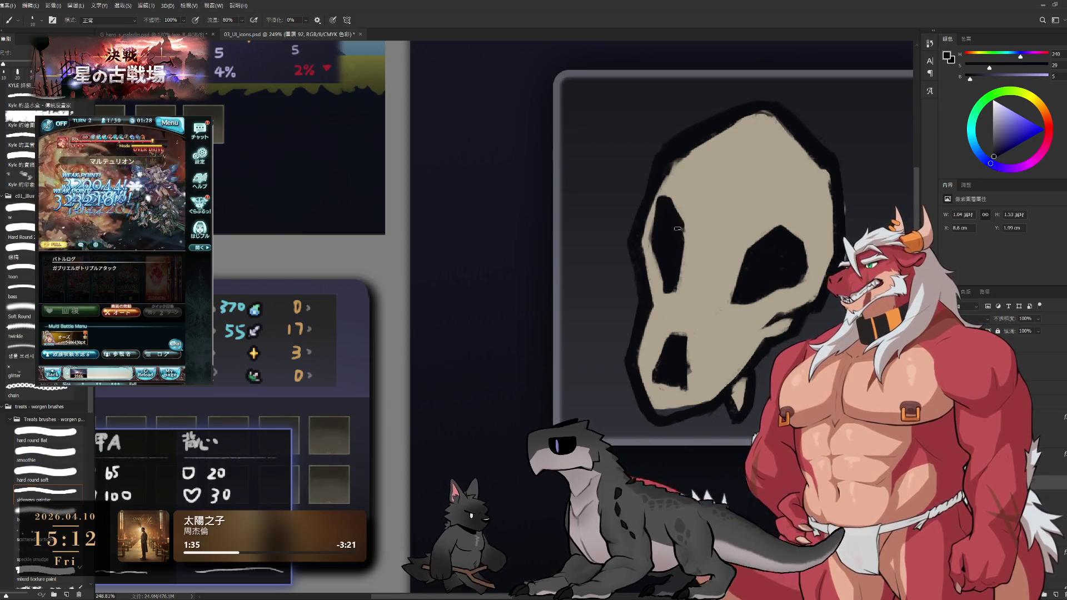
Rotate the canvas for easier strokes, then restore it upright and recentre on the skull.
key(e)
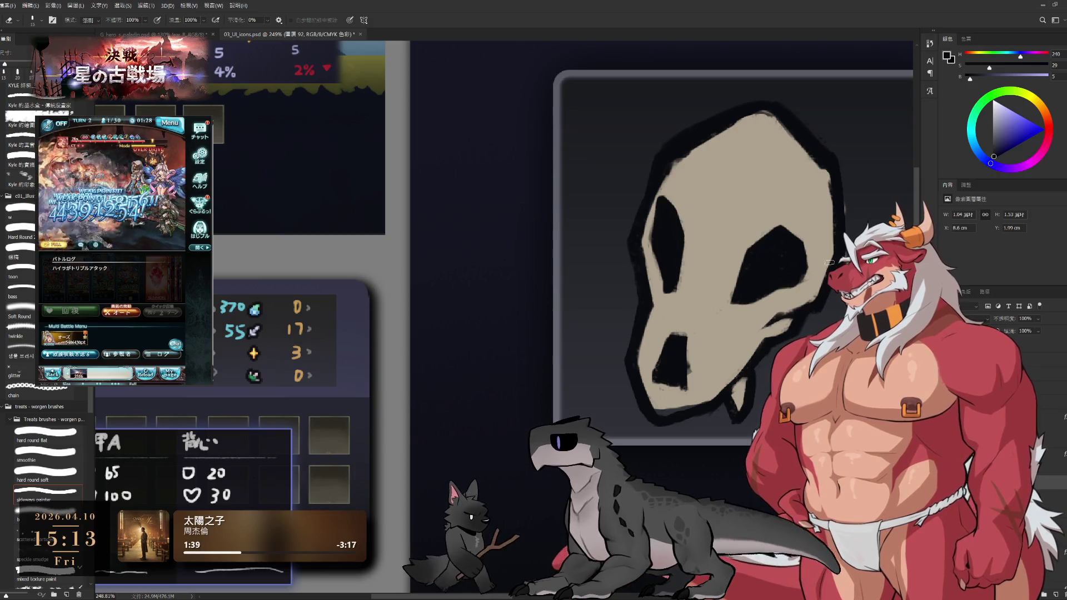
key(b)
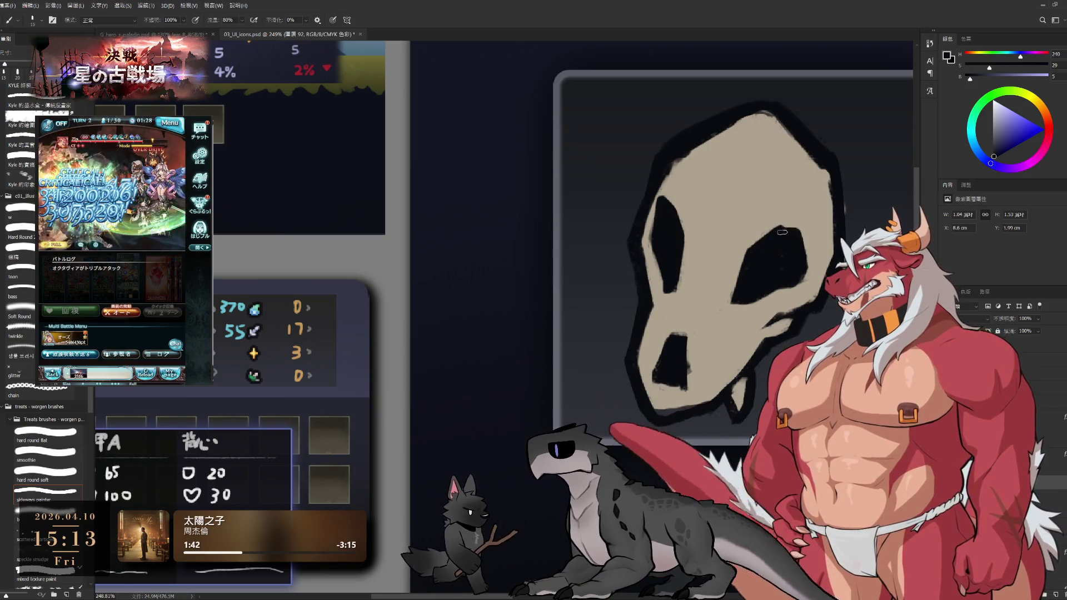
key(e)
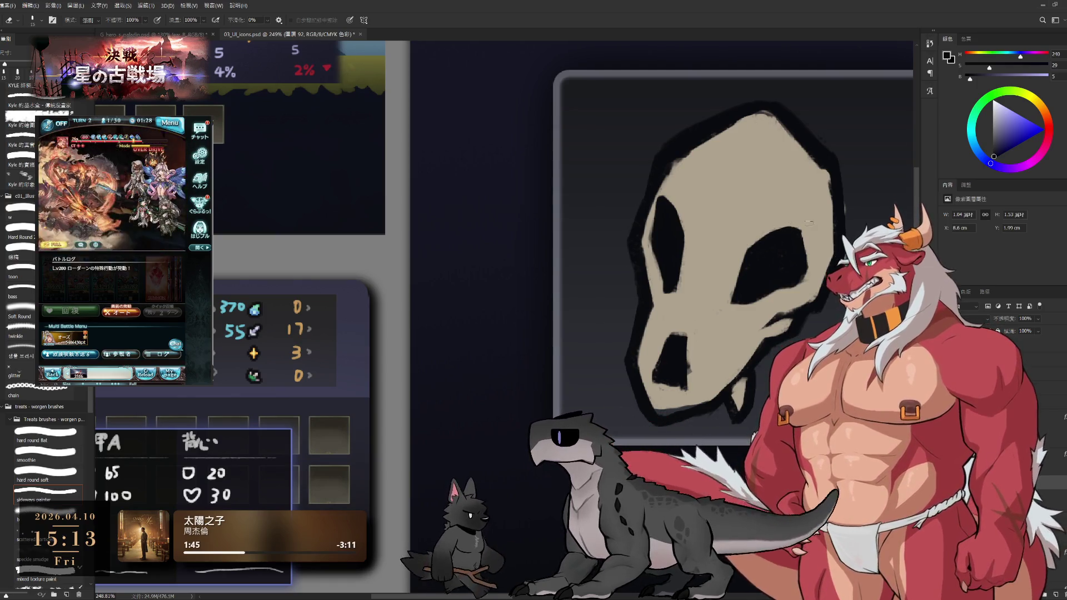
drag(821, 217, 832, 253)
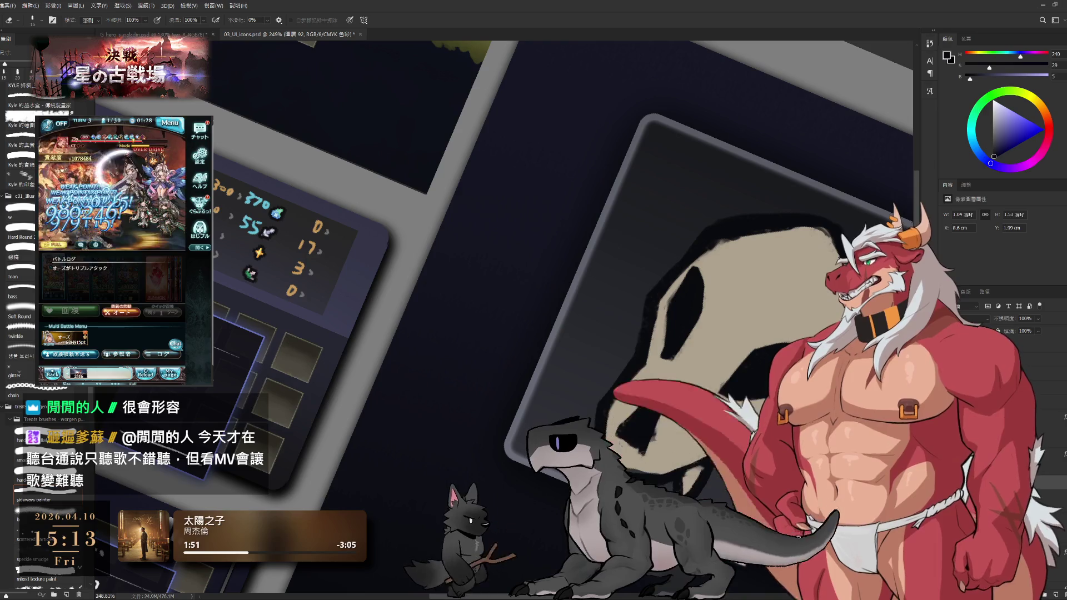
drag(711, 147, 729, 119)
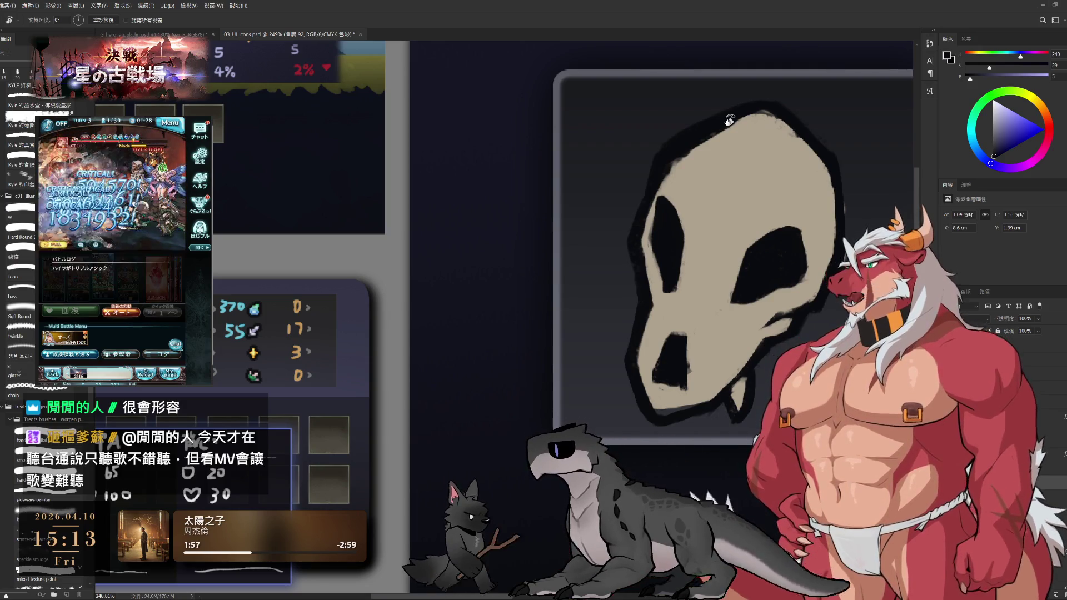
drag(716, 125, 699, 200)
key(e)
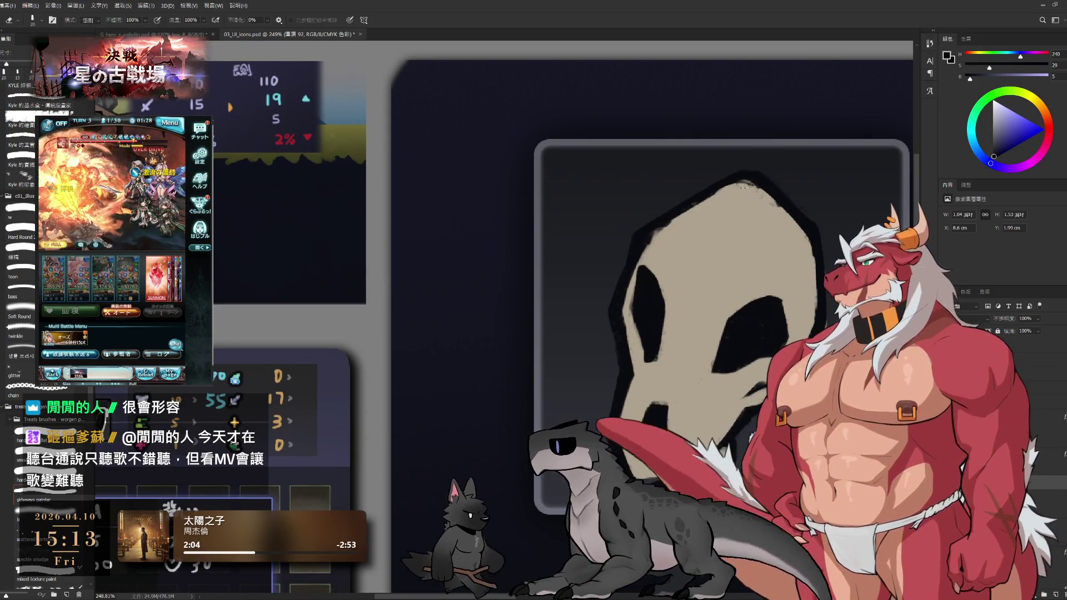
Fill edge gaps with a size-25 beige brush and trim the outline with a size-20 eraser on the layer below.
key(bracketleft)
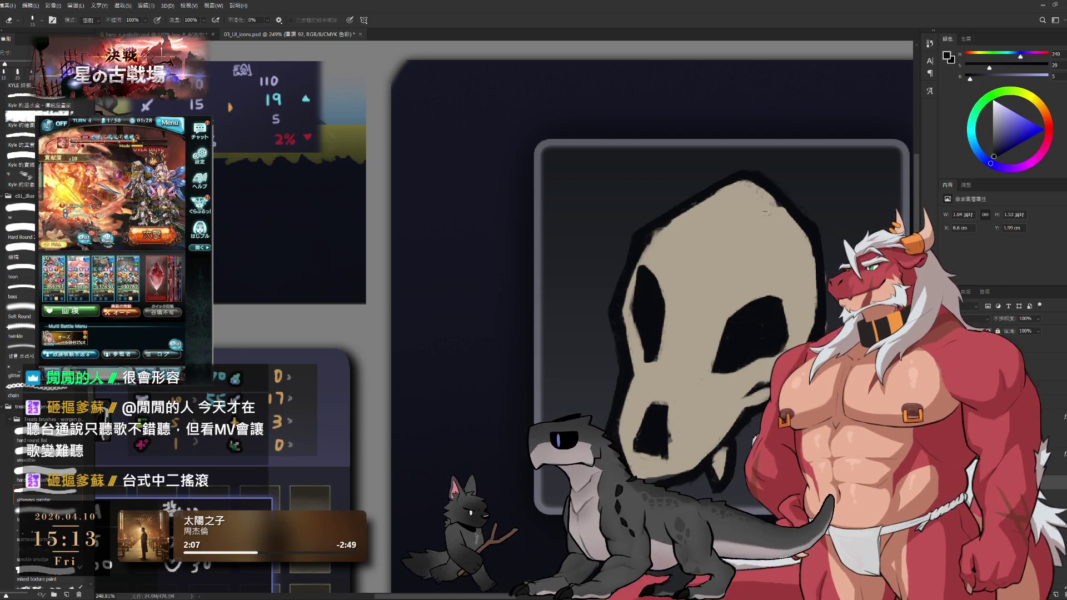
key(bracketleft)
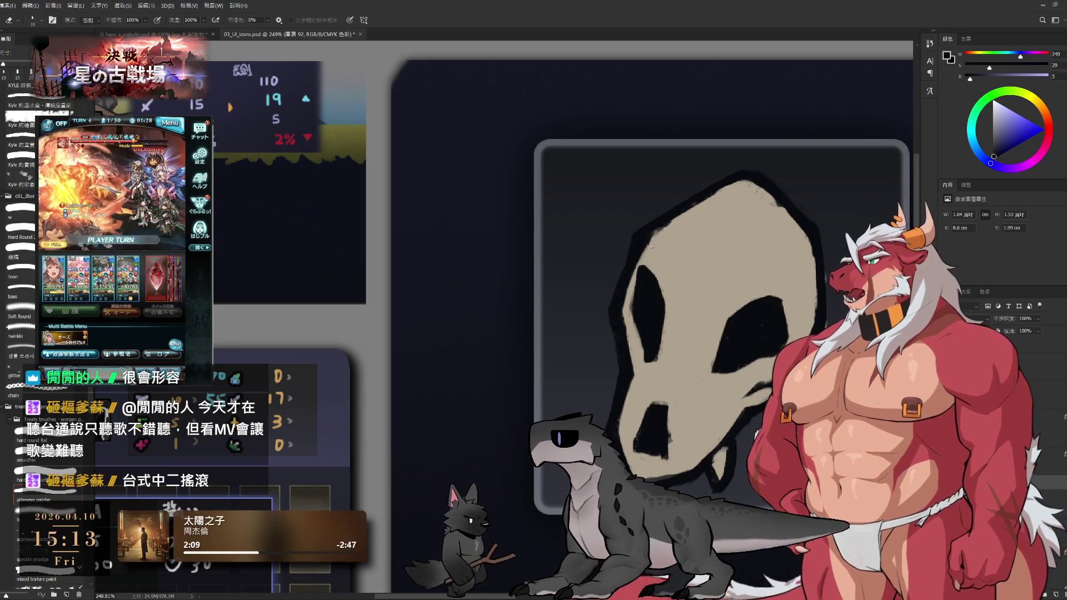
key(b)
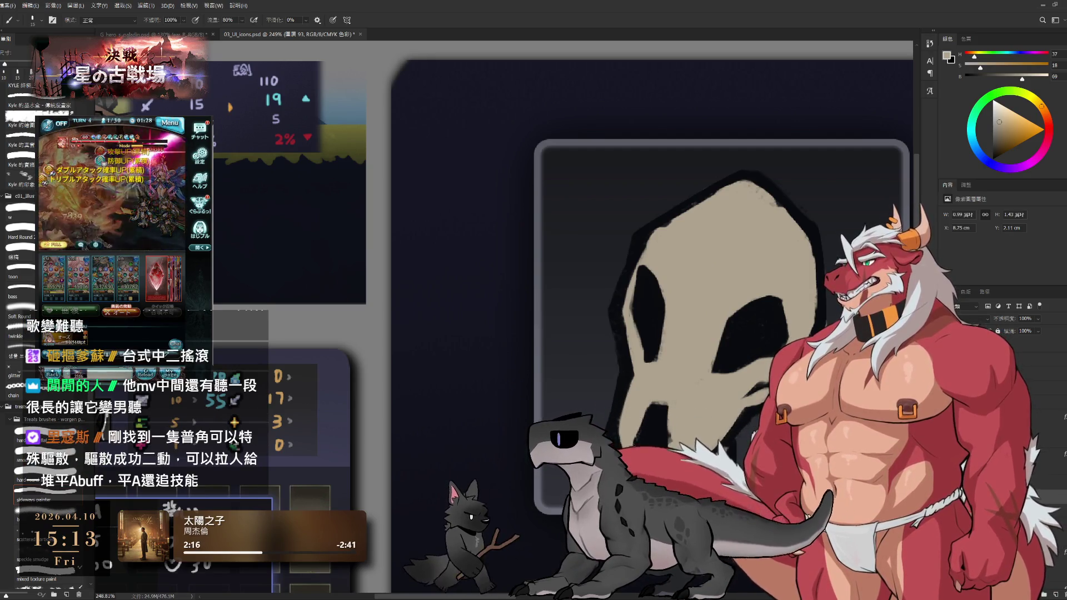
key(bracketright)
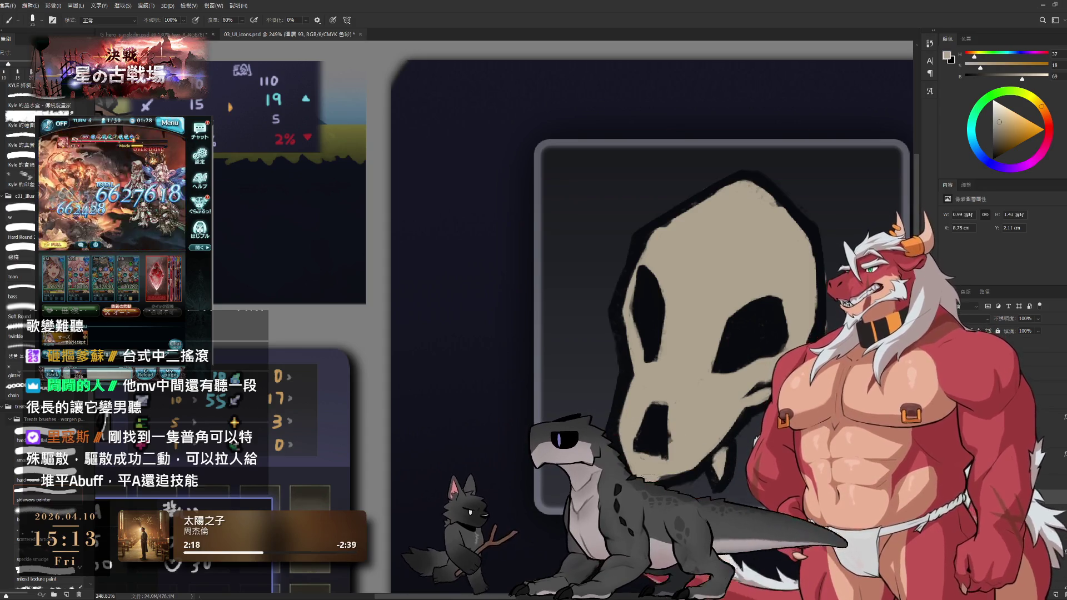
key(e)
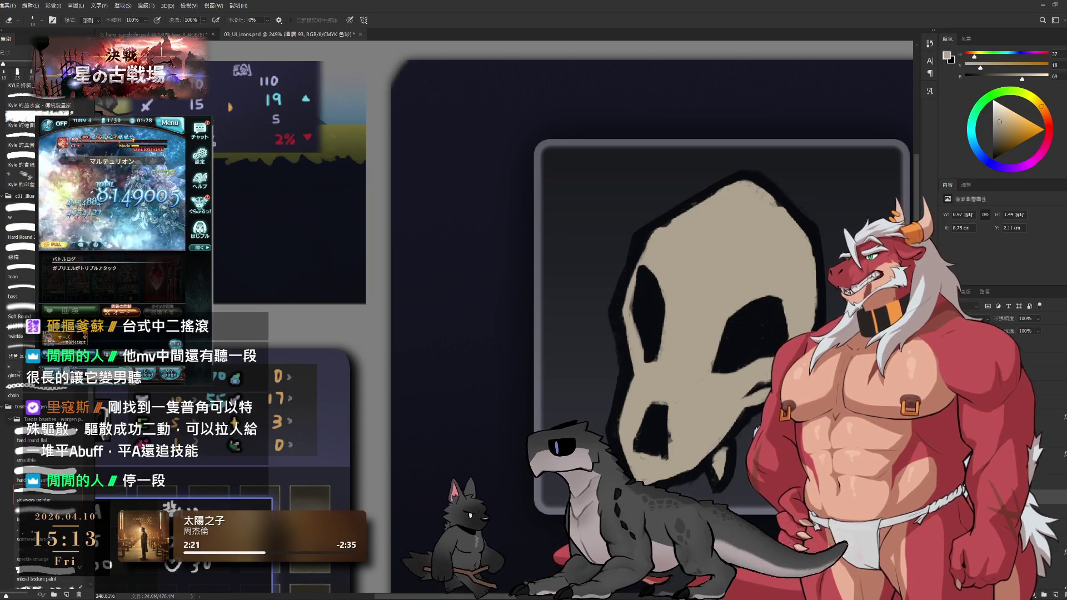
key(bracketright)
key(alt+bracketleft)
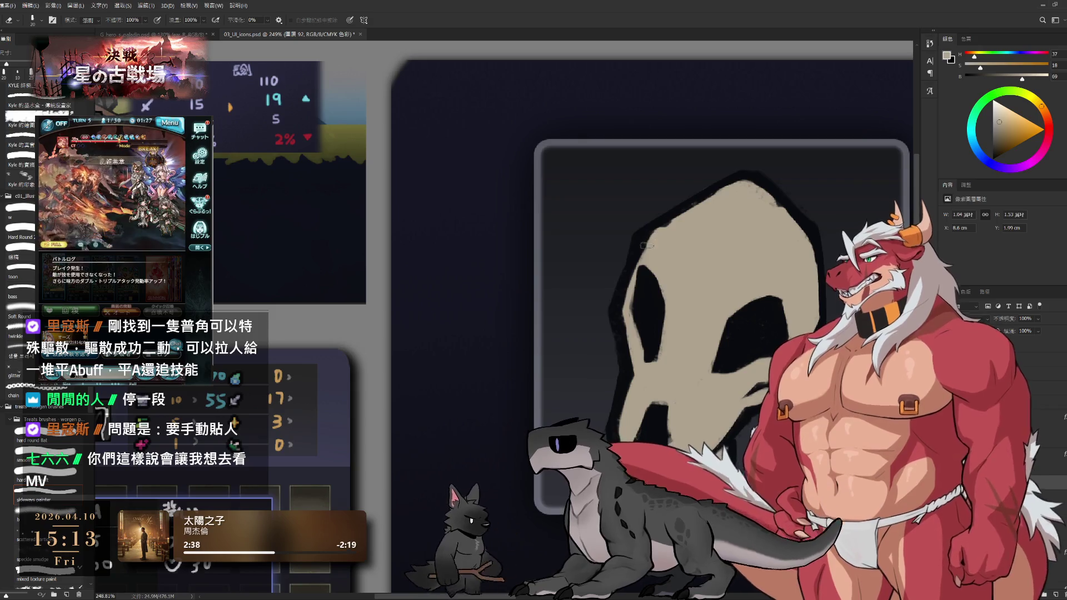
Continue painting and erasing the skull's edges, then frame the whole skull and IV label.
key(b)
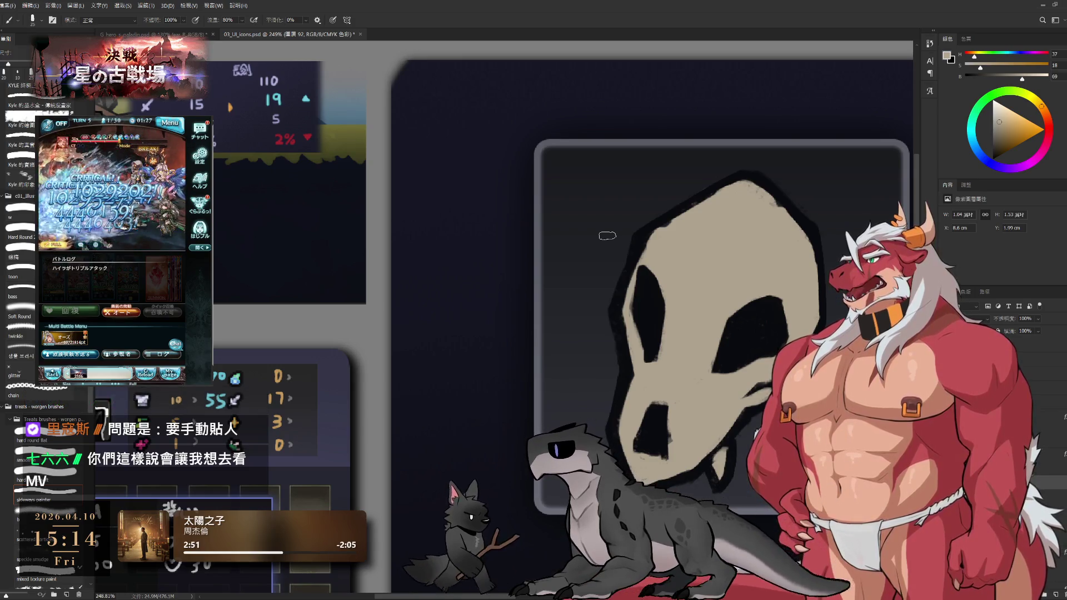
drag(709, 278, 731, 301)
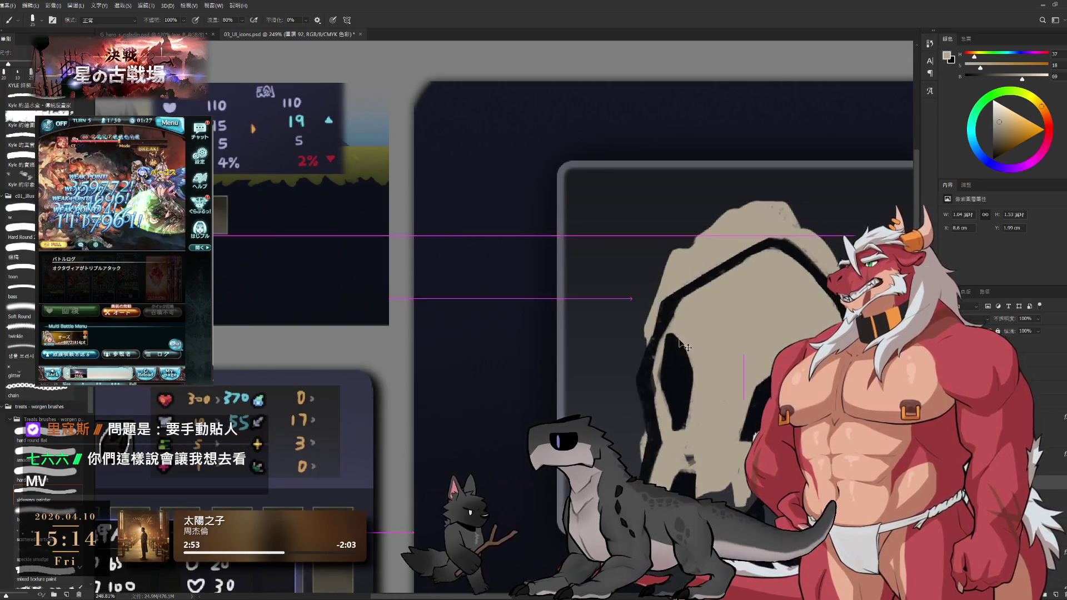
key(e)
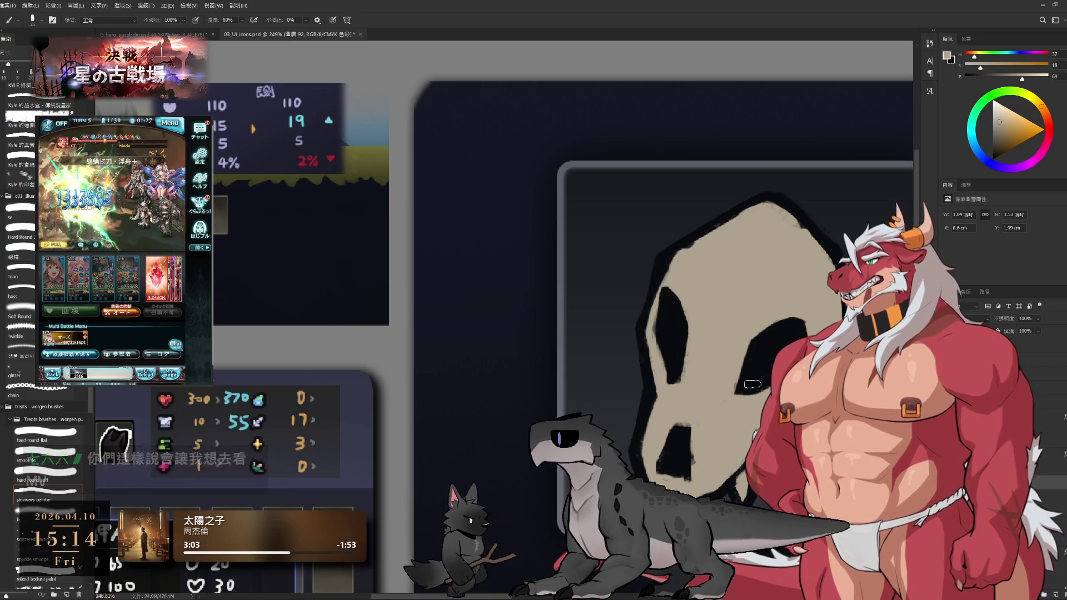
key(b)
drag(772, 396, 611, 346)
Sample the eye's dark colour and touch up the skull outline with brush sizes 9 to 15.
scroll(672, 343, down, 5)
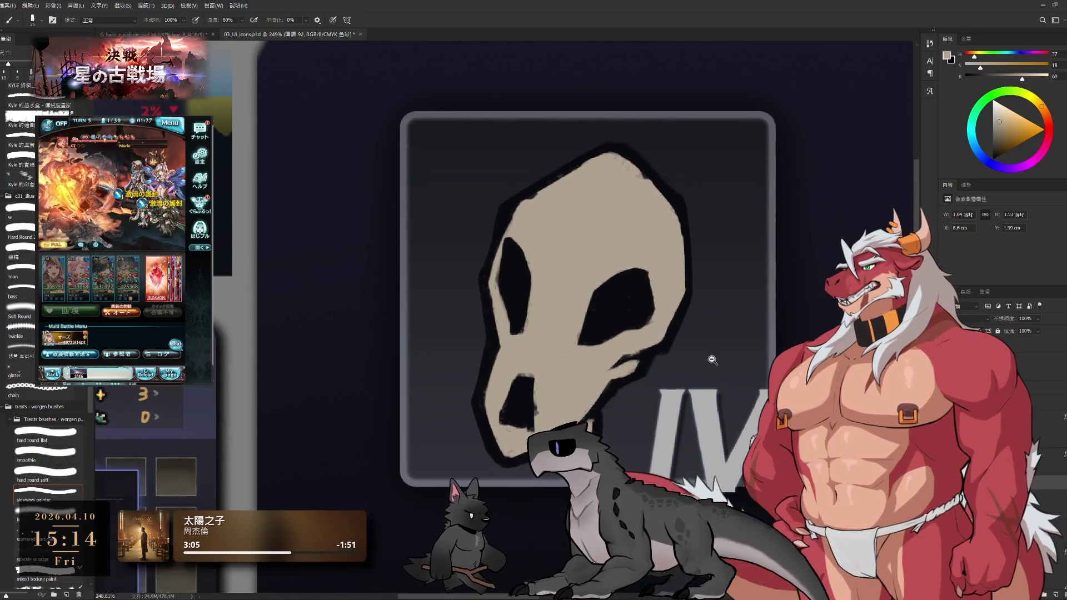
scroll(673, 343, up, 3)
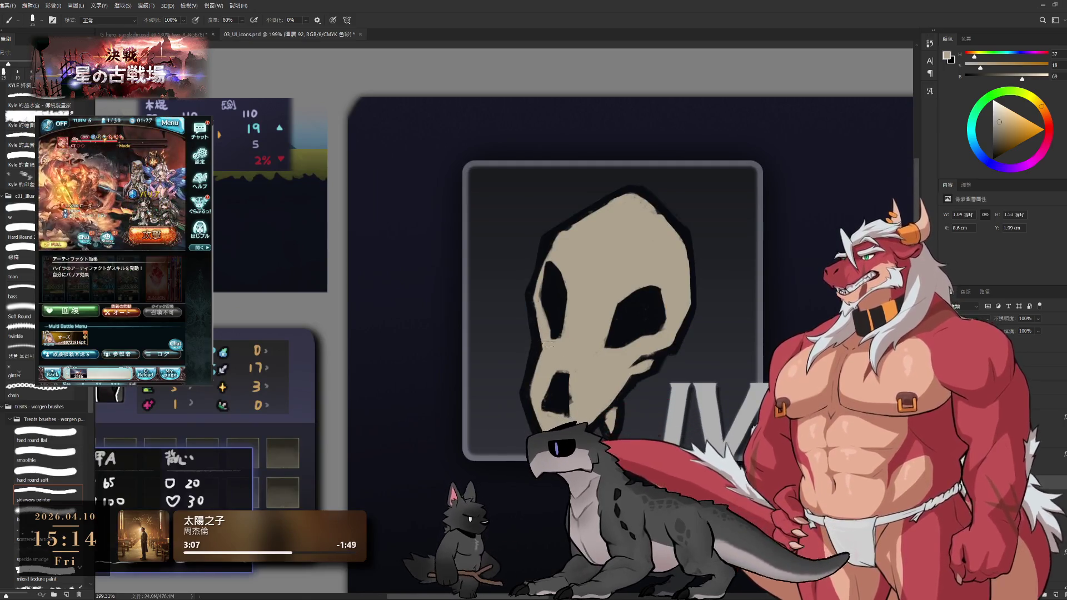
alt+click(543, 300)
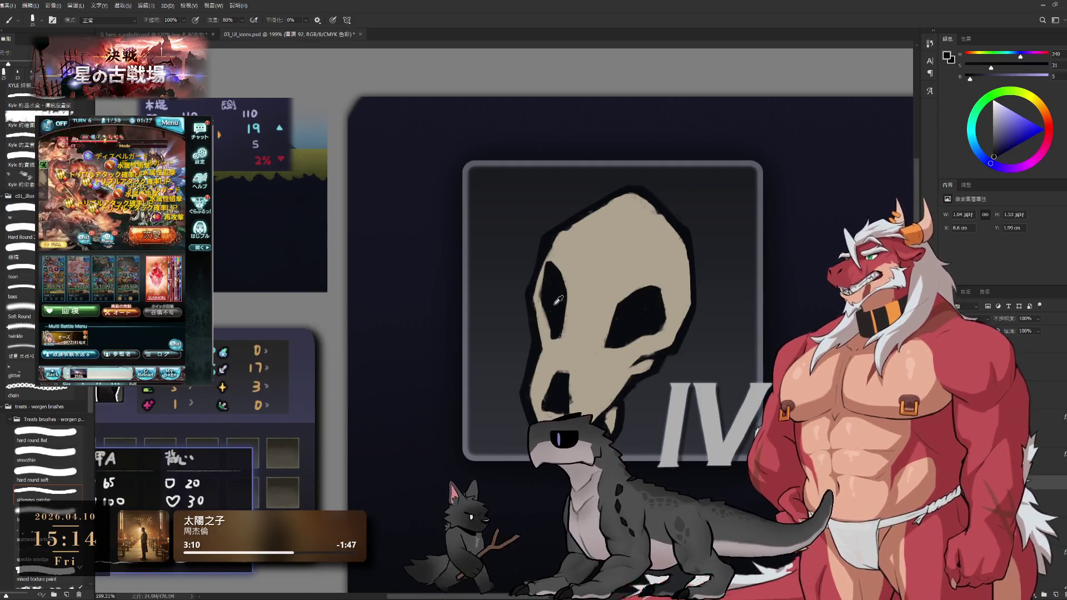
key(bracketleft)
key(bracketleft)
key(bracketleft)
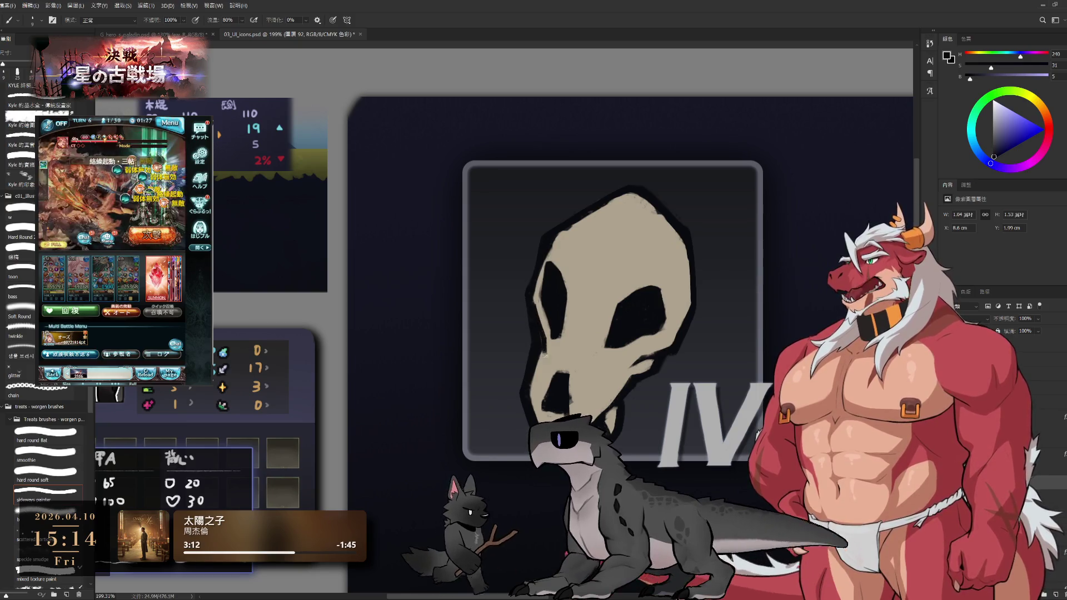
key(e)
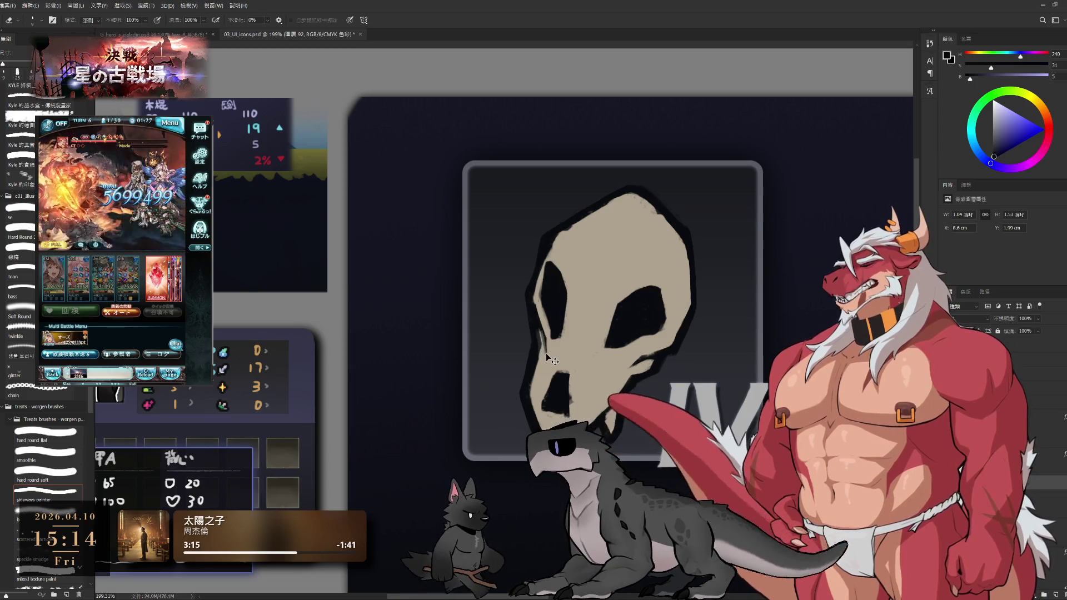
key(b)
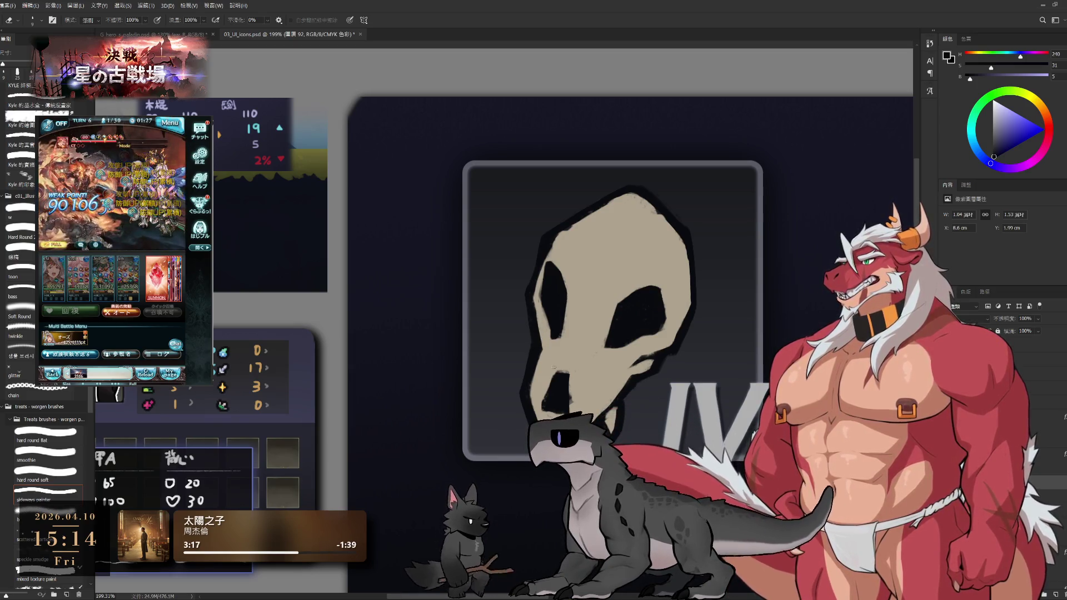
key(bracketright)
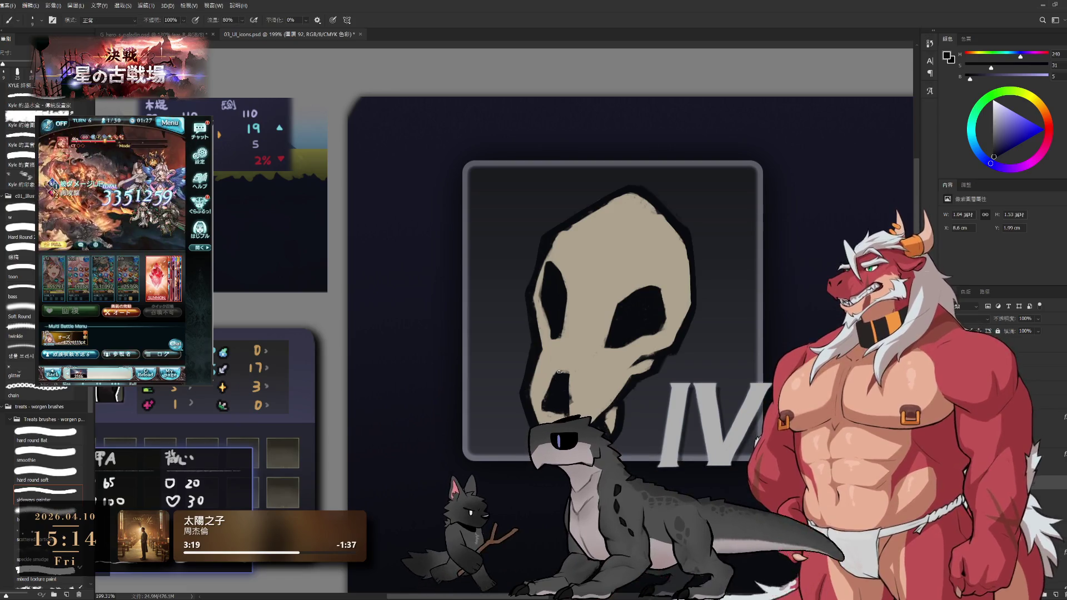
key(bracketright)
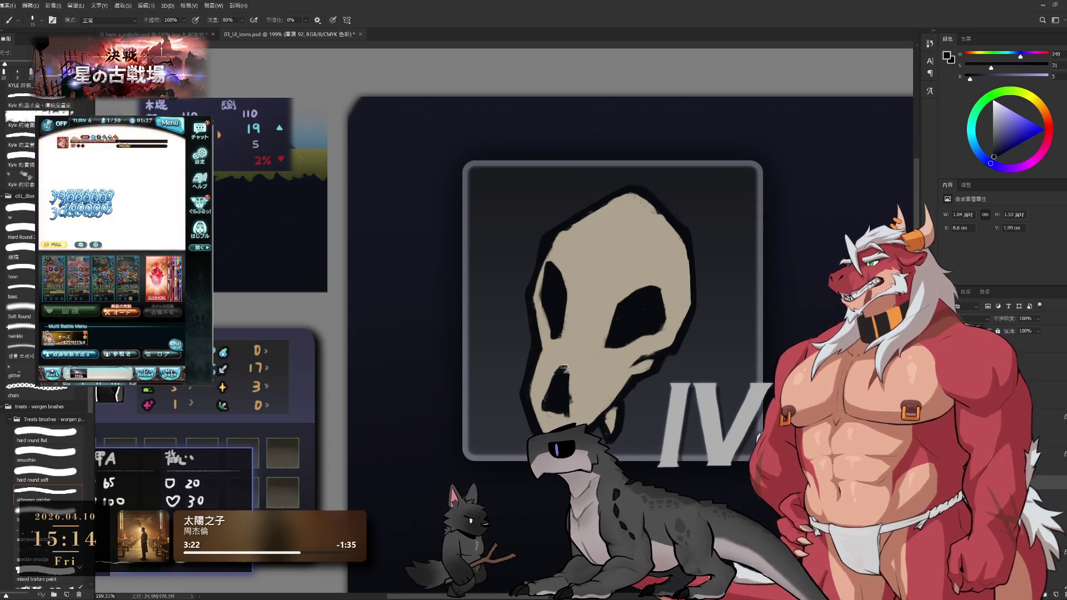
key(e)
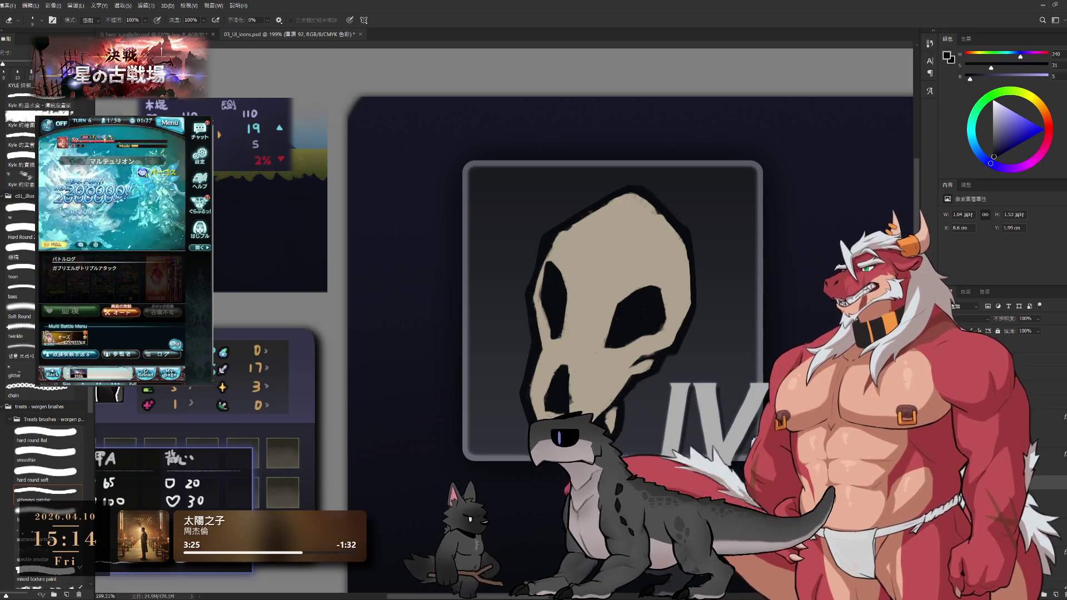
key(b)
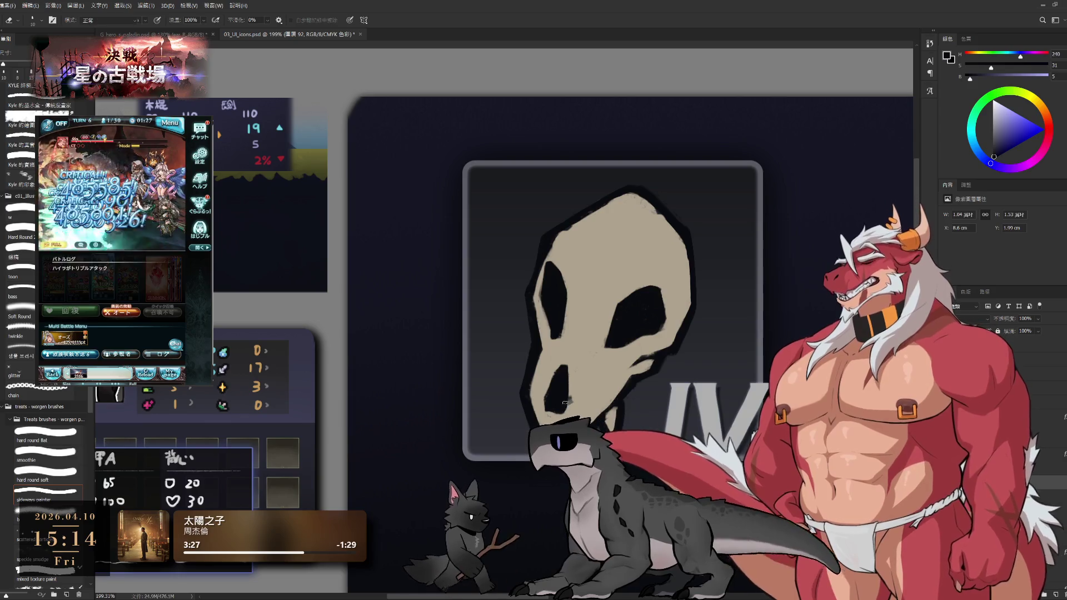
Touch up using the sampled beige fill and near-black outline colours, then step up to empty layer 94.
alt+click(591, 387)
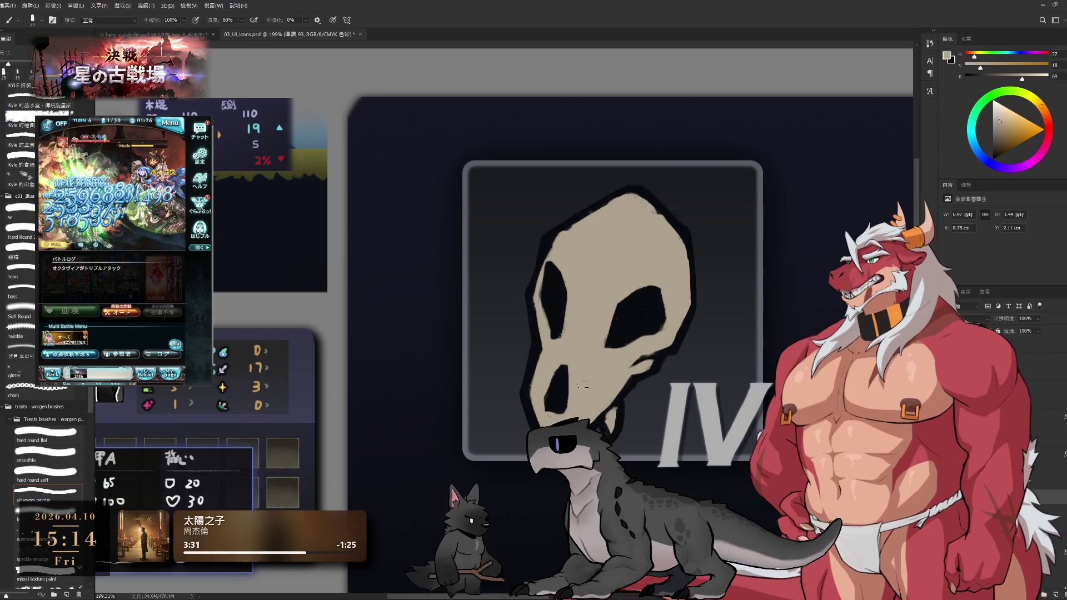
key(e)
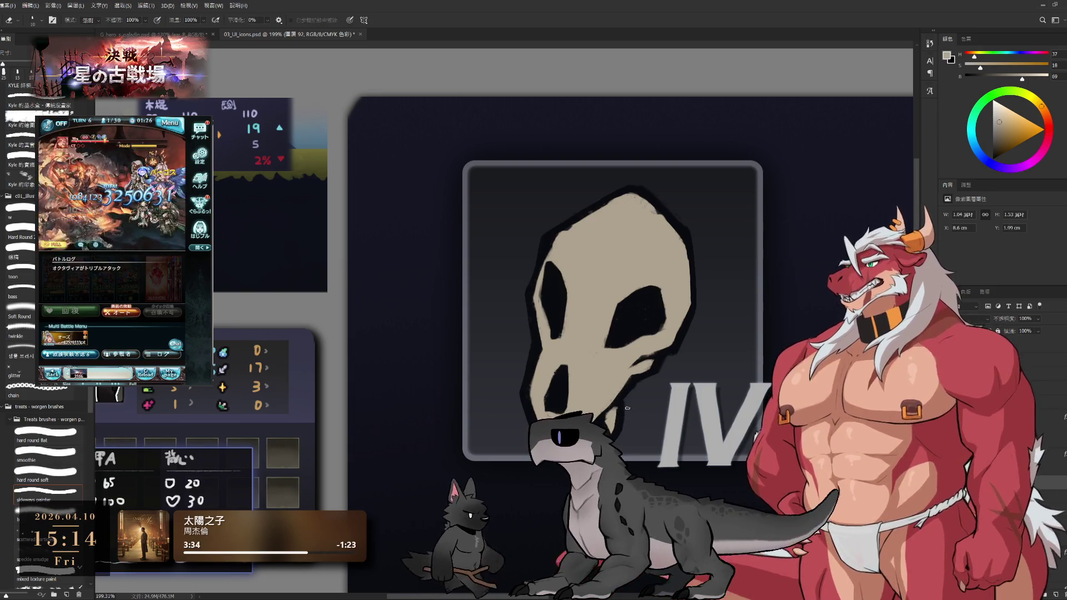
key(b)
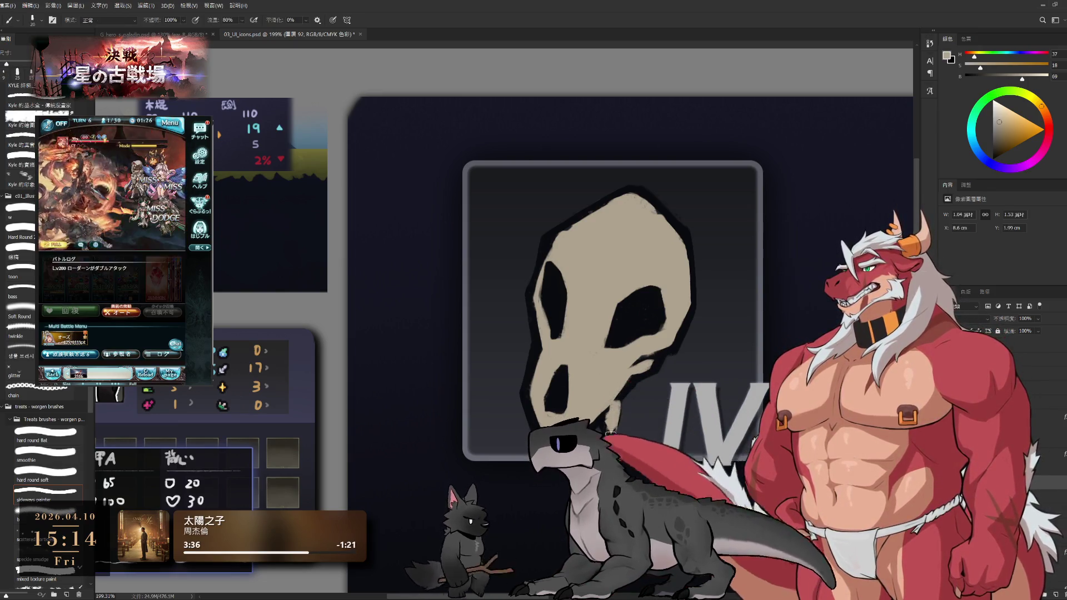
alt+click(630, 387)
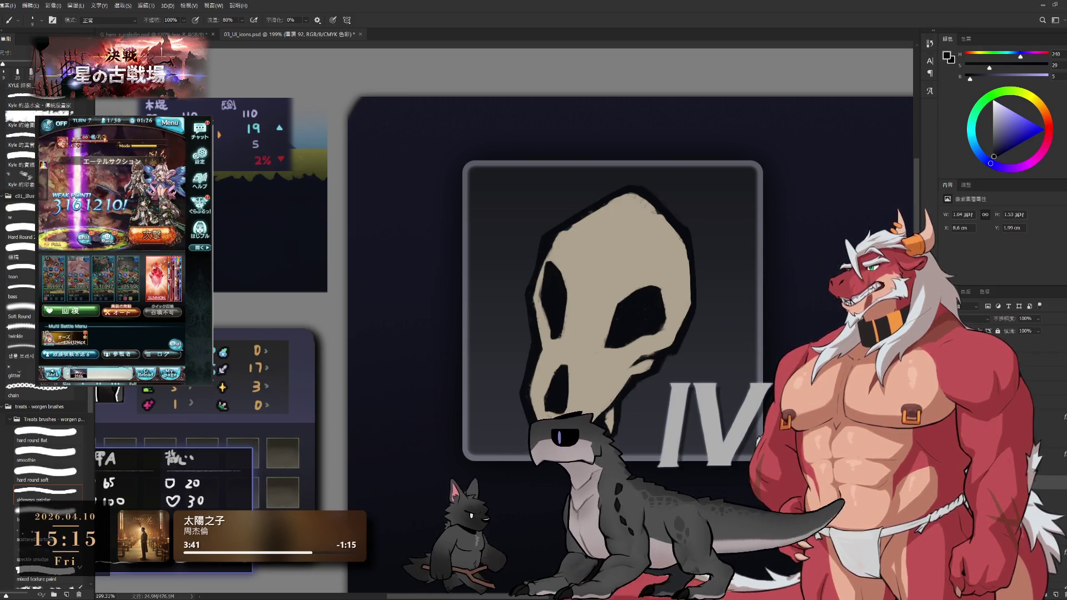
key(e)
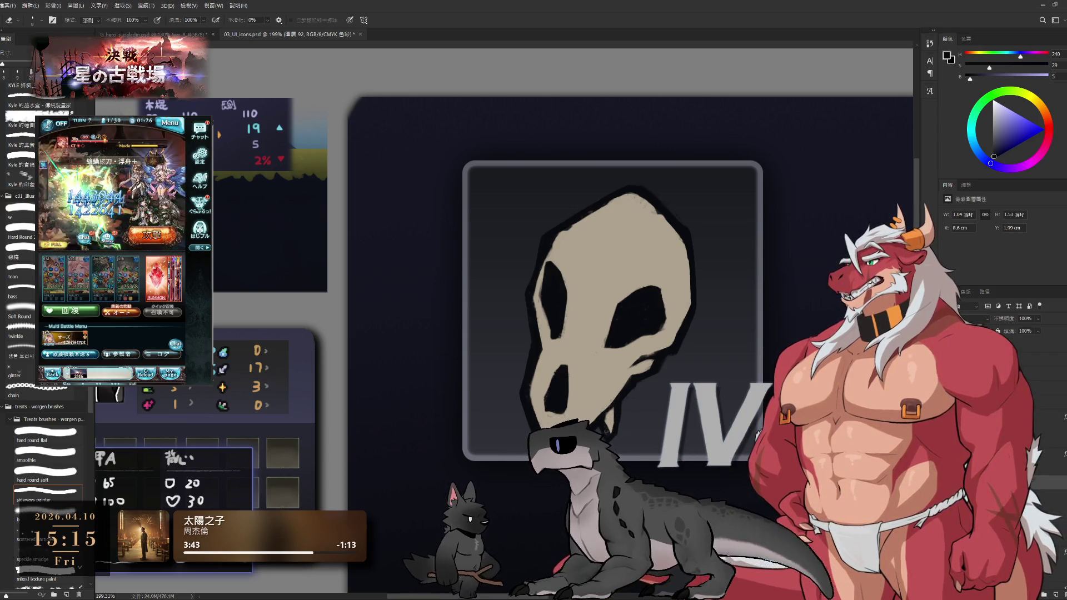
key(b)
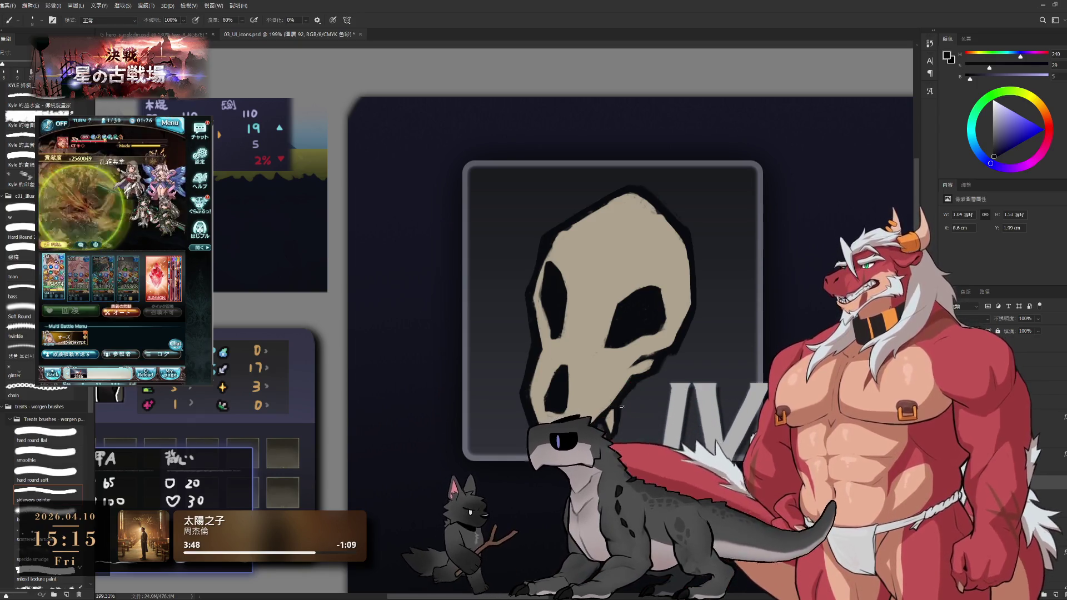
key(e)
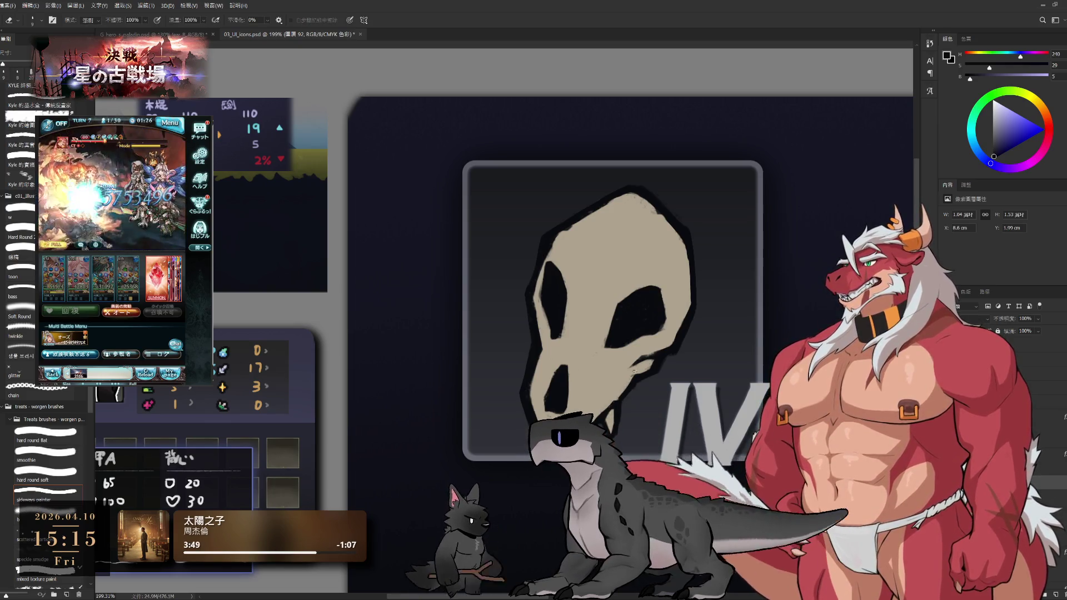
key(b)
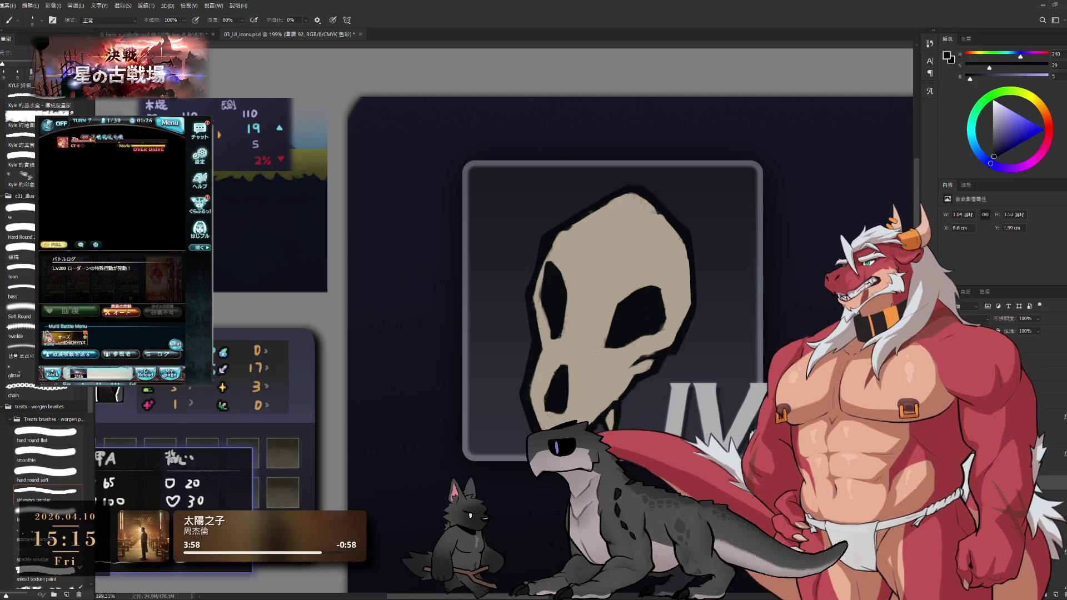
key(alt+bracketright)
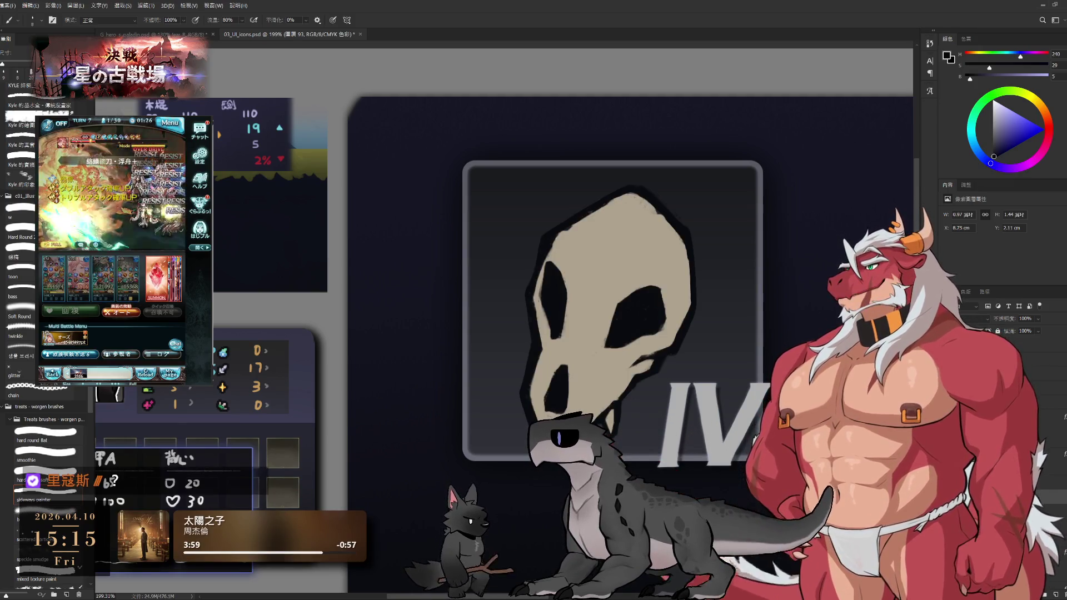
key(alt+bracketright)
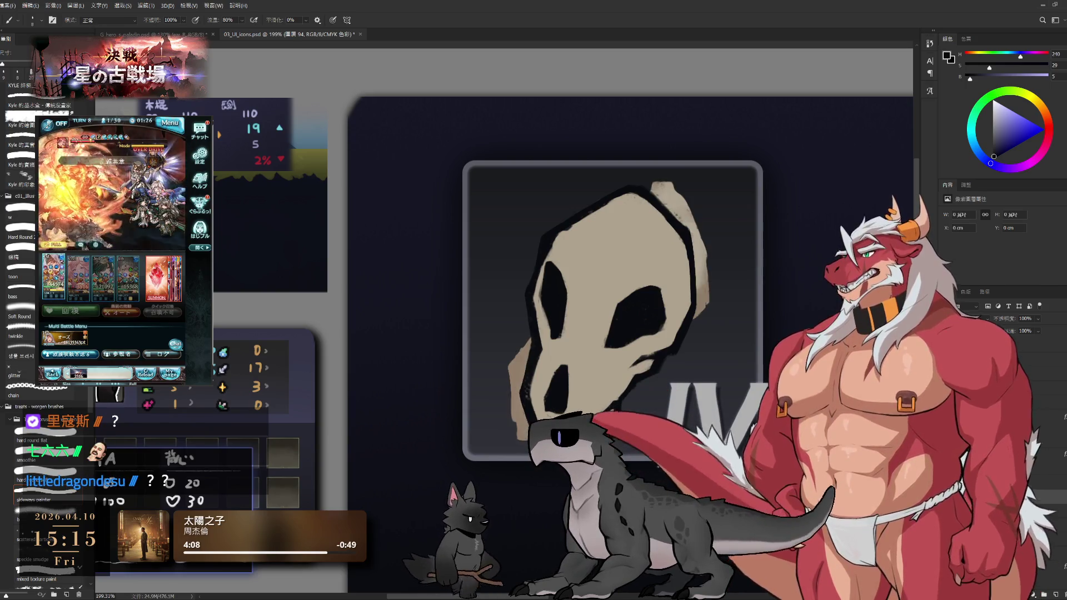
Block in tan shading across the skull, clip it inside the skull shape, and raise the brush to 150.
drag(555, 250, 639, 333)
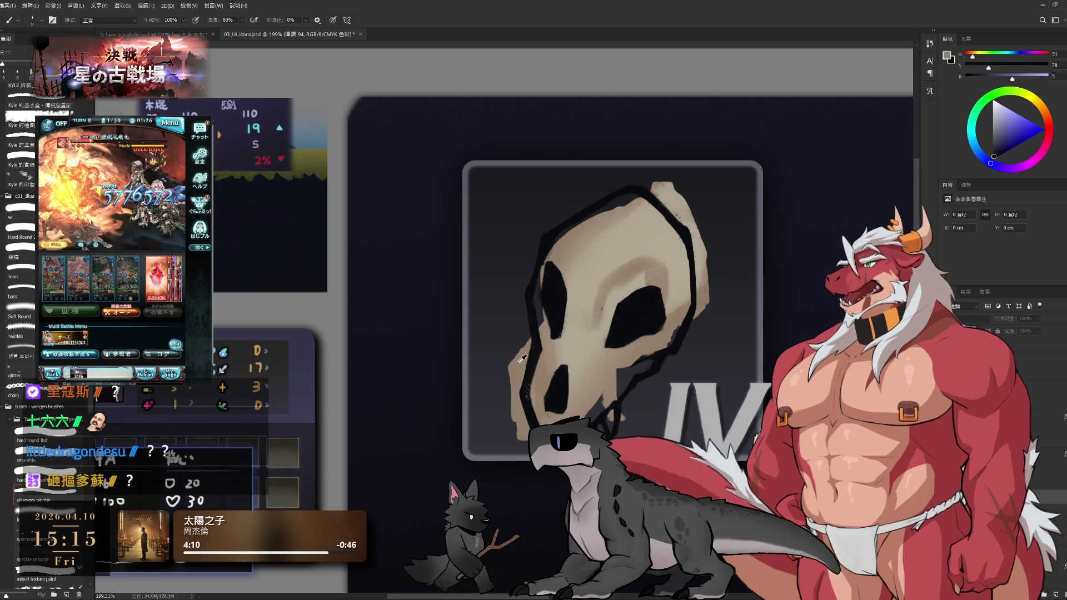
alt+click(611, 250)
drag(550, 233, 656, 344)
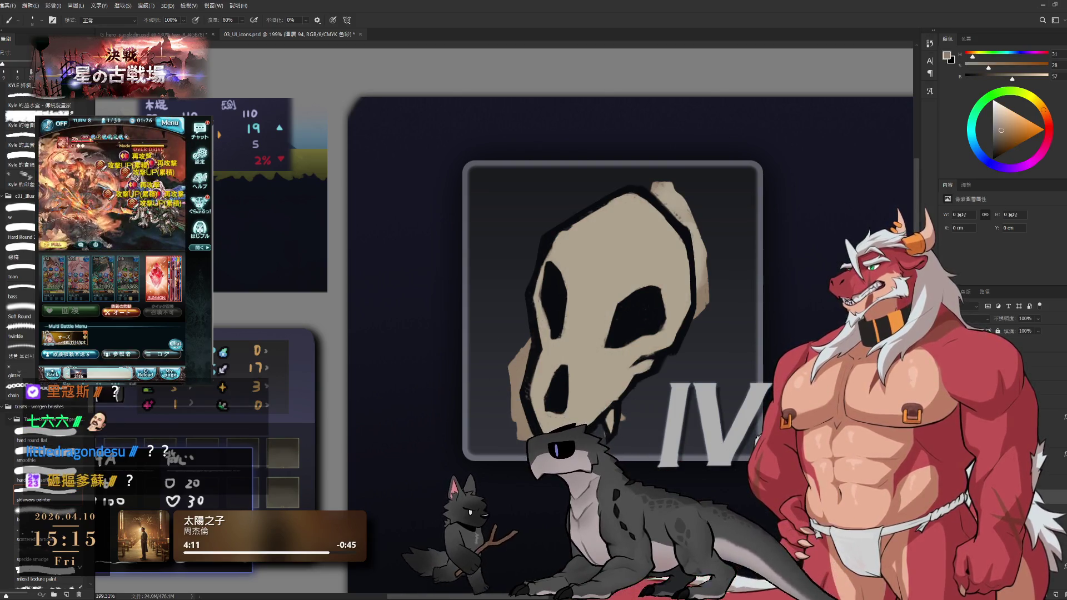
key(ctrl+z)
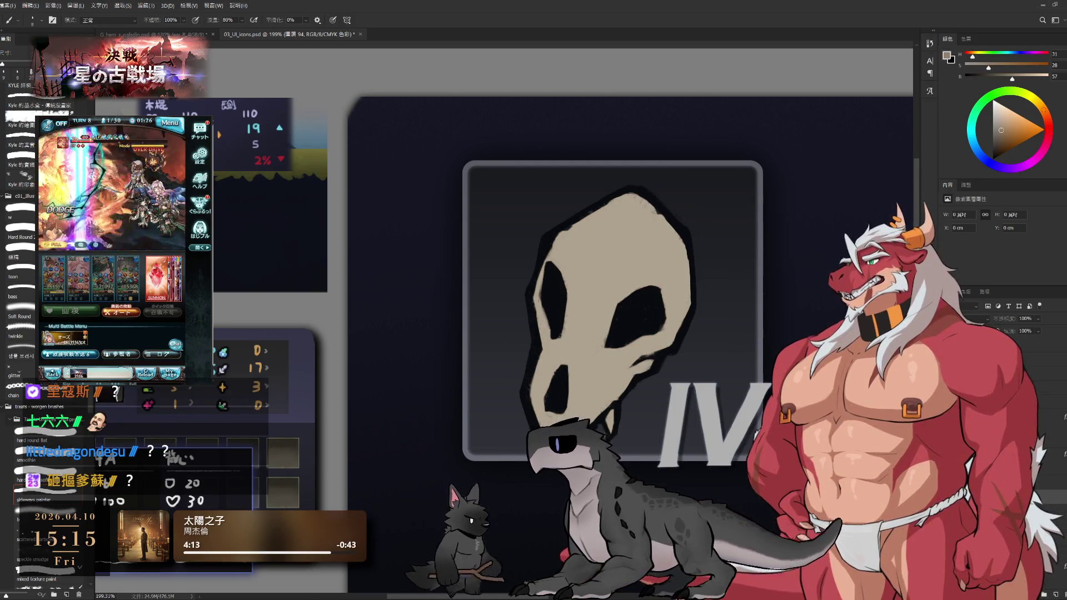
scroll(634, 255, down, 3)
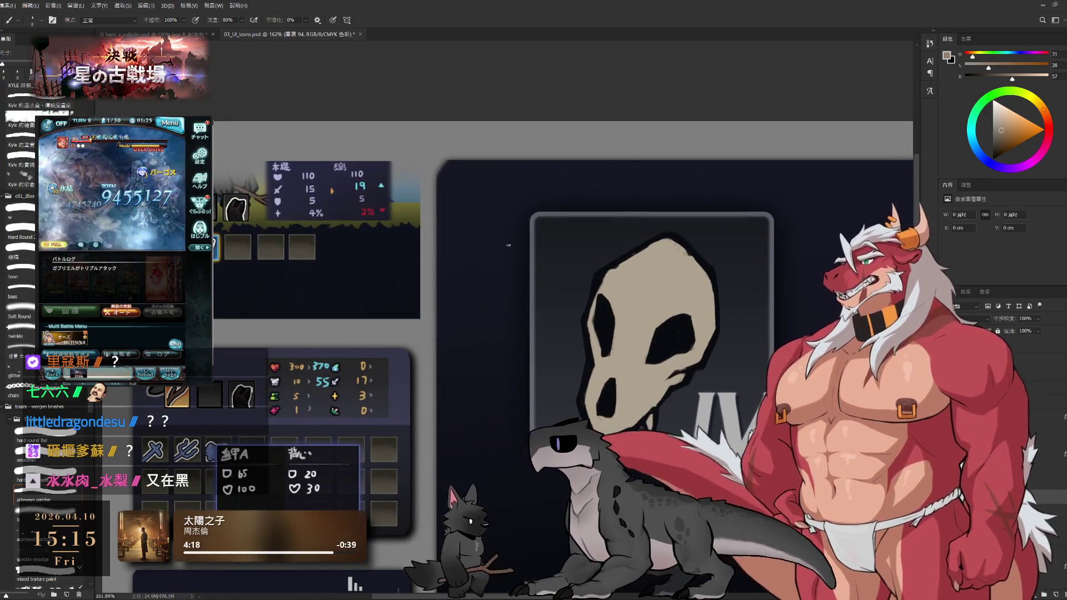
key(bracketright)
key(bracketright)
key(bracketright)
scroll(605, 284, down, 3)
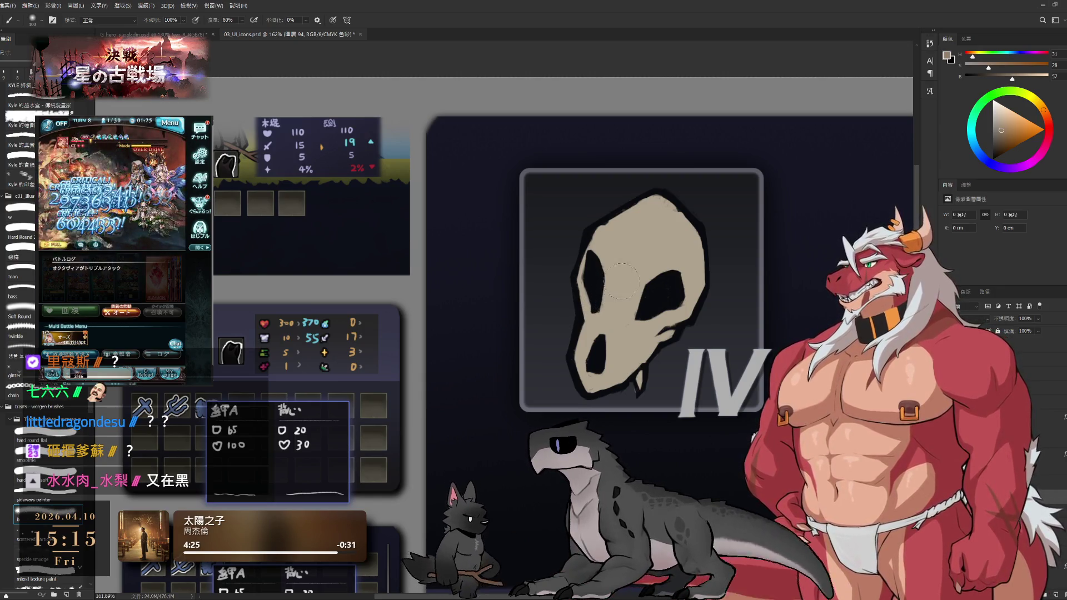
key(bracketright)
key(bracketright)
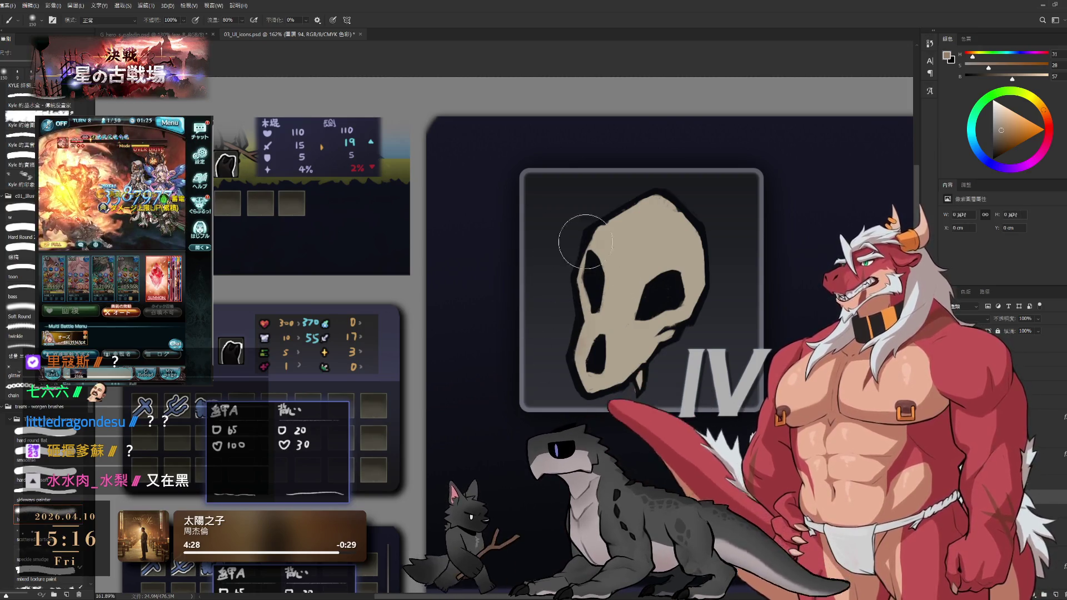
Add soft strokes on the skull top and lower area, then darken the right jaw edge and fang at size 90.
drag(638, 177, 631, 178)
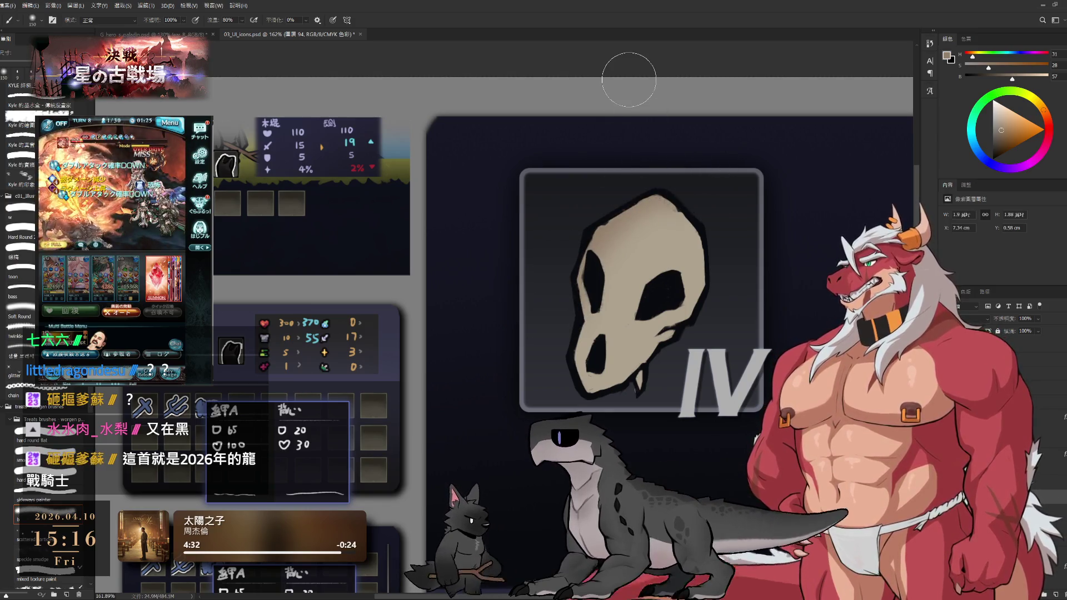
key(bracketleft)
key(bracketleft)
mouse_move(542, 309)
mouse_down()
mouse_move(543, 362)
mouse_move(656, 376)
mouse_up()
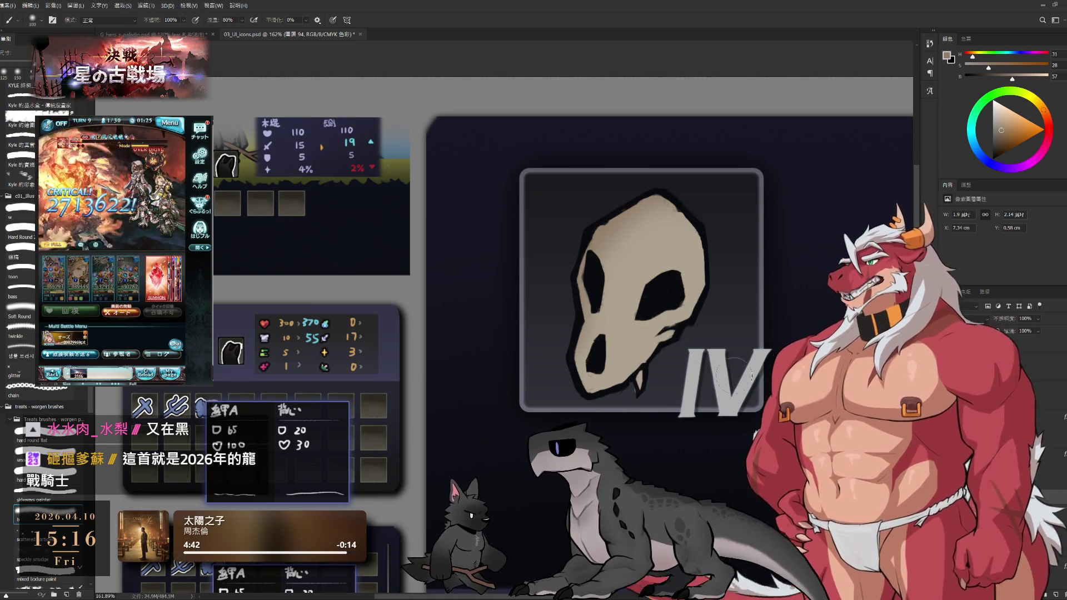
key(bracketleft)
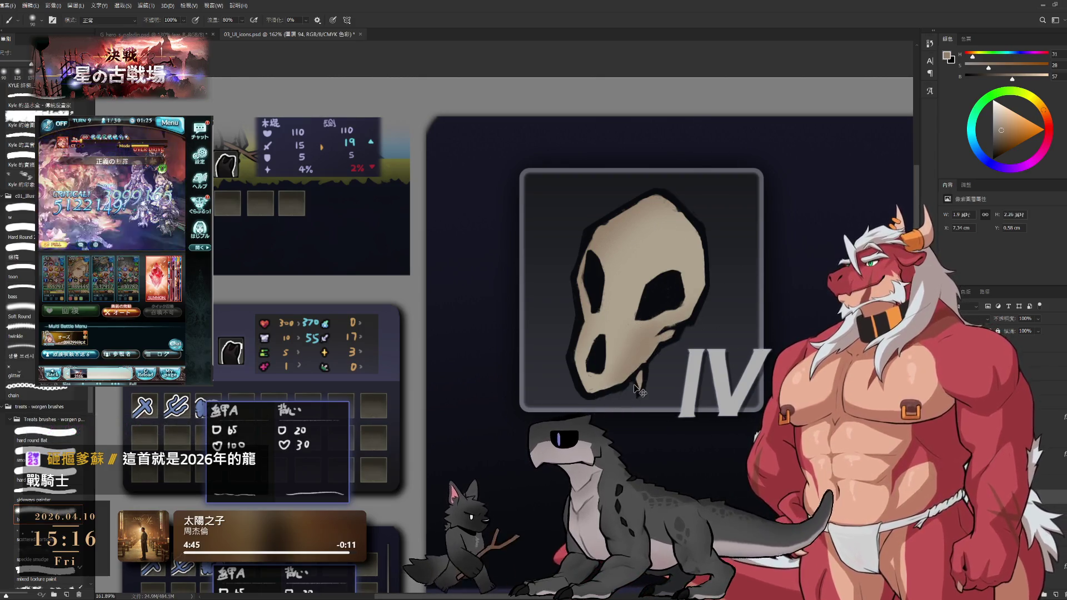
drag(666, 325, 675, 342)
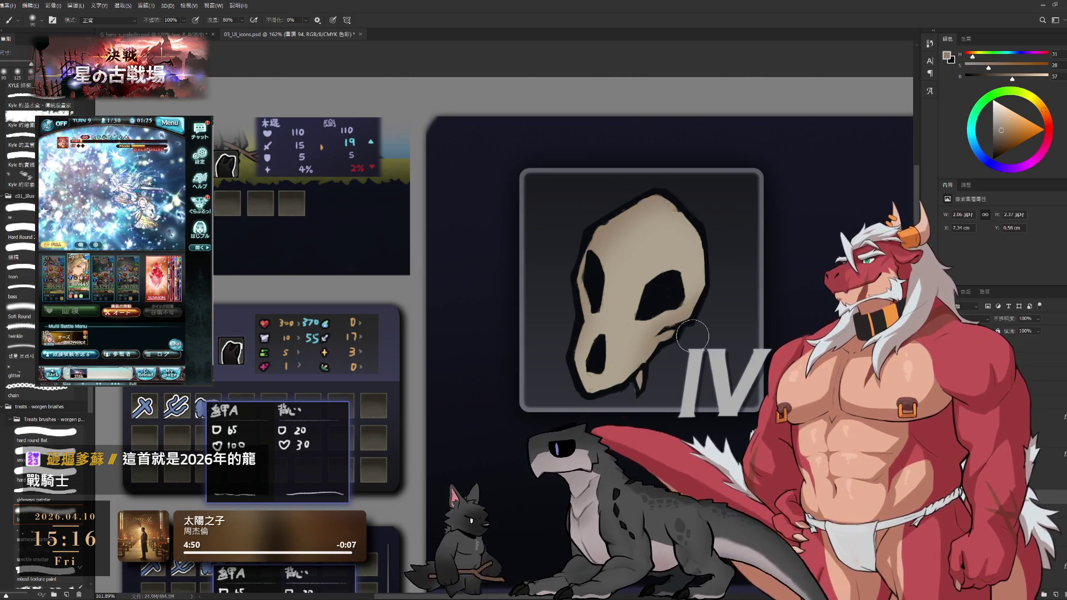
scroll(694, 332, down, 5)
scroll(578, 292, up, 4)
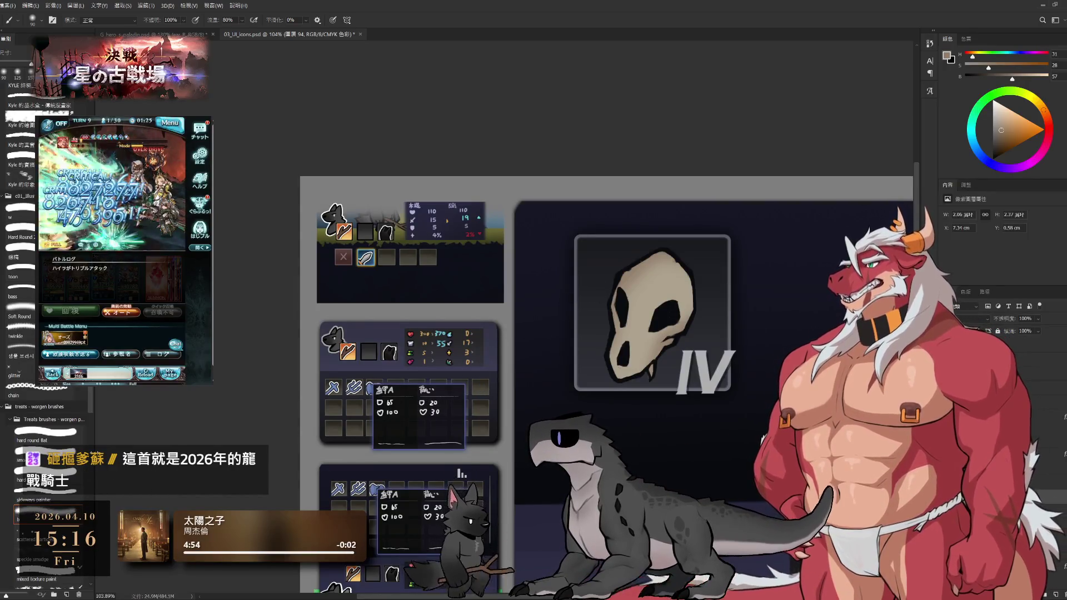
click(49, 496)
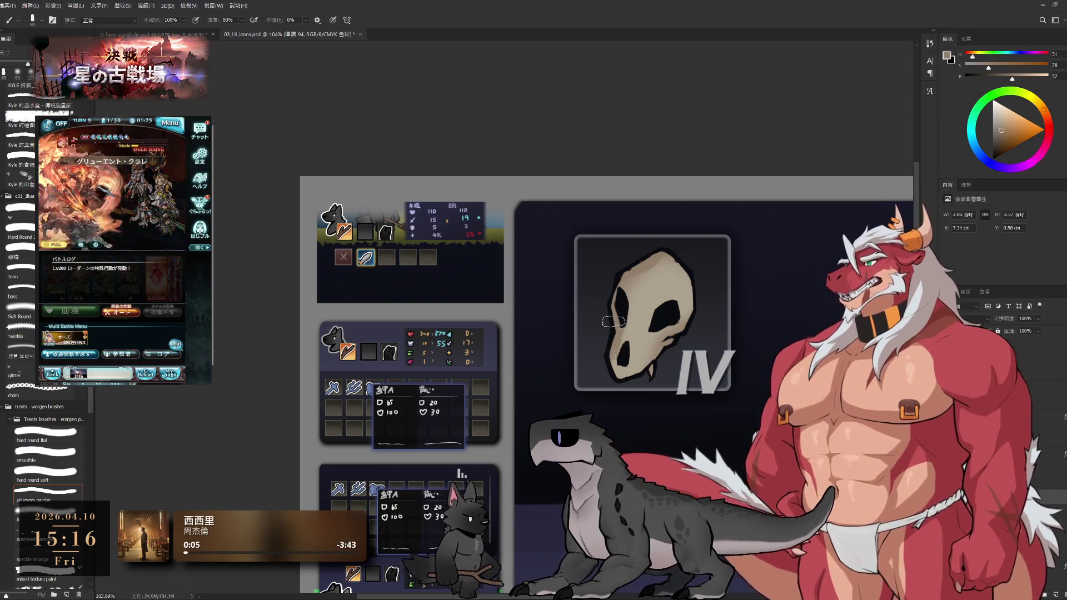
Zoom in close and alternately paint and erase soft tan shading with a size-40 brush.
drag(626, 348, 678, 345)
key(e)
key(bracketright)
key(bracketright)
key(bracketright)
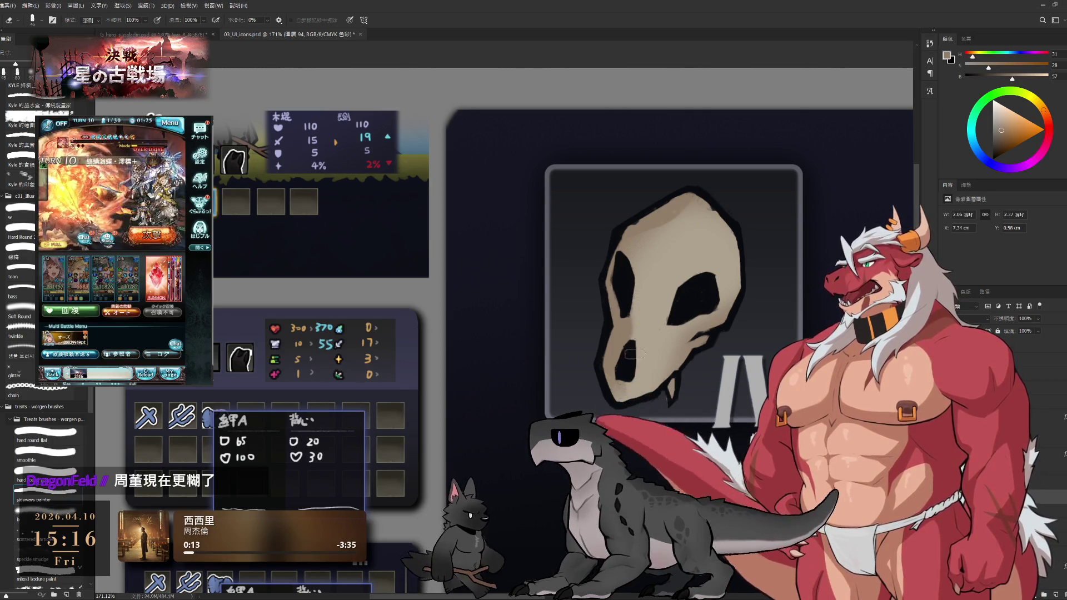
key(b)
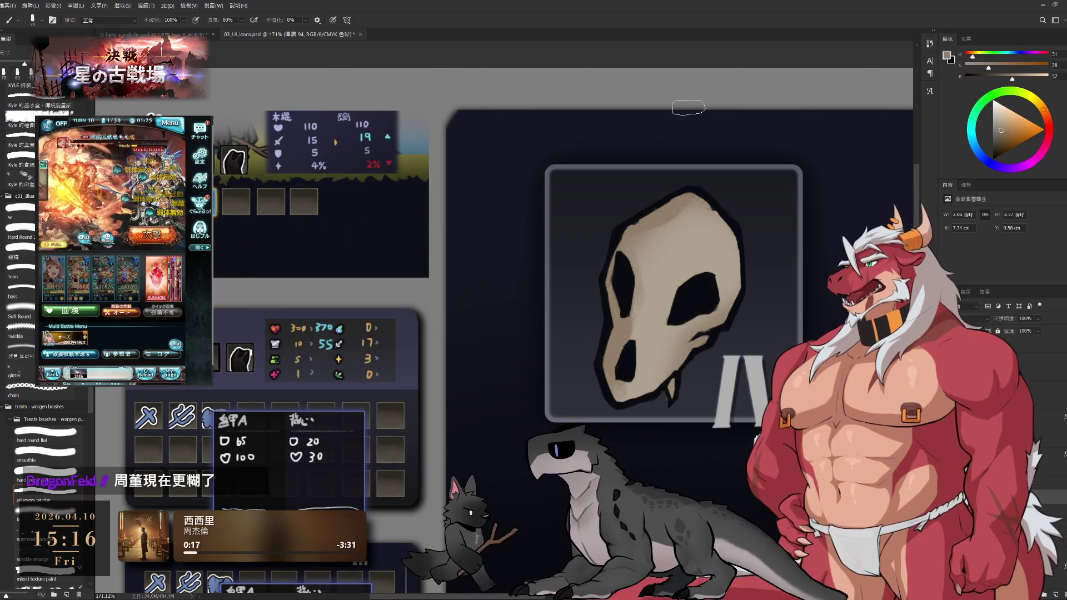
key(bracketleft)
key(bracketleft)
key(bracketleft)
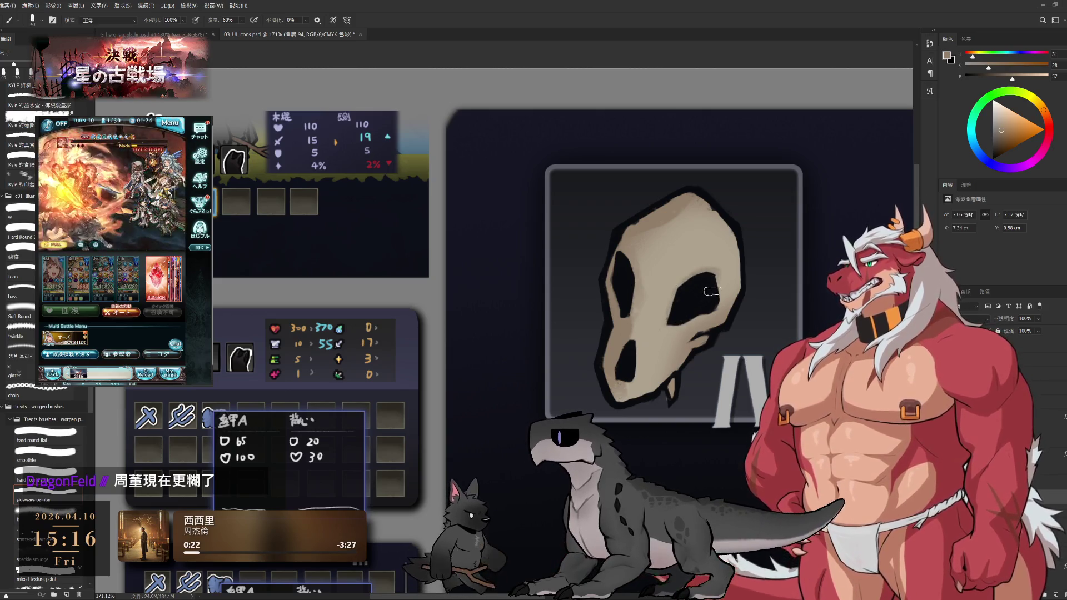
key(e)
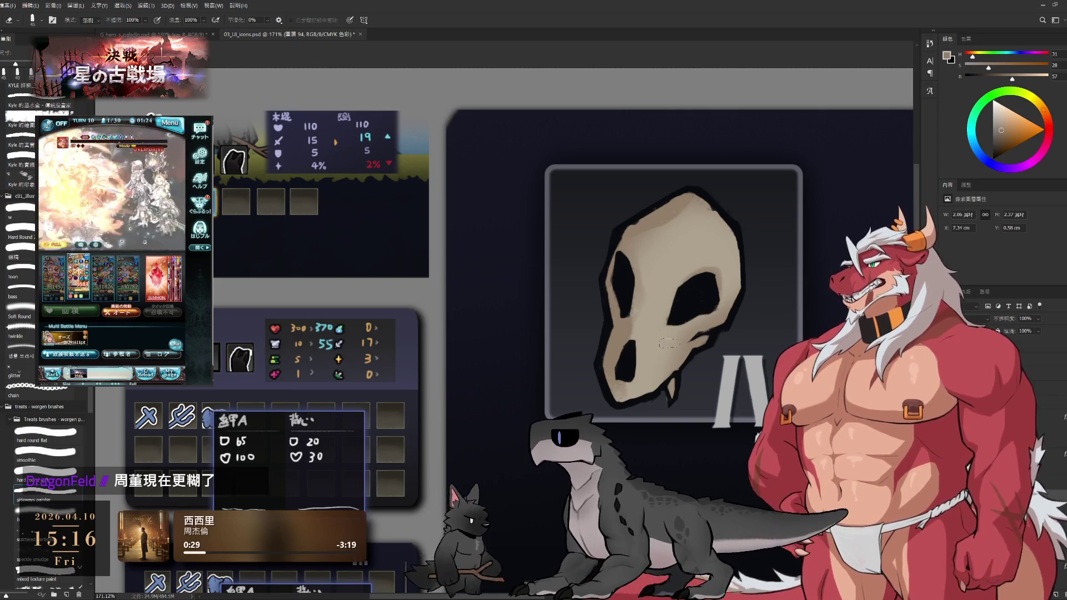
key(b)
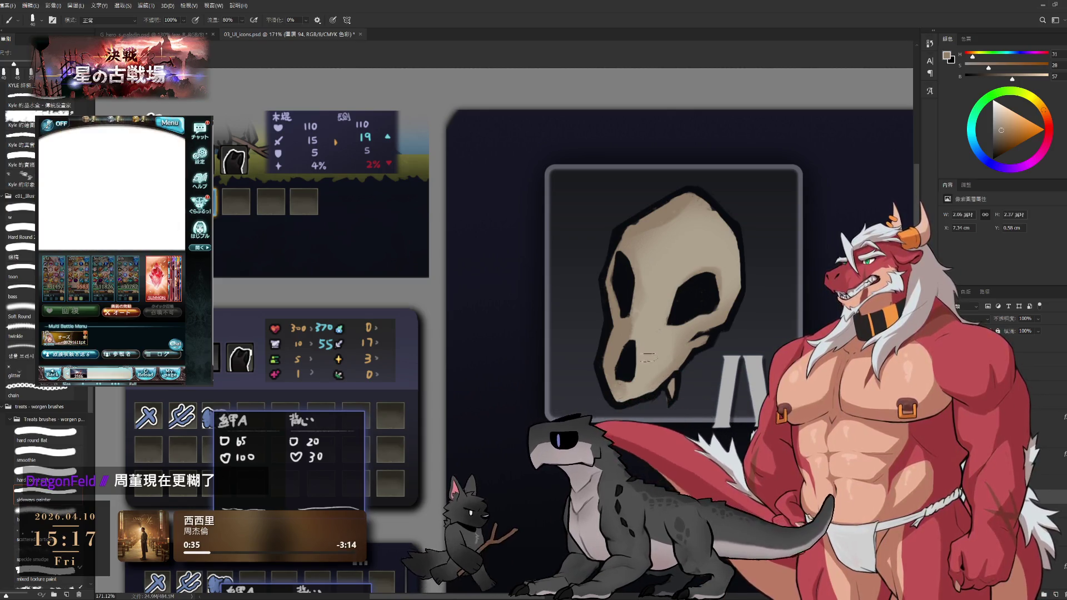
key(e)
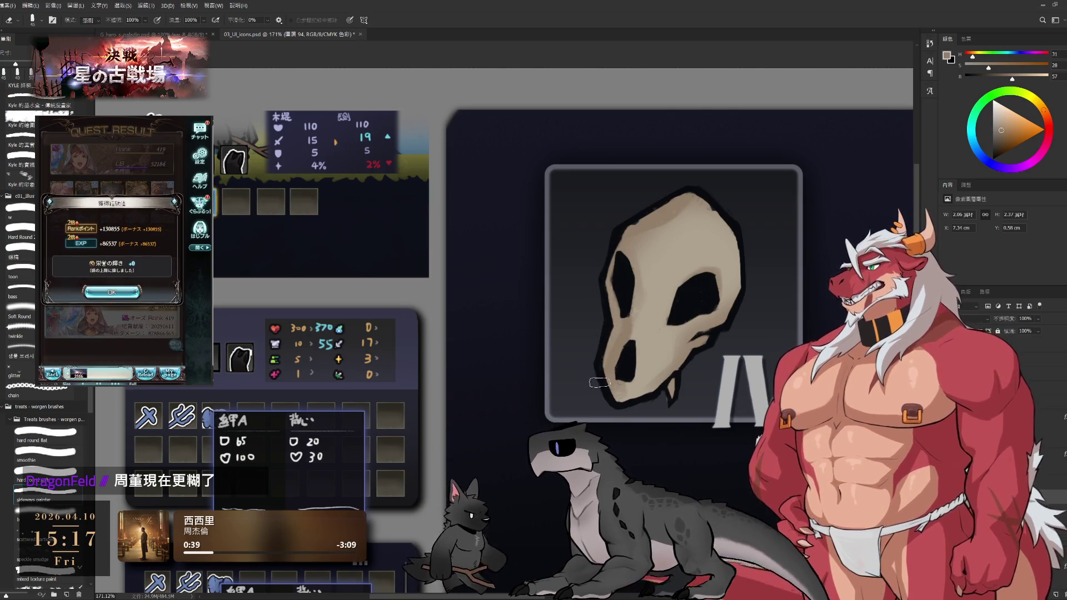
key(b)
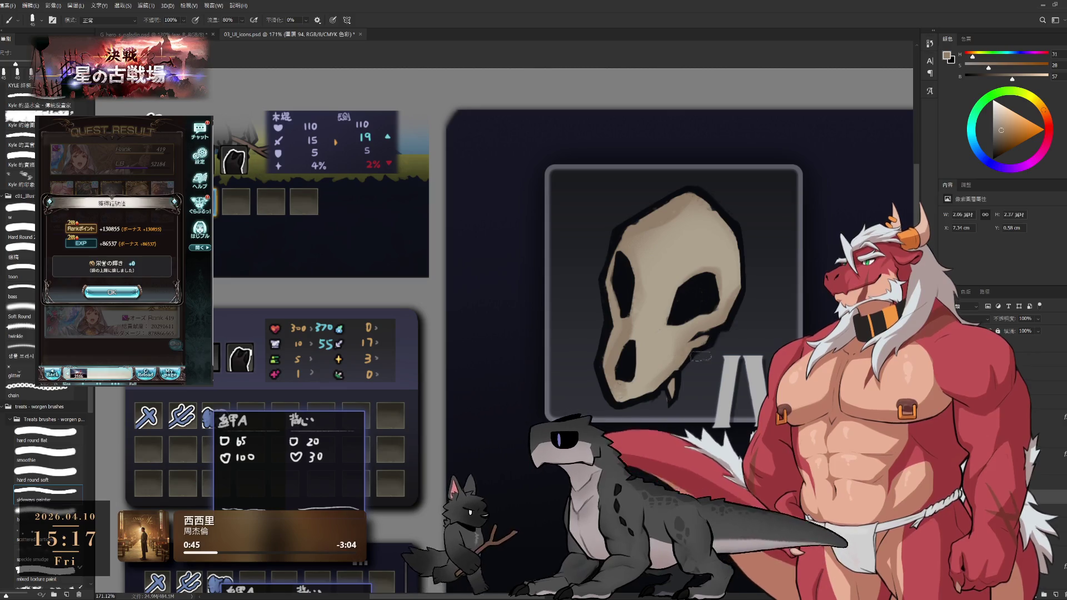
key(e)
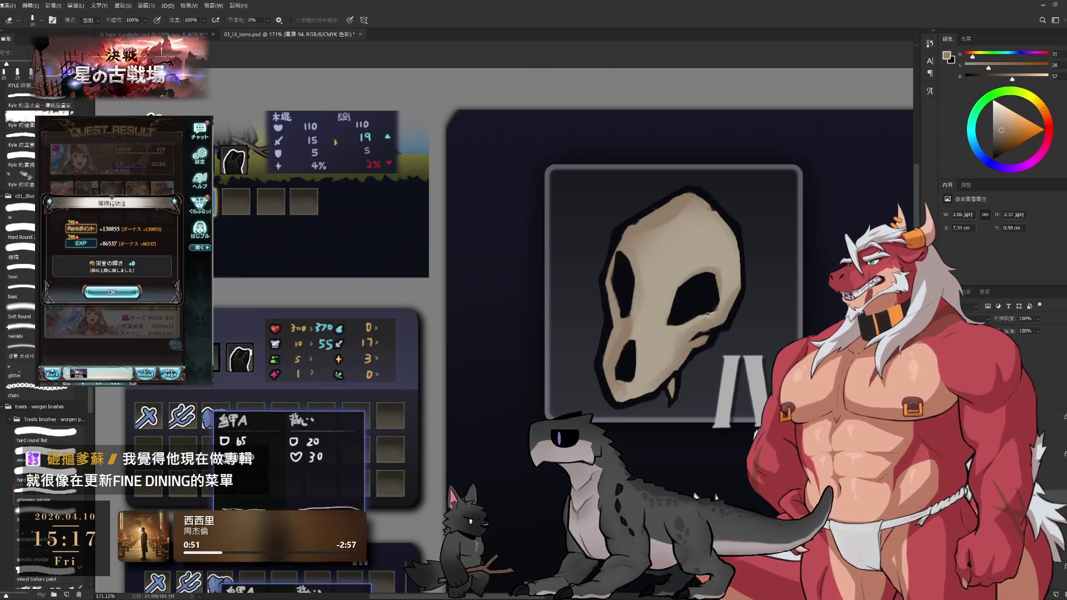
key(b)
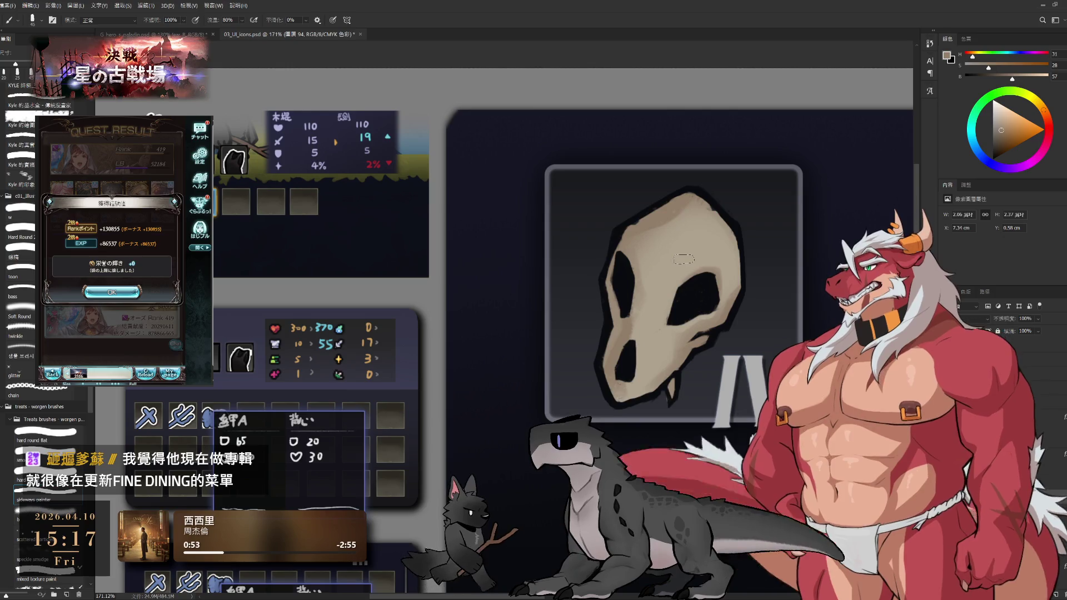
Dismiss the side game's results and start its next battle.
click(112, 293)
click(146, 116)
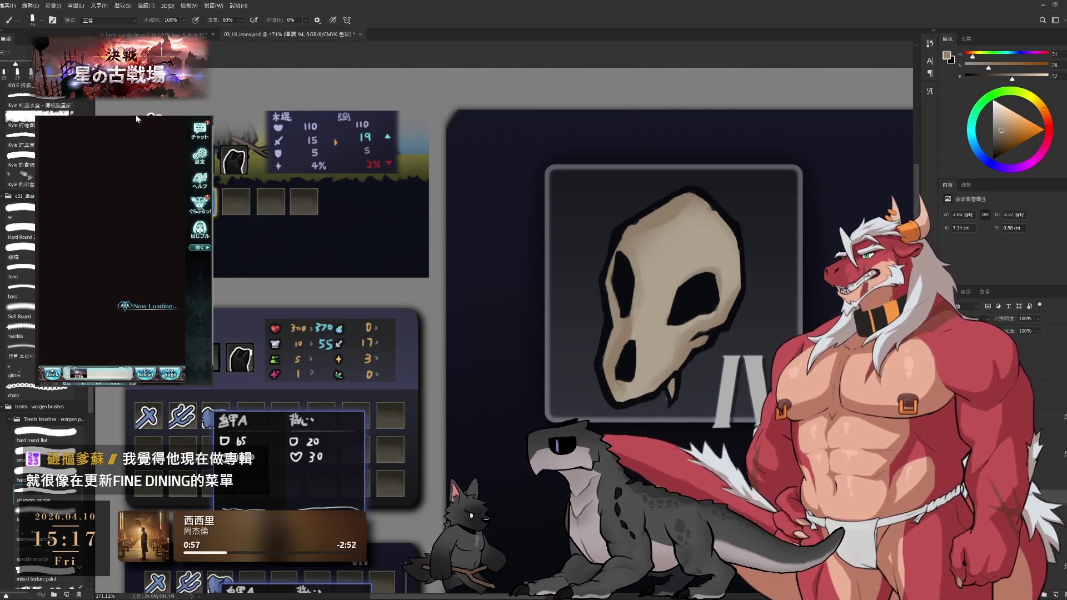
click(148, 348)
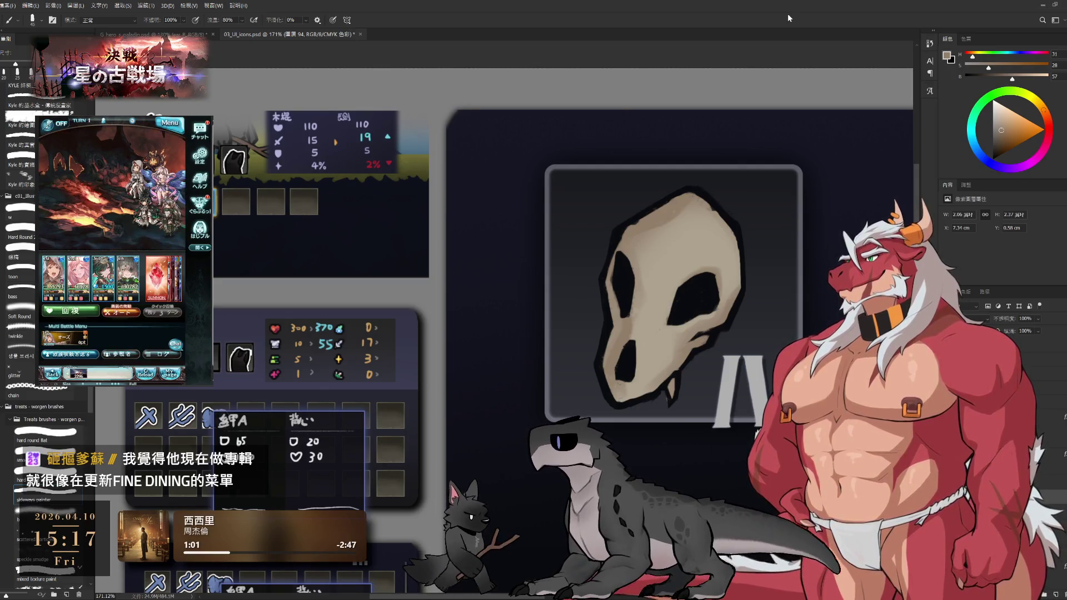
Refine the jaw shading with a size-60 brush and size-80 eraser, then zoom out to the whole mockup.
key(bracketright)
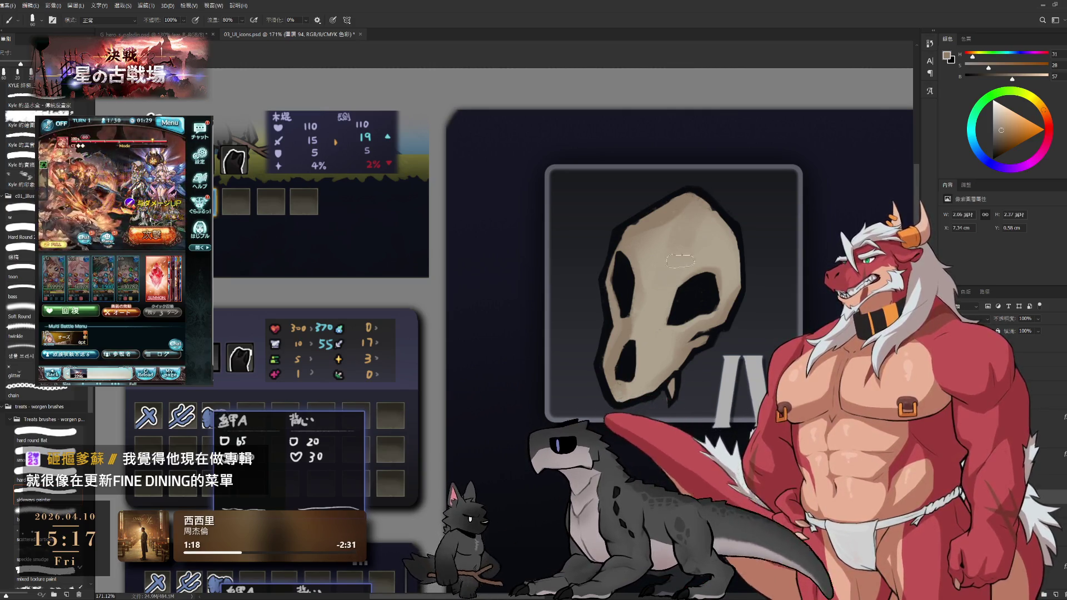
key(e)
key(bracketright)
key(bracketright)
key(bracketright)
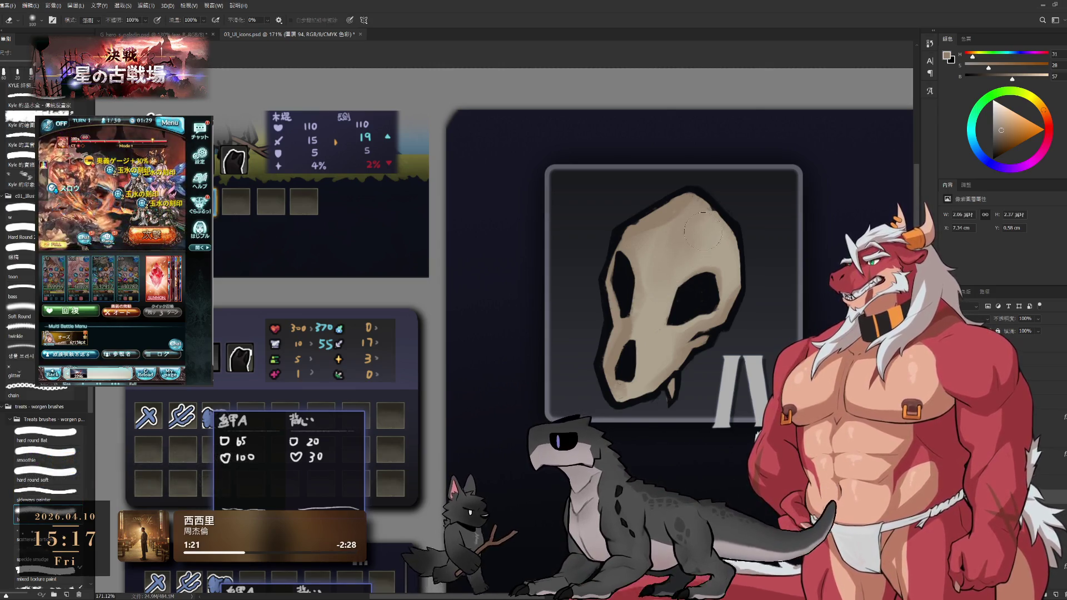
key(bracketleft)
key(bracketleft)
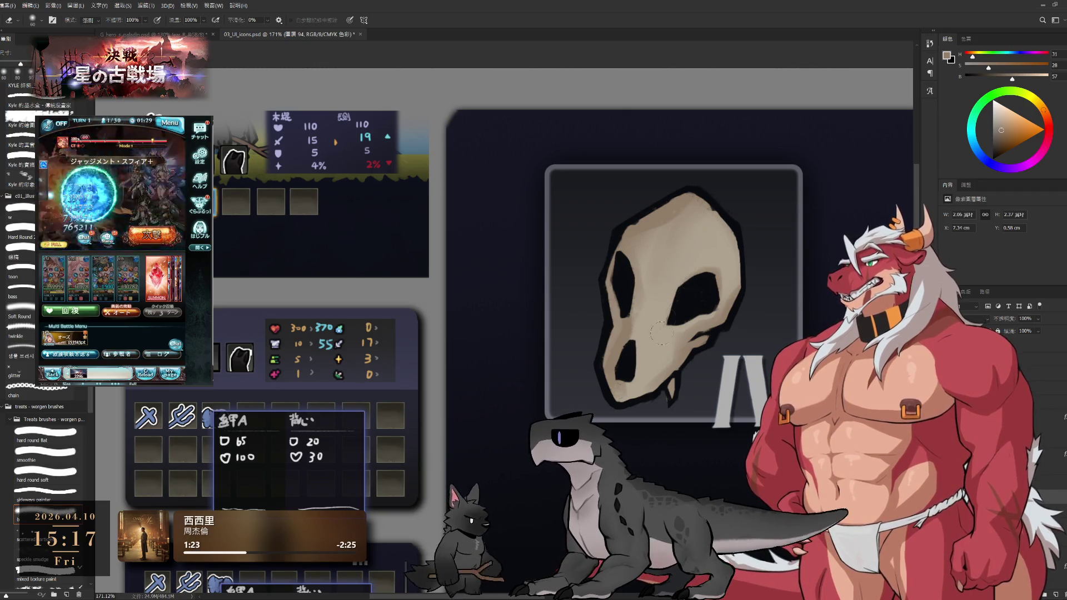
click(696, 414)
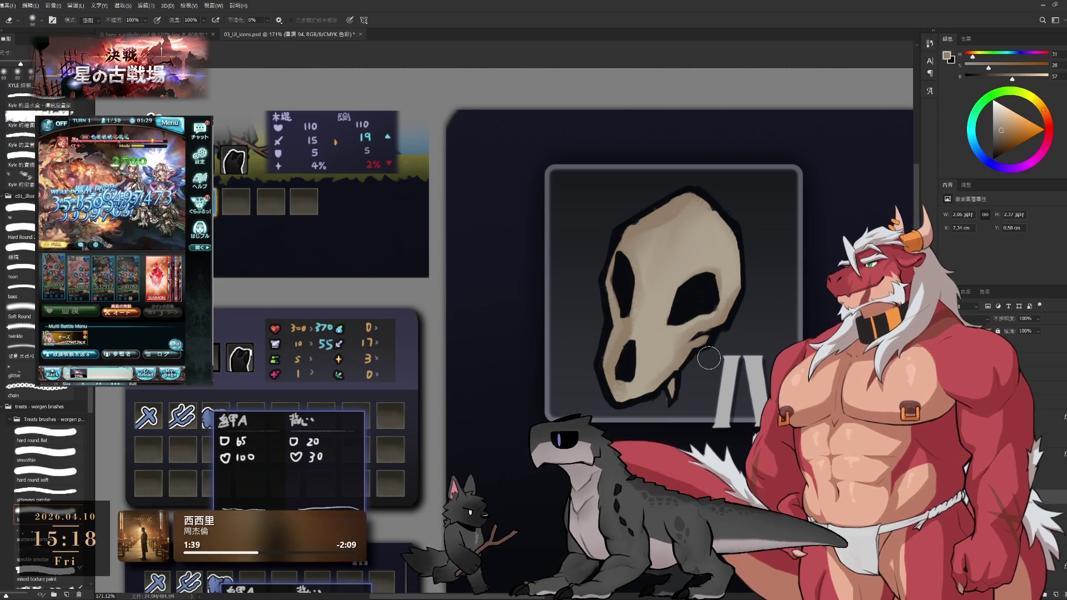
key(b)
mouse_move(708, 358)
mouse_down()
mouse_move(638, 338)
mouse_move(653, 321)
mouse_up()
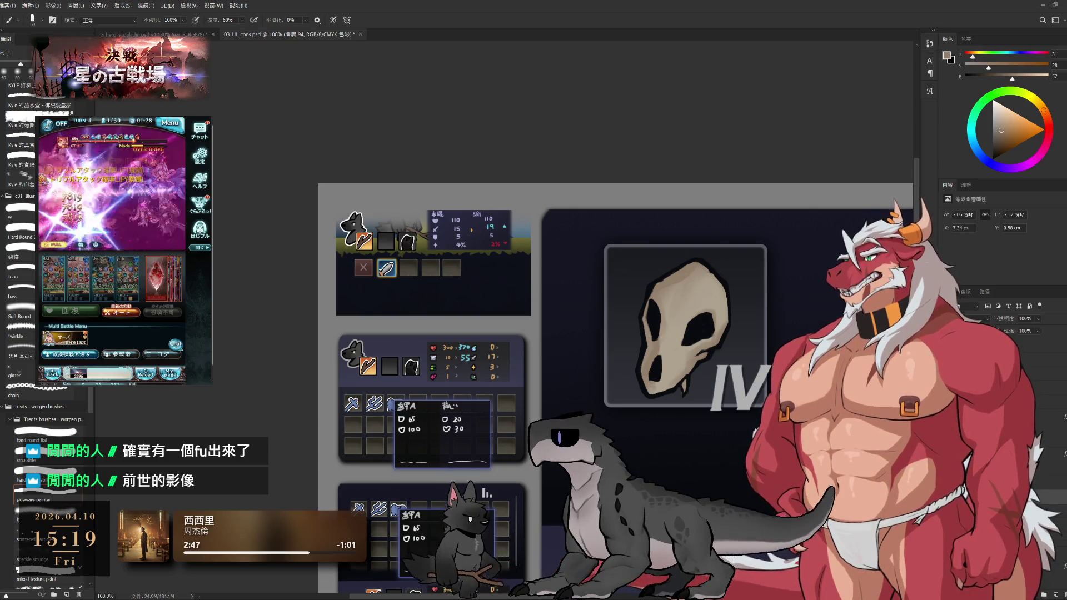
key(alt+bracketleft)
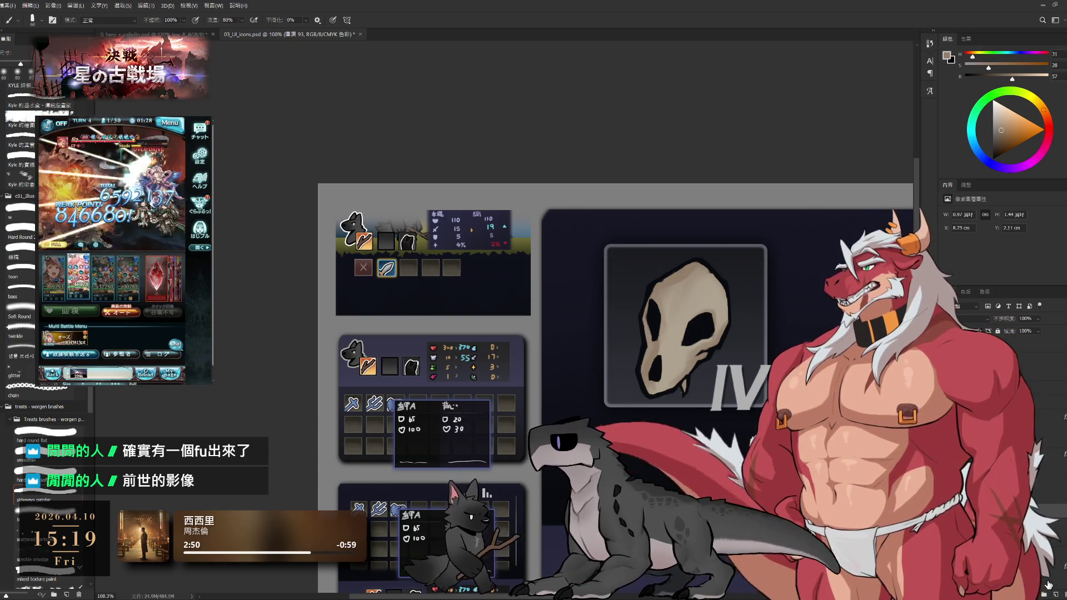
Sample a light beige from the skull and paint small touch-up strokes on it with a smaller brush.
key(alt+bracketright)
key(alt+bracketright)
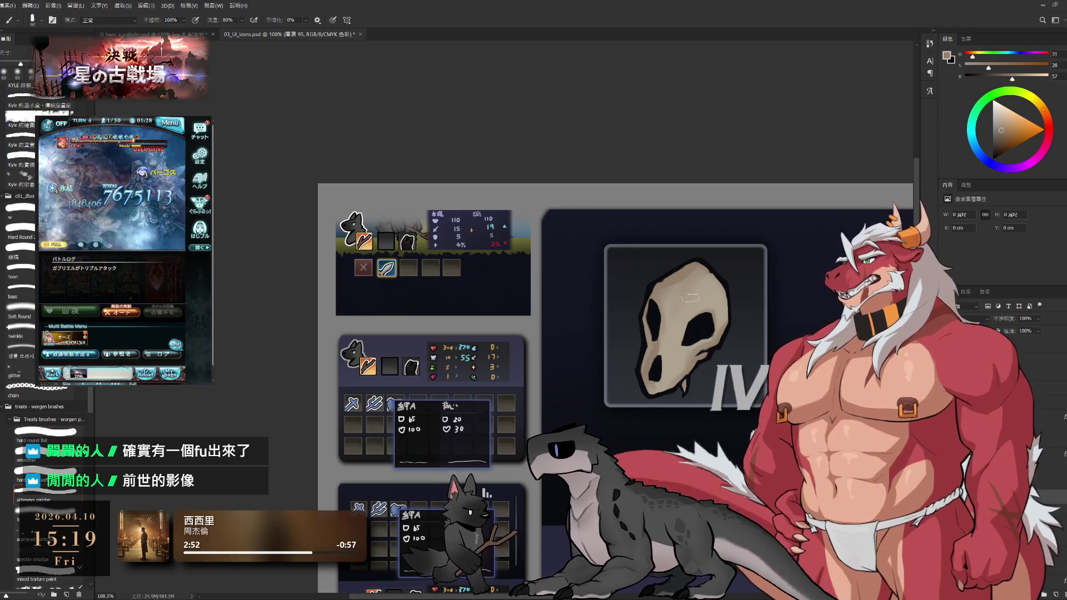
alt+click(699, 289)
alt+click(762, 309)
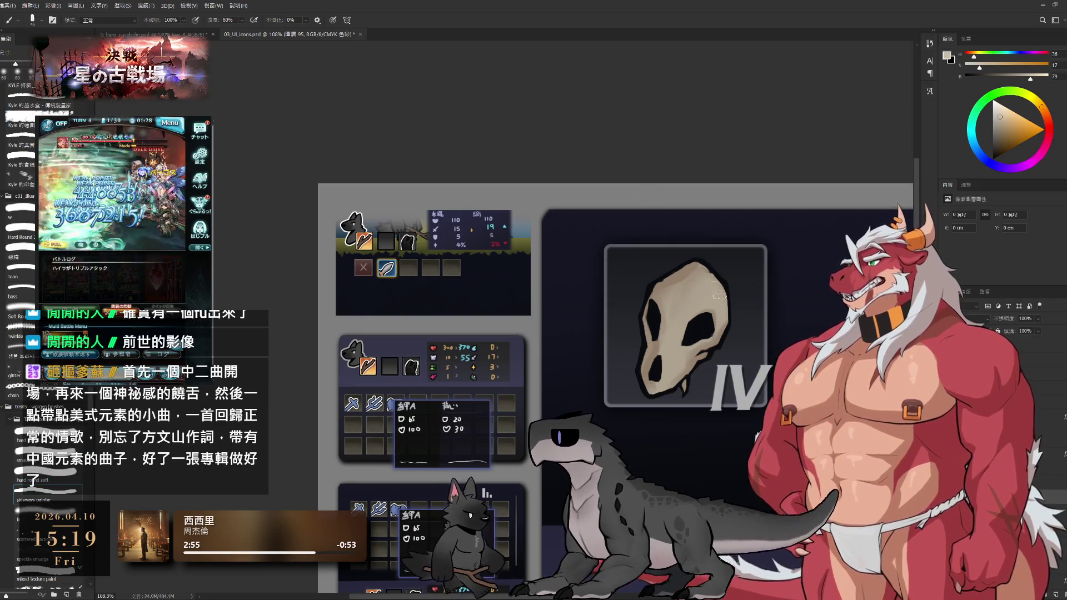
key(bracketleft)
drag(701, 260, 723, 311)
key(bracketleft)
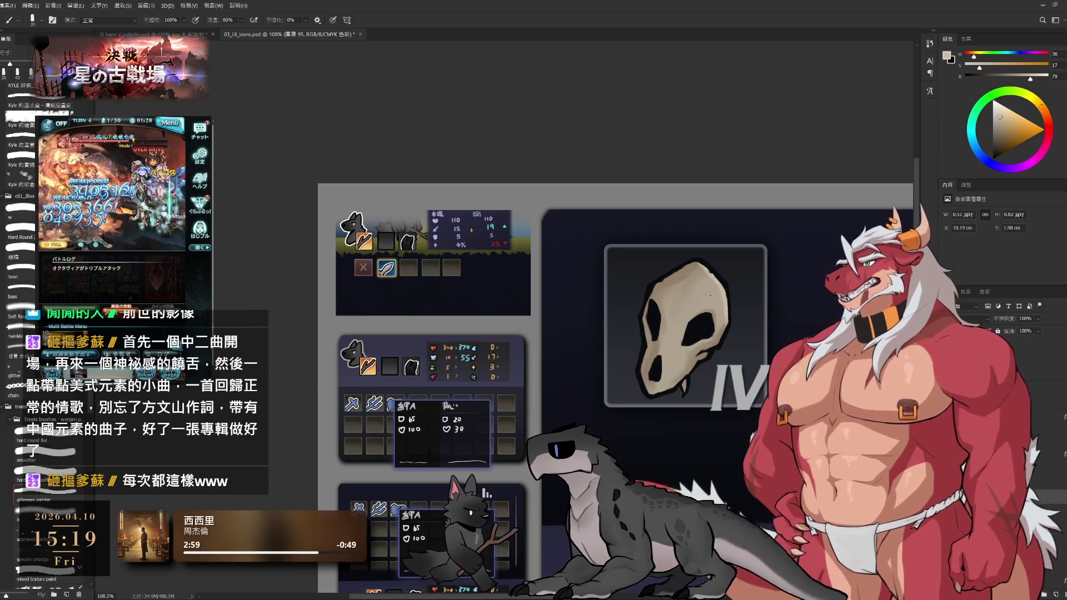
key(bracketright)
mouse_move(714, 296)
mouse_down()
mouse_move(694, 303)
mouse_move(663, 374)
mouse_up()
key(bracketleft)
On the layer below, paint a pale highlight down the skull's left edge, then undo it.
key(e)
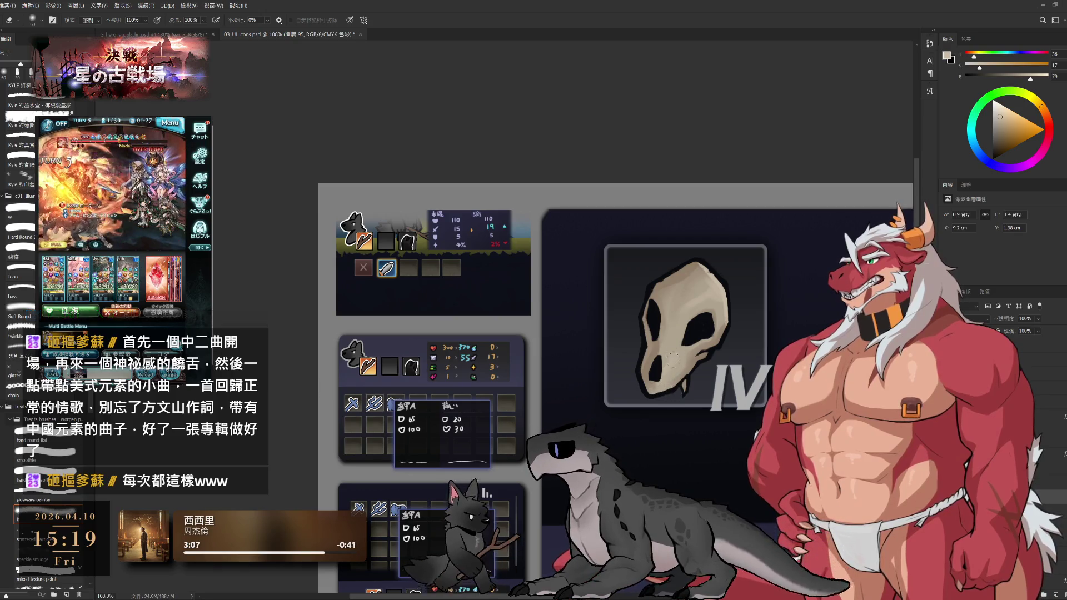
key(b)
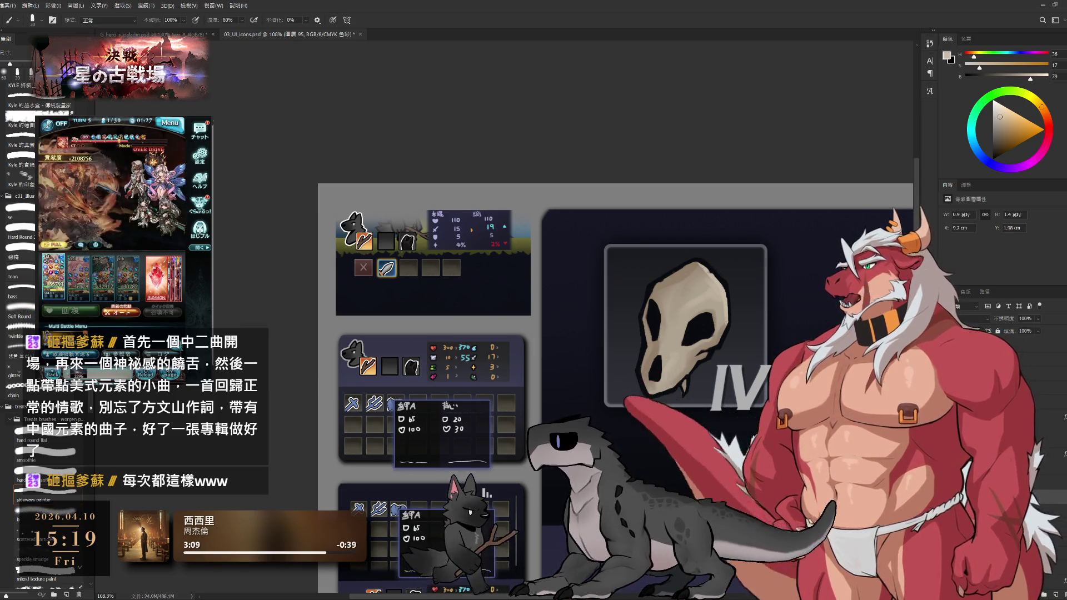
click(1051, 593)
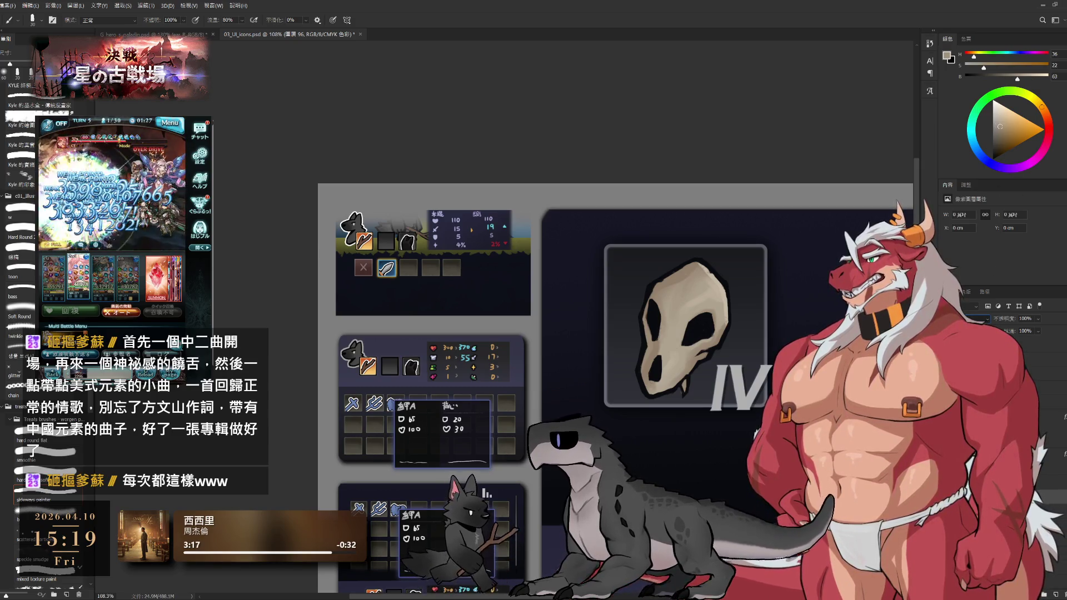
alt+click(607, 337)
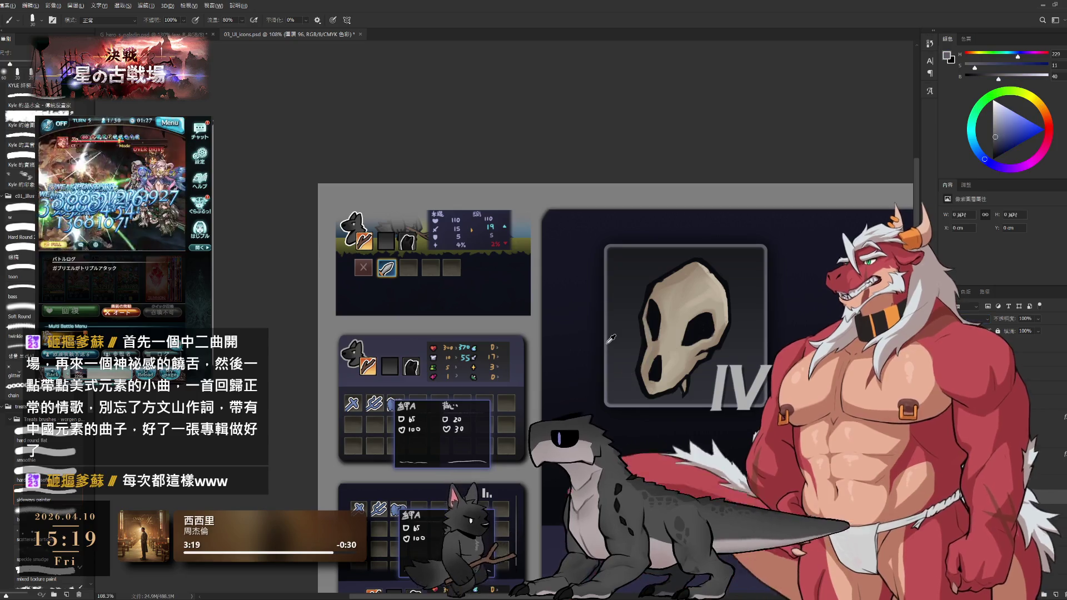
click(1001, 126)
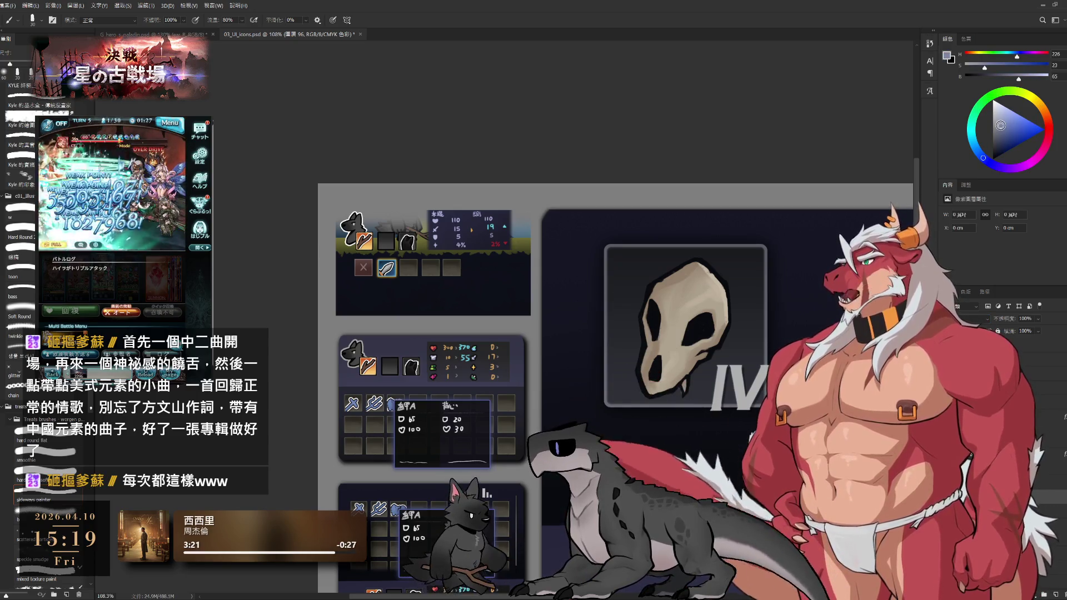
scroll(671, 306, up, 4)
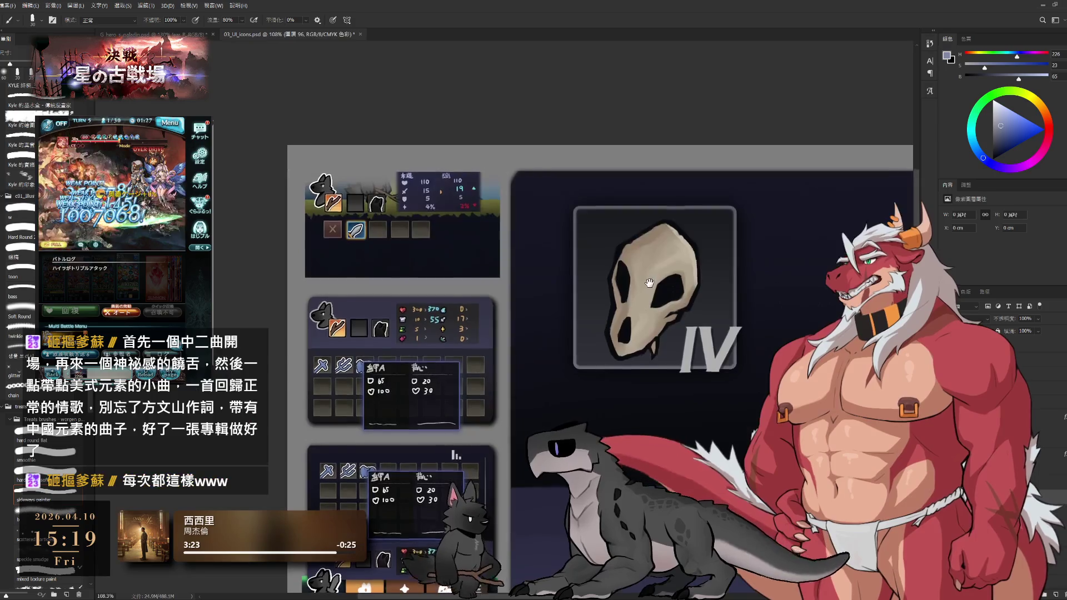
drag(1001, 126, 996, 115)
mouse_move(635, 219)
mouse_down()
mouse_move(610, 256)
mouse_move(613, 305)
mouse_move(601, 335)
mouse_move(609, 370)
mouse_up()
key(bracketleft)
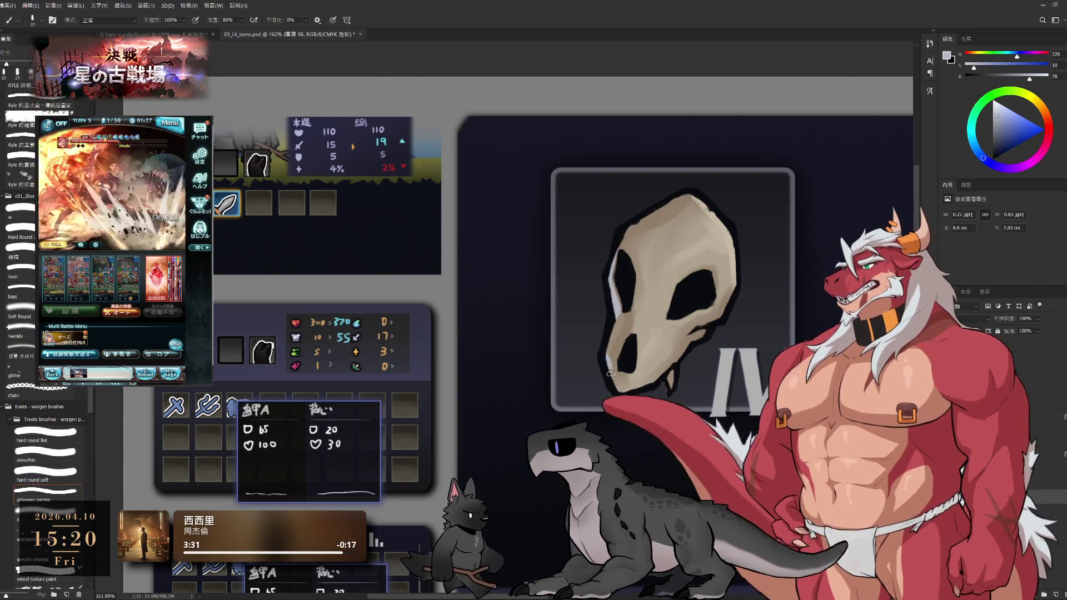
key(ctrl+z)
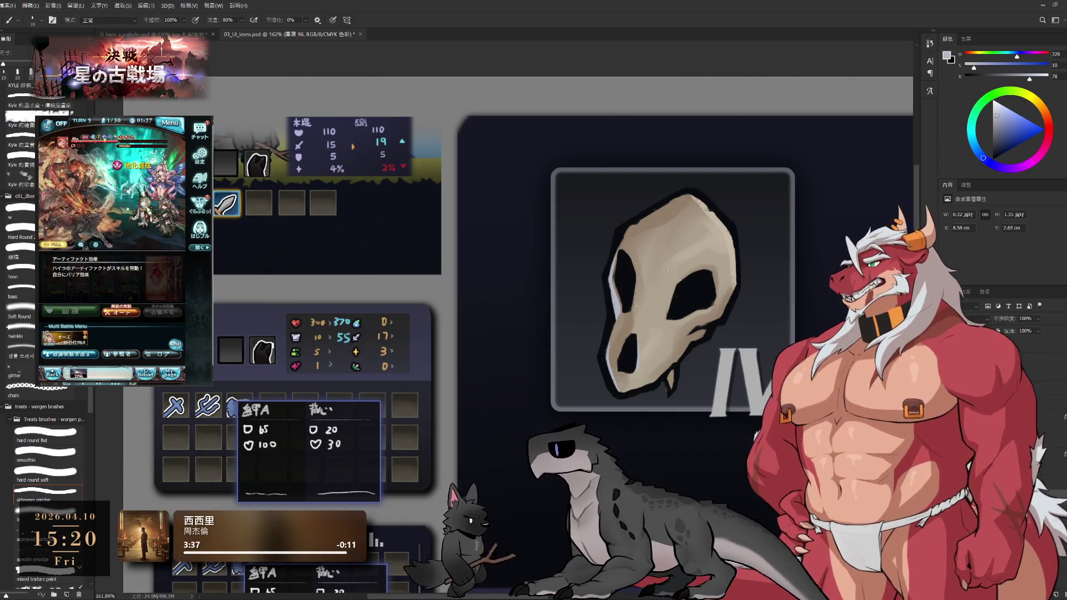
Add a new empty layer for the skull's broad tones.
scroll(674, 283, down, 5)
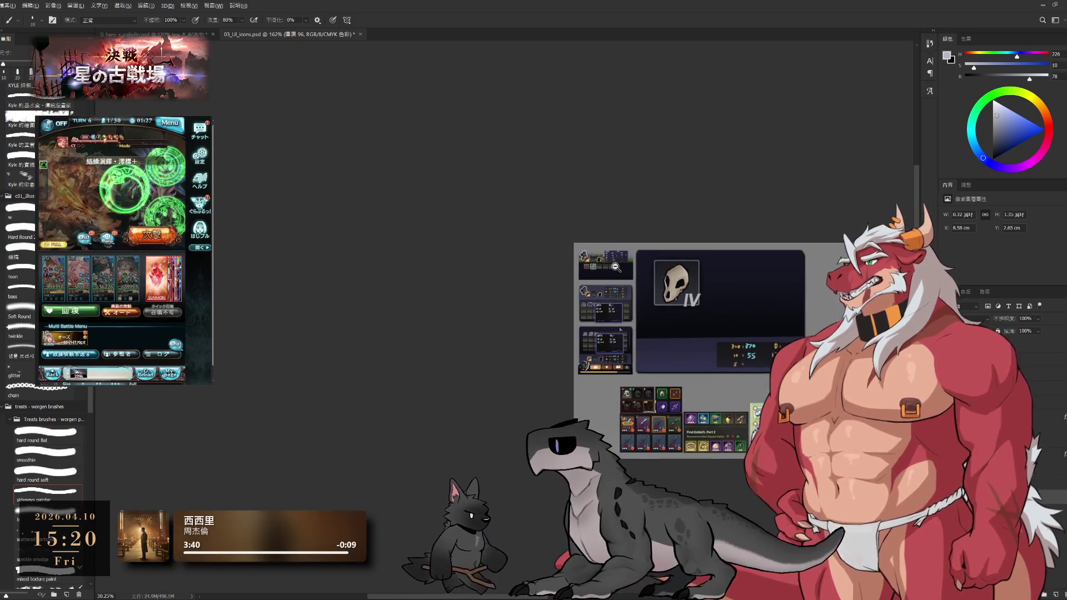
scroll(641, 217, up, 3)
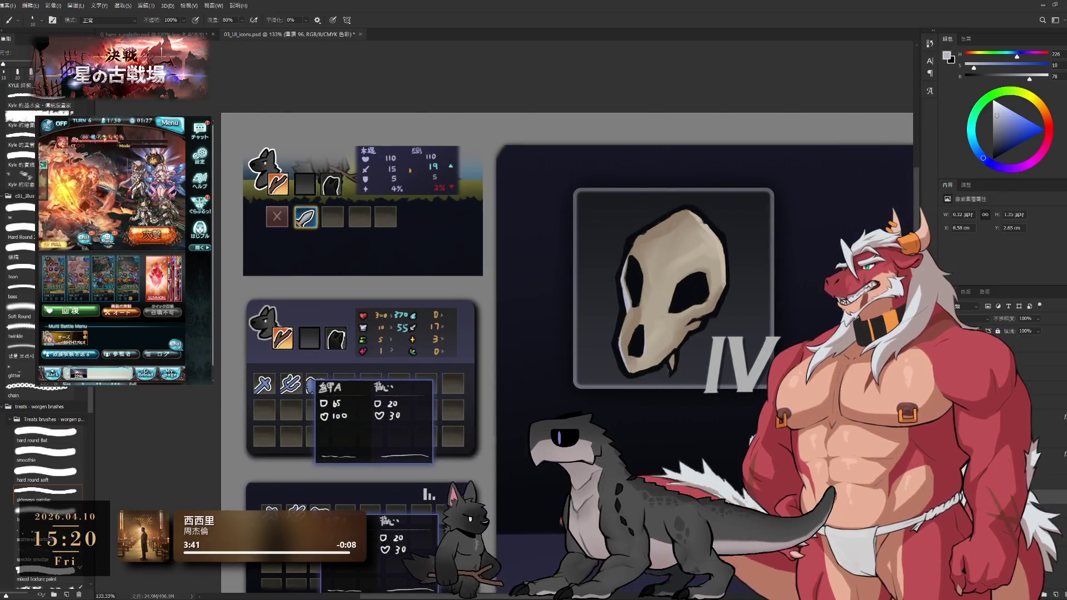
key(ctrl+z)
click(1049, 595)
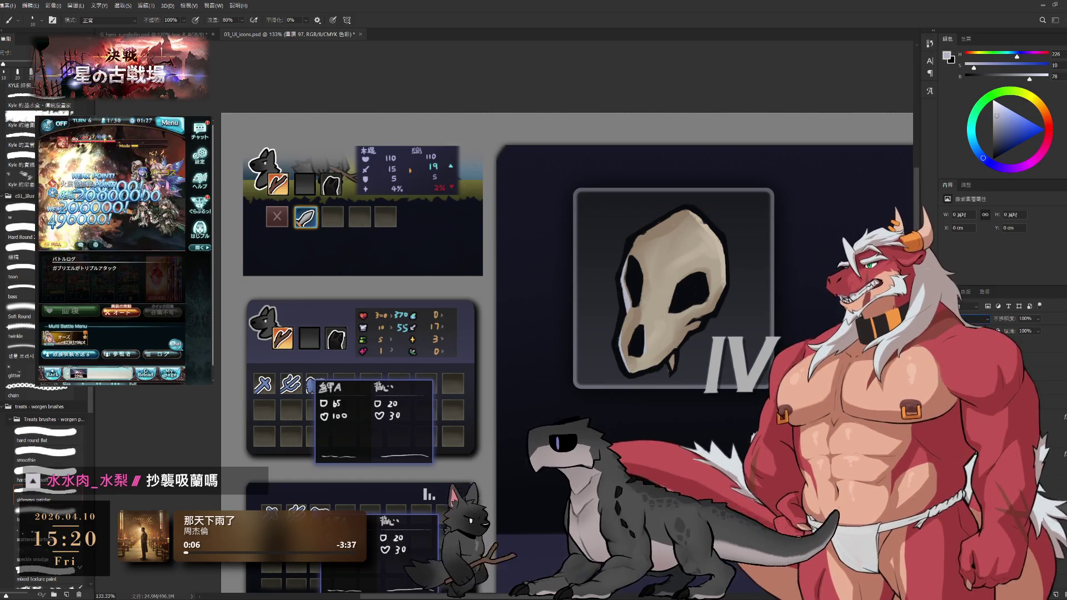
Set up a large soft round brush at about 300 px in a dark saturated navy.
click(44, 514)
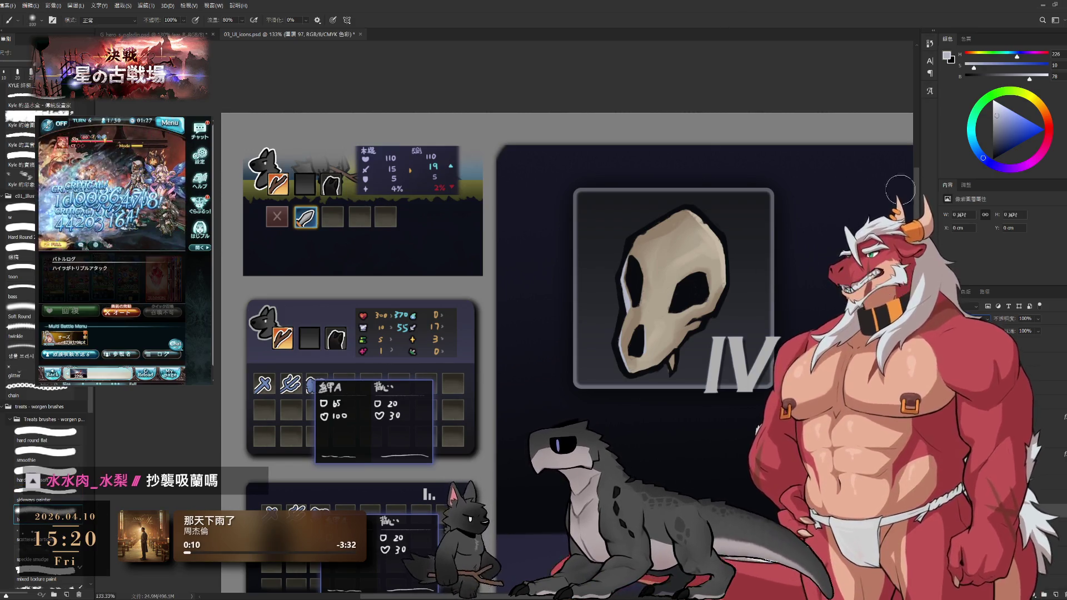
click(999, 133)
scroll(685, 277, down, 3)
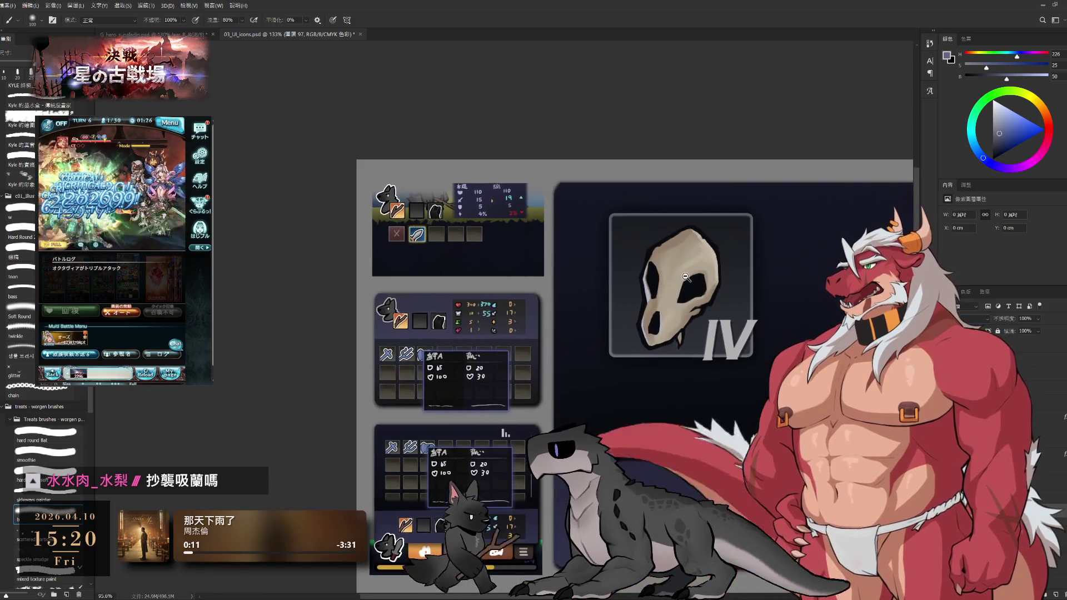
key(bracketright)
key(bracketright)
key(bracketright)
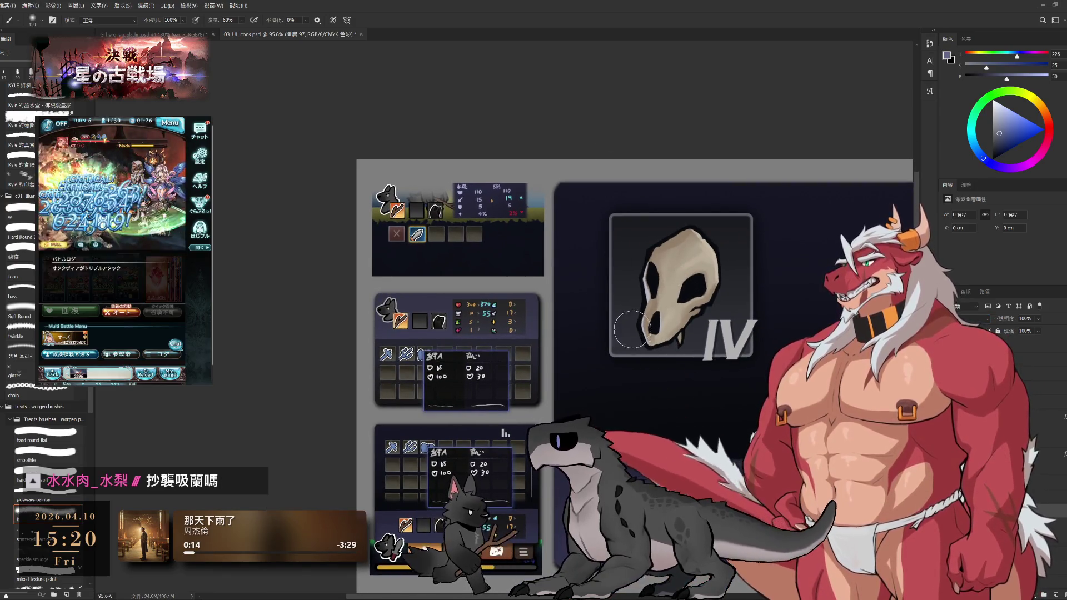
key(bracketright)
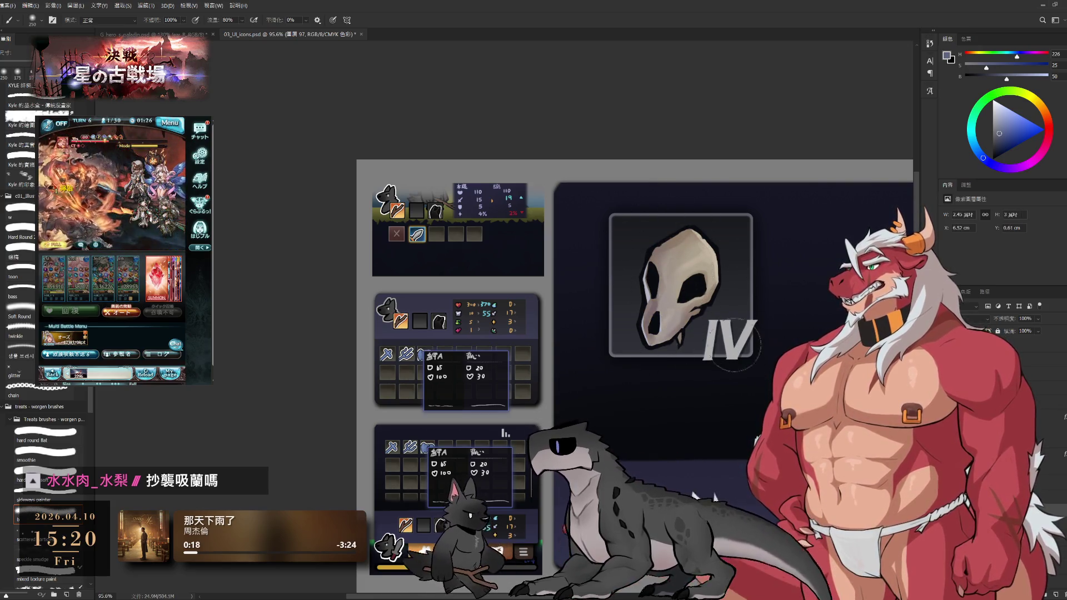
scroll(709, 295, up, 3)
scroll(694, 371, down, 3)
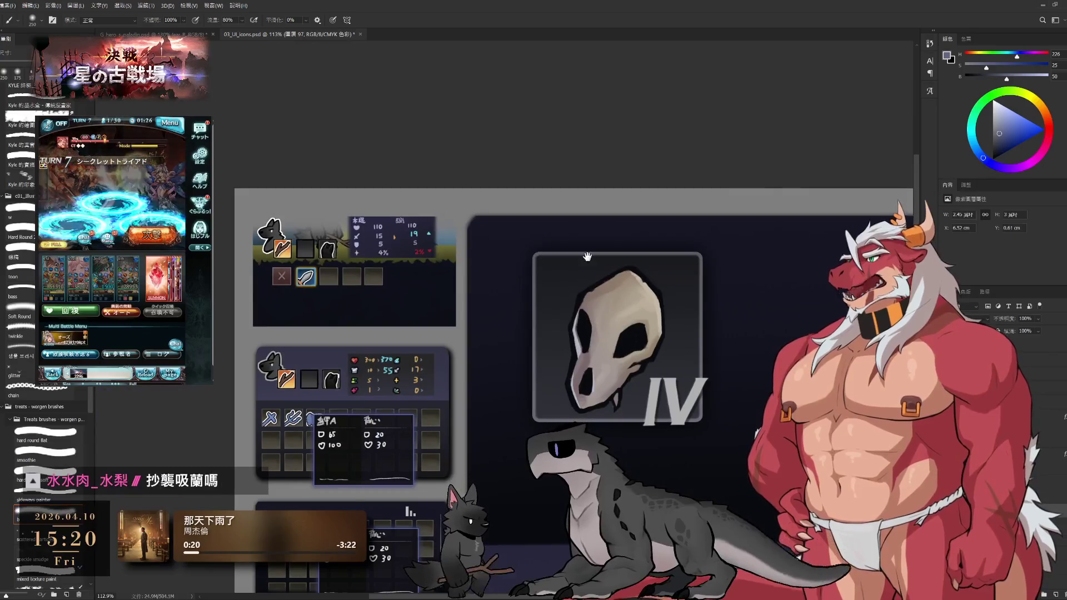
drag(1018, 124, 999, 143)
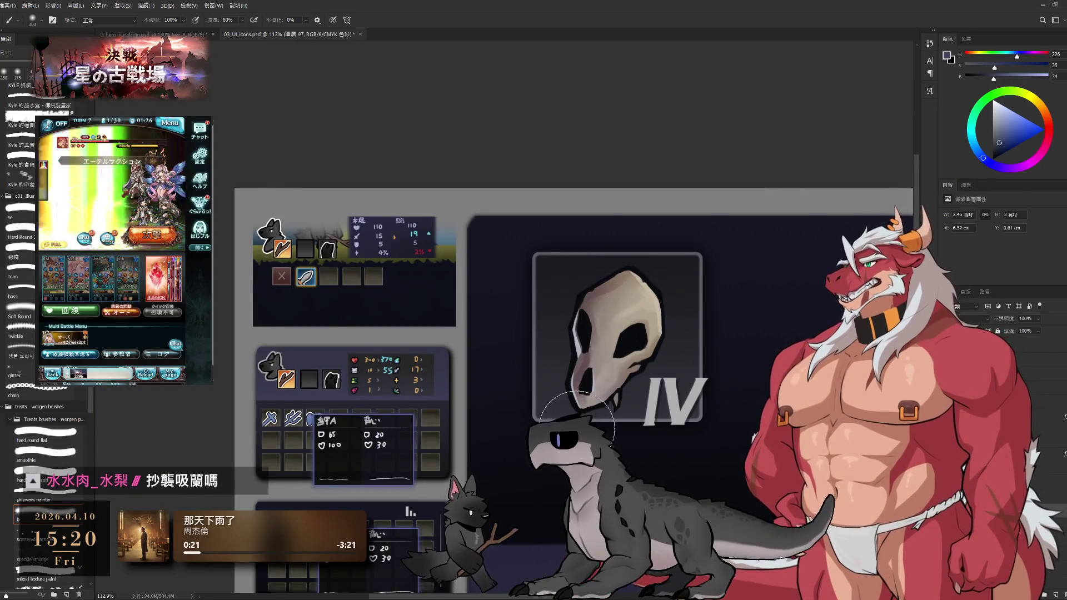
key(bracketright)
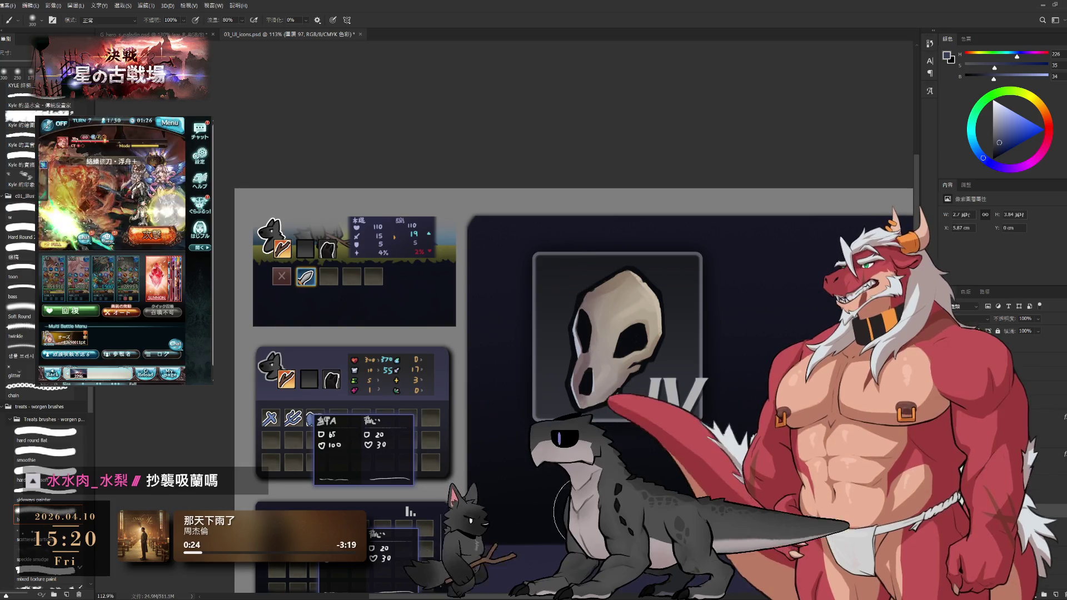
scroll(497, 276, down, 5)
scroll(574, 433, up, 5)
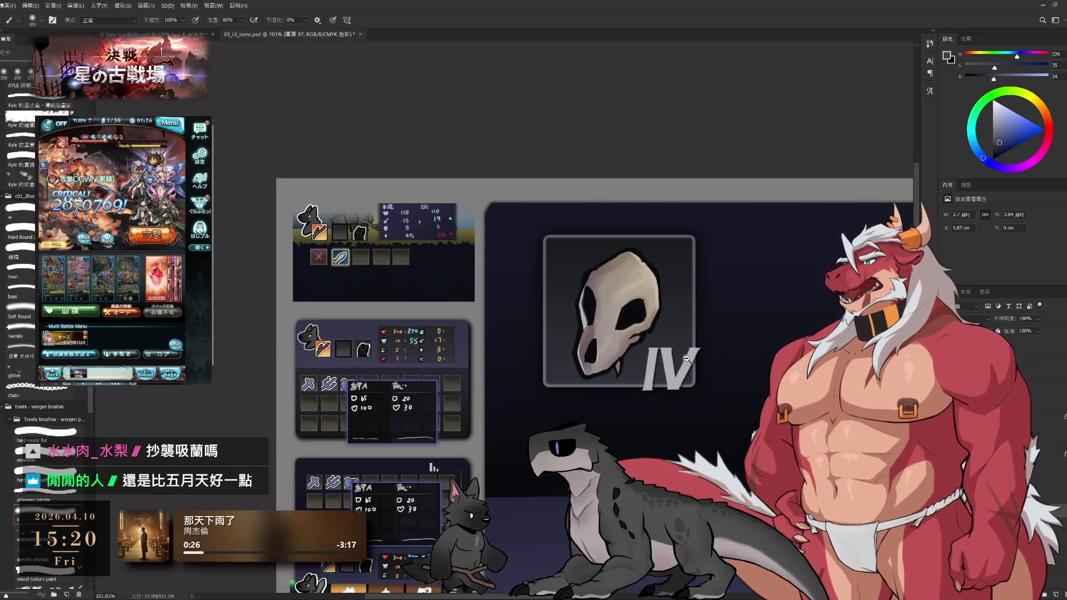
scroll(712, 259, down, 2)
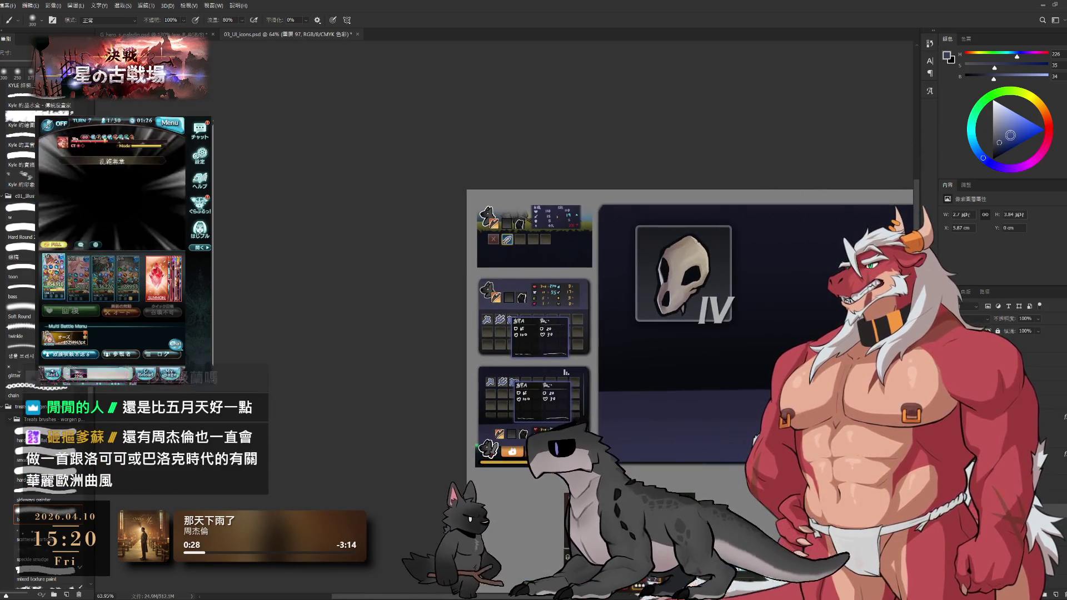
click(1000, 137)
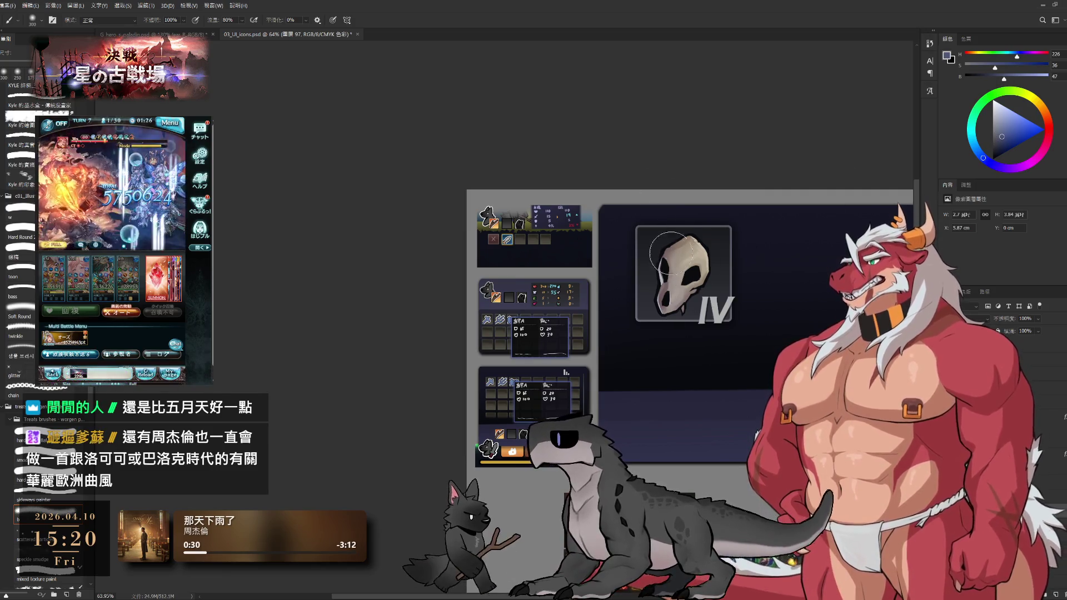
Switch the paint colour to a light warm grey, then select the skull artwork's group.
key(e)
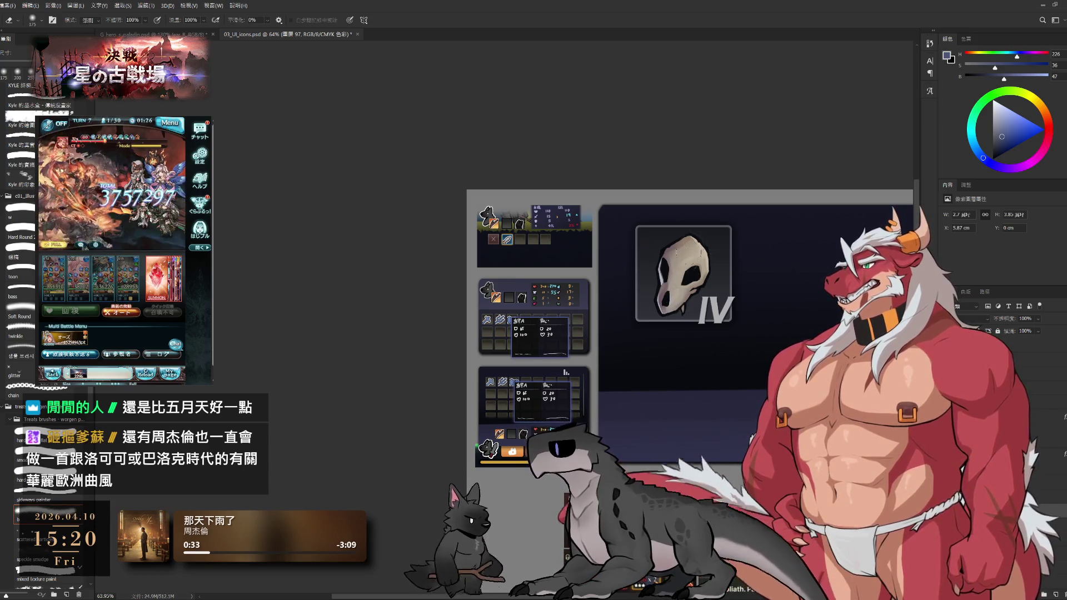
key(b)
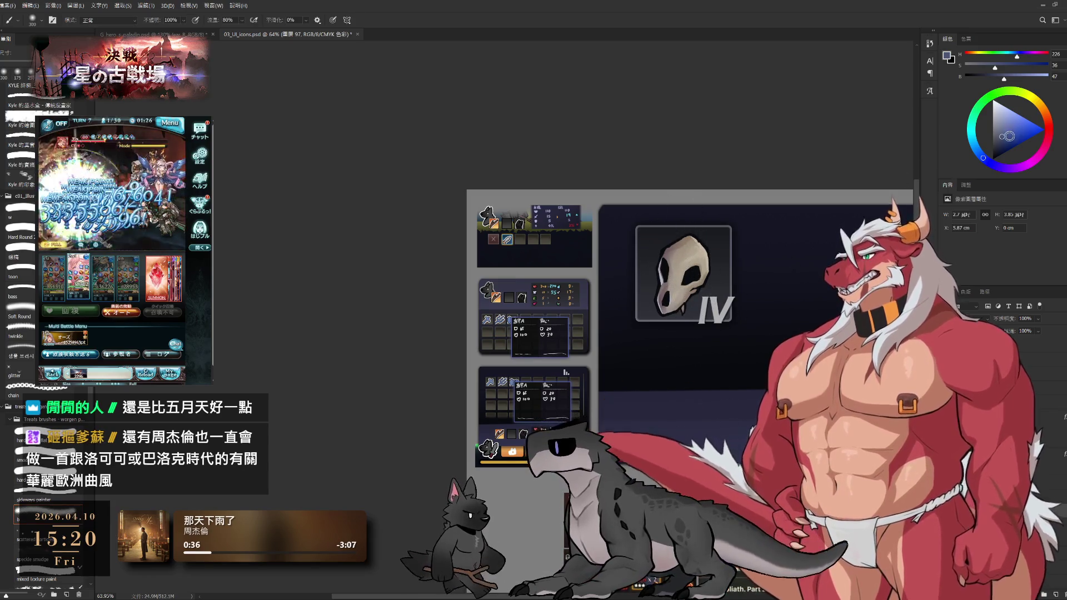
click(994, 120)
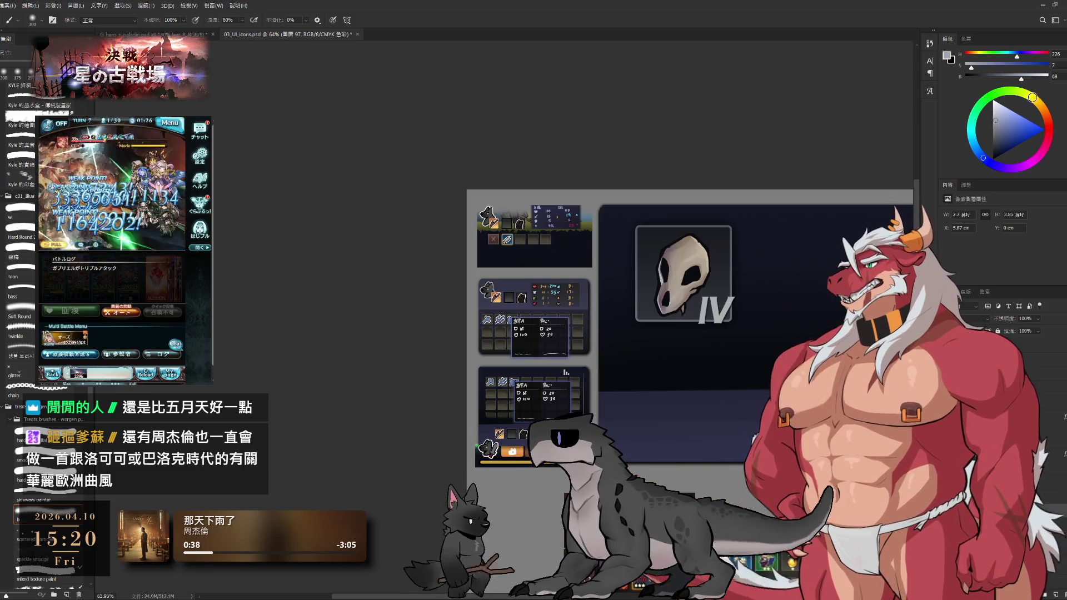
click(1032, 97)
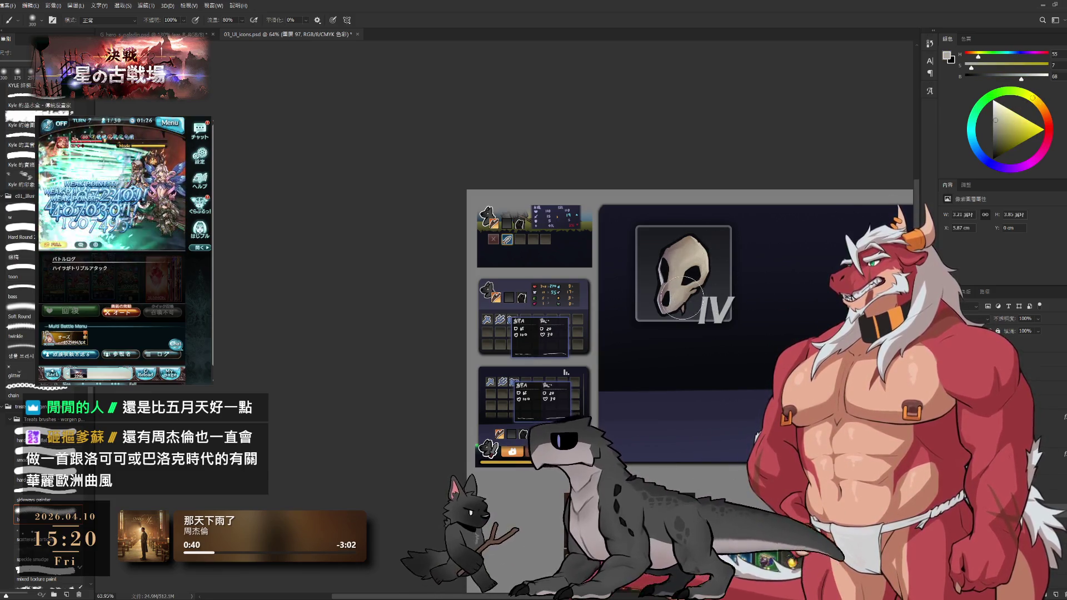
scroll(724, 238, up, 3)
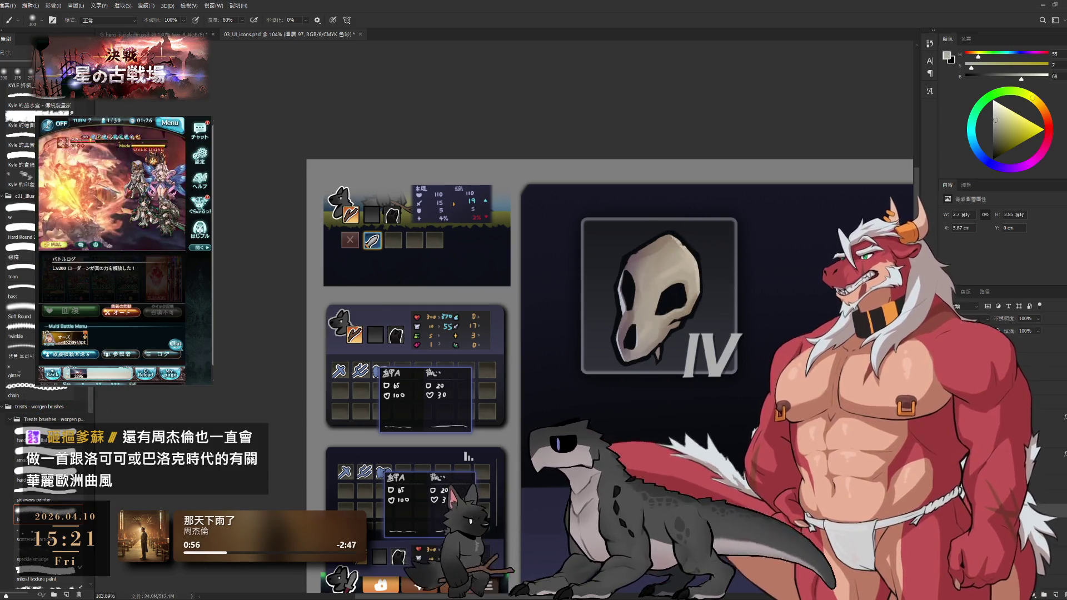
scroll(725, 276, down, 2)
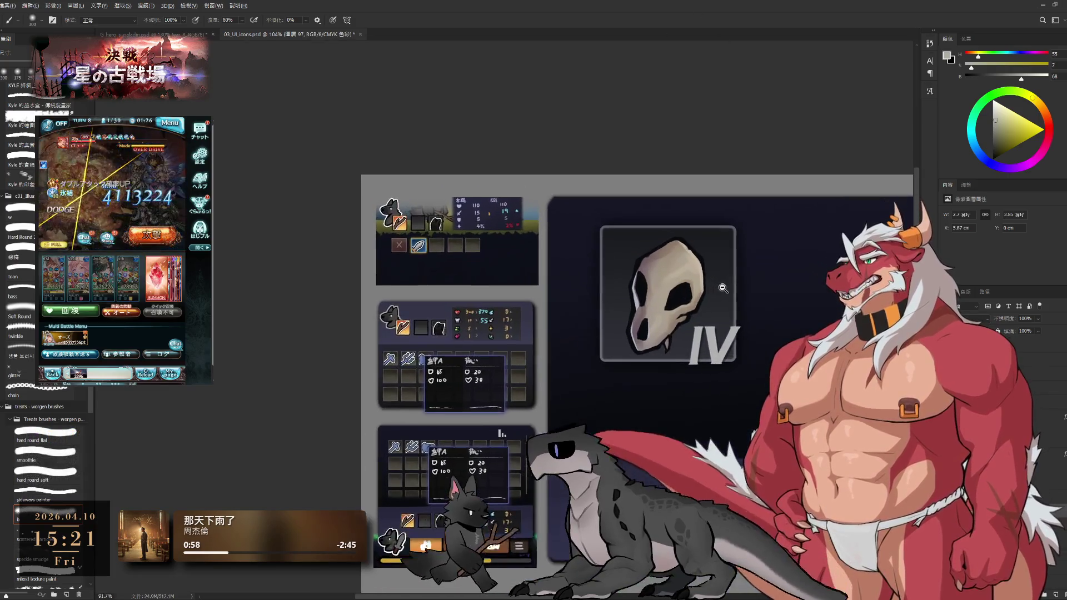
scroll(679, 390, down, 5)
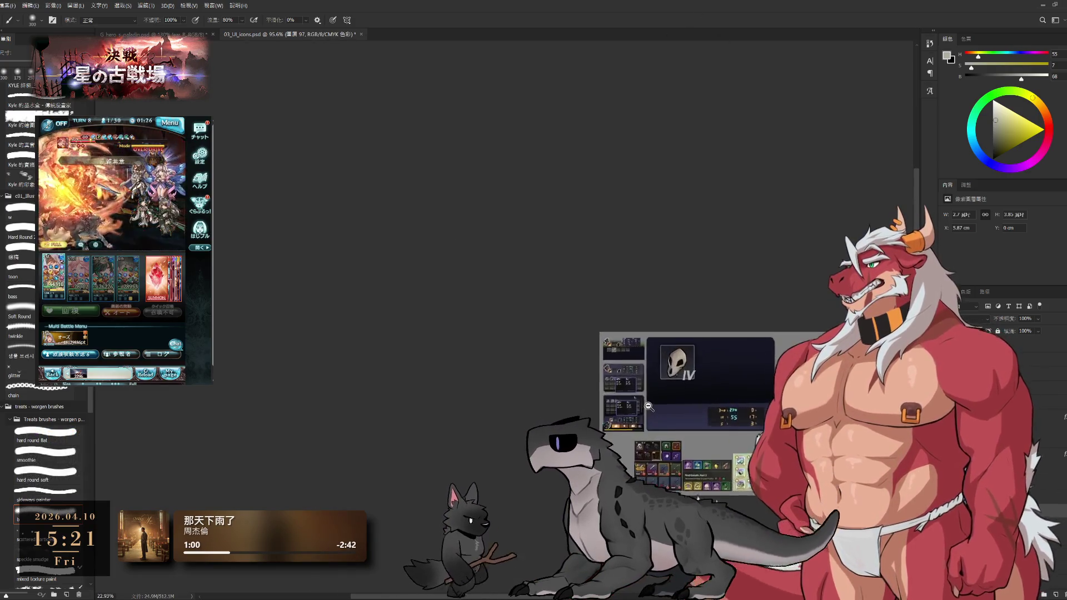
scroll(742, 409, up, 2)
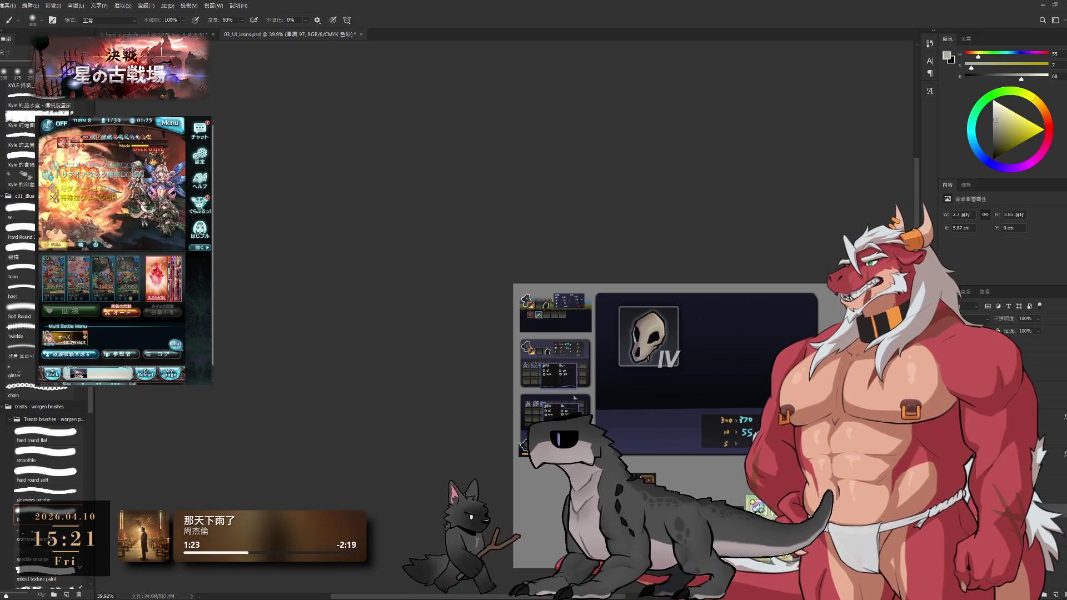
scroll(706, 337, up, 5)
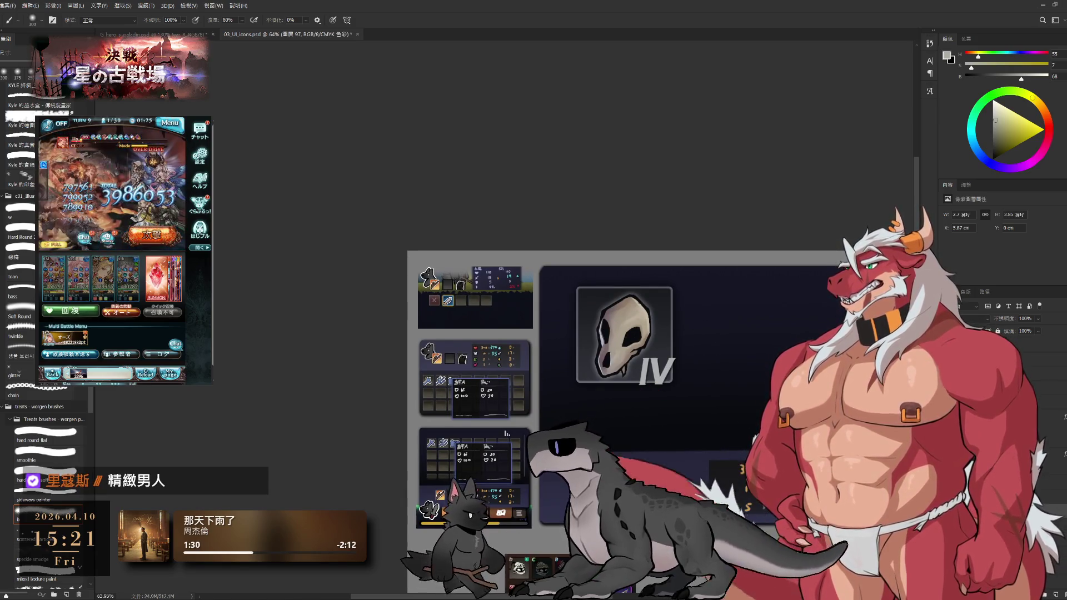
key(ctrl+g)
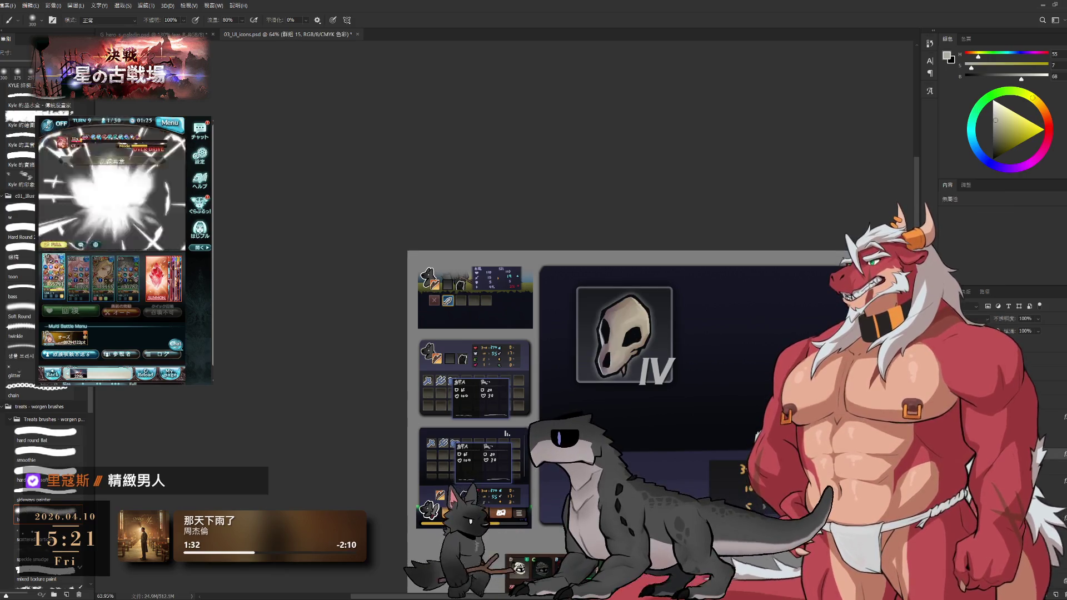
Select the skull's pixel layer and zoom in, dismissing the game's reward and quest screens.
key(alt+bracketleft)
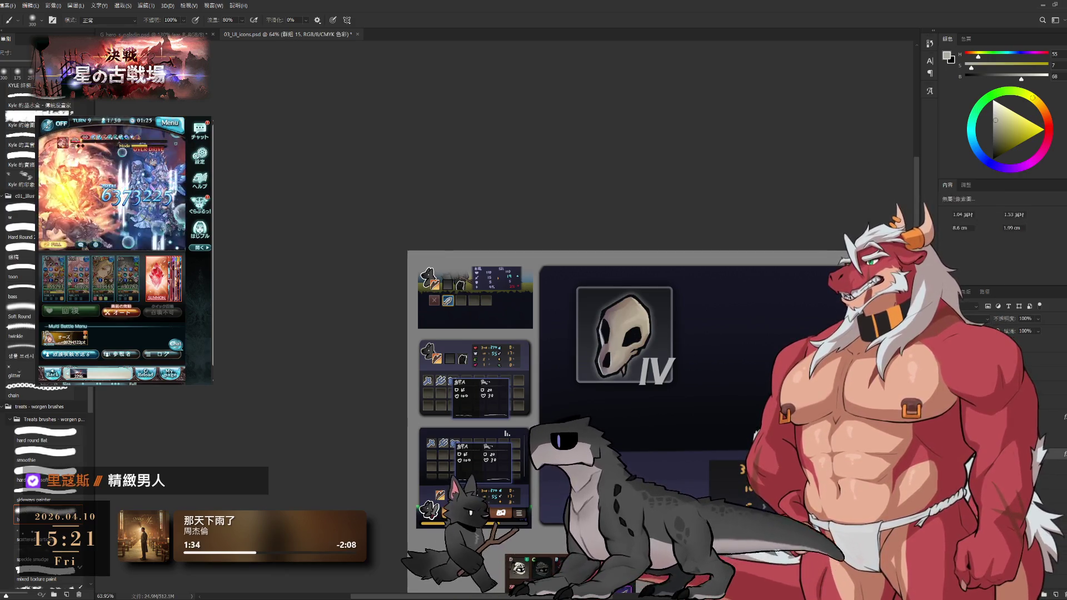
scroll(639, 313, up, 5)
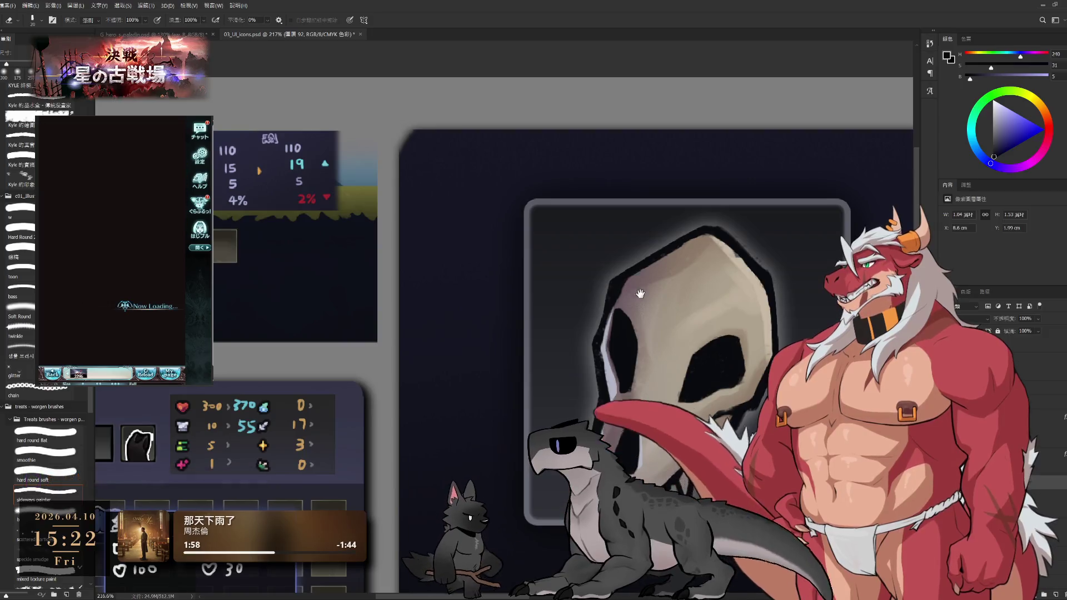
key(b)
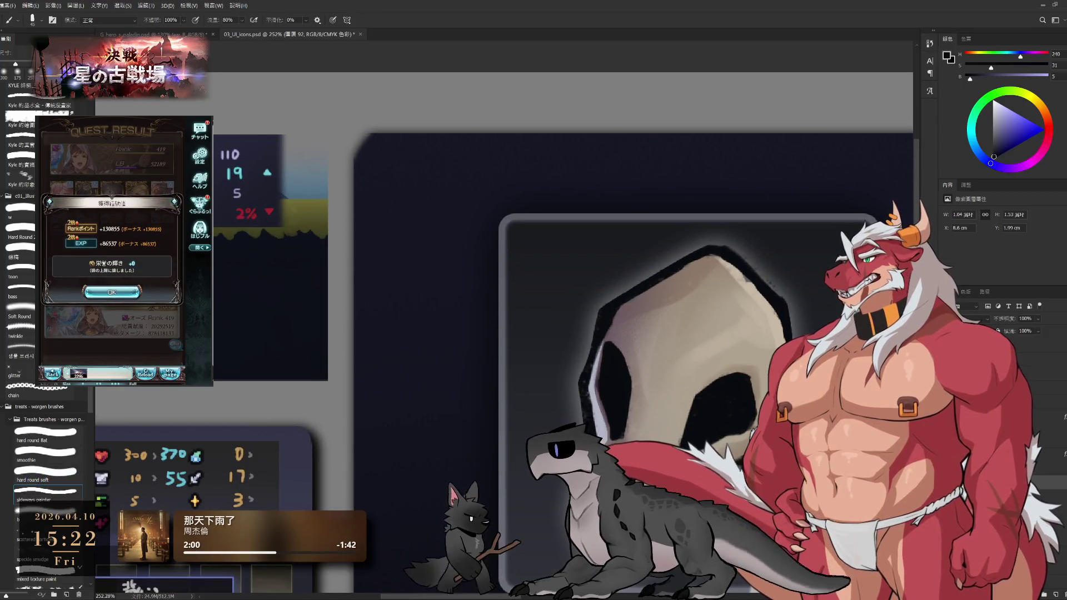
click(107, 292)
click(146, 352)
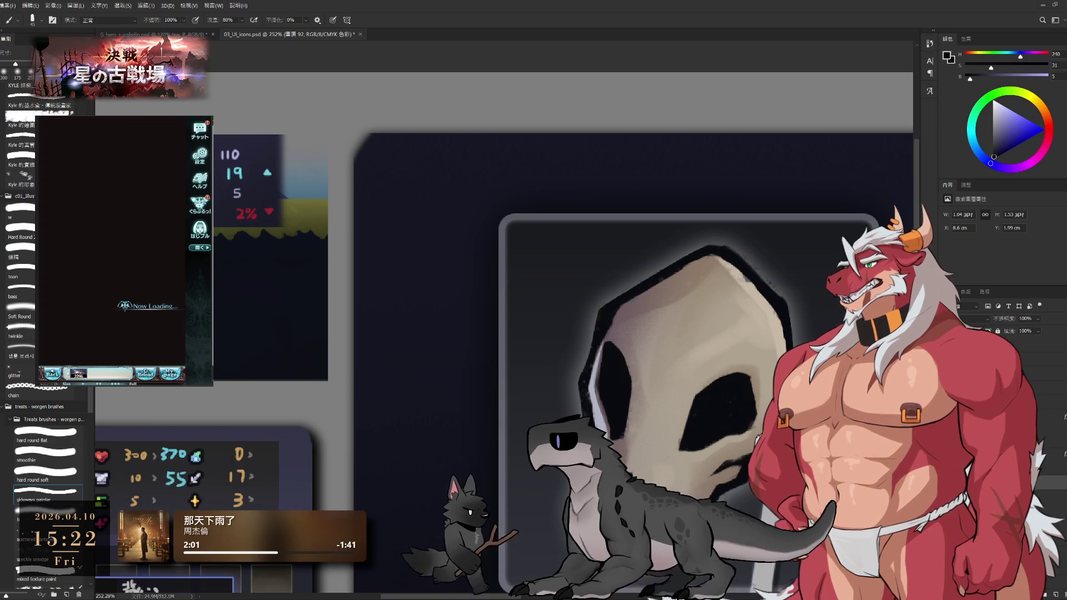
click(114, 293)
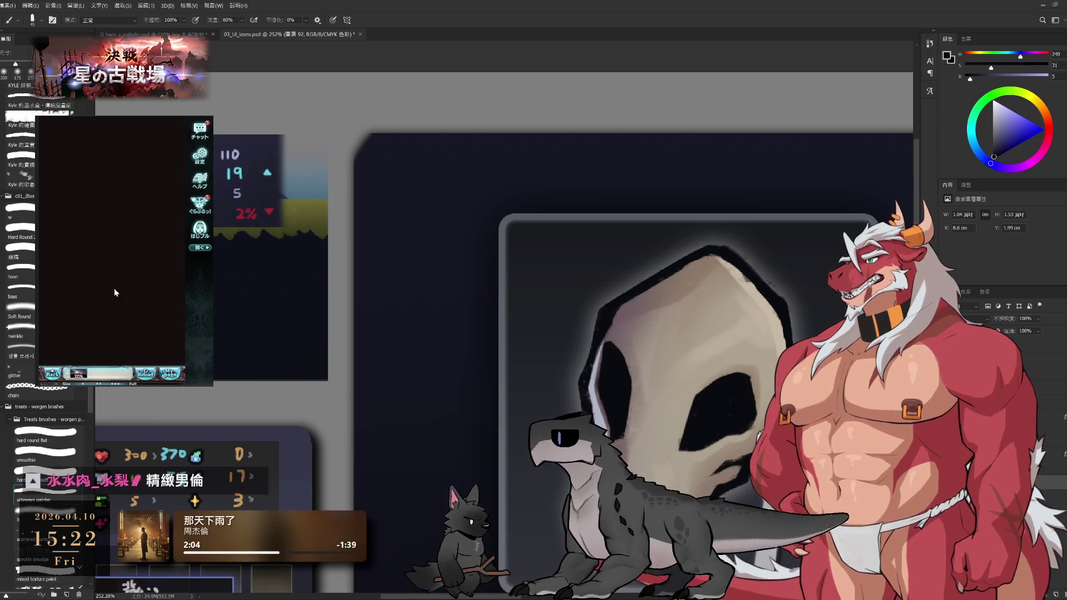
Shrink the Eraser and pan to centre the view on the skull's jaw and fang.
key(e)
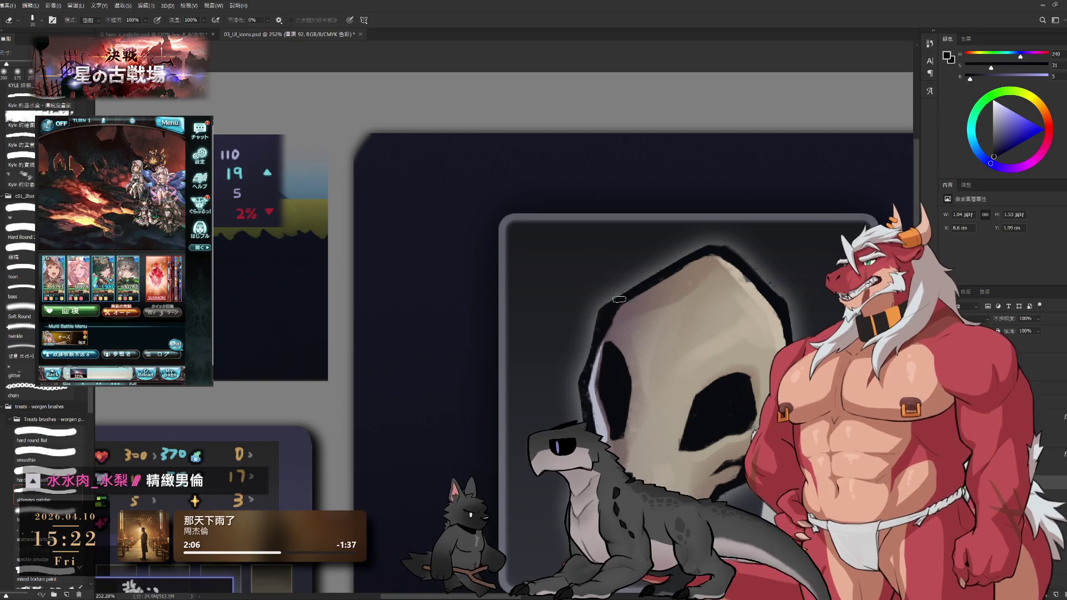
scroll(638, 314, up, 2)
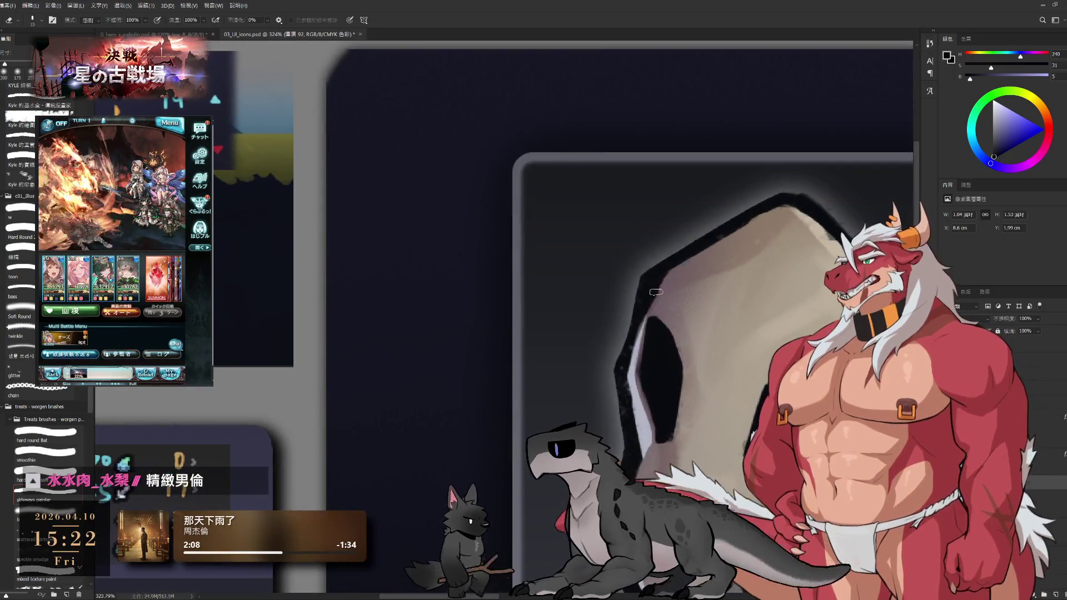
key(bracketleft)
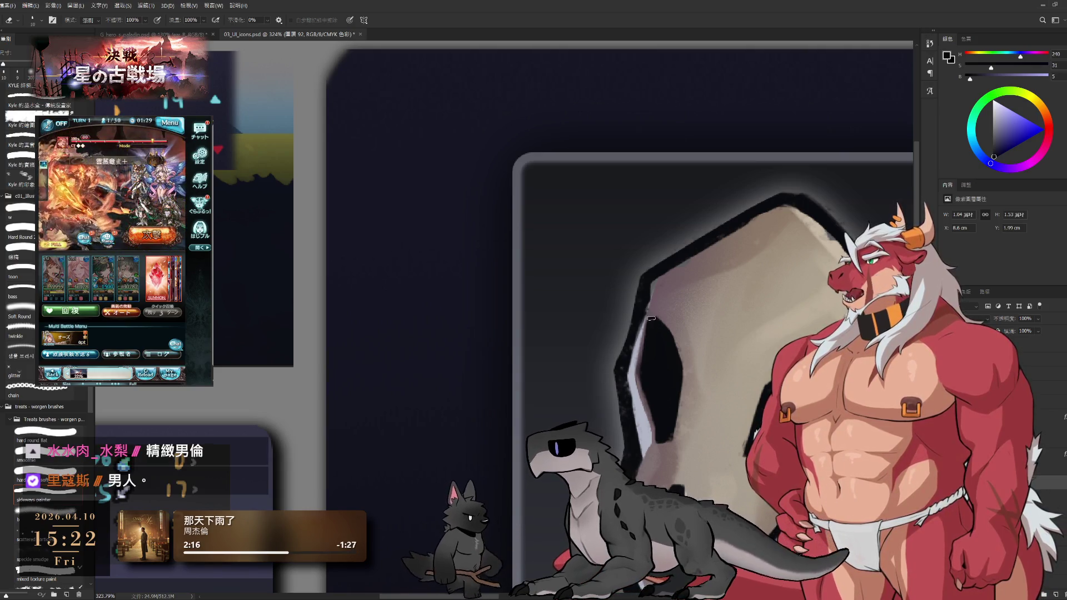
key(bracketleft)
key(bracketleft)
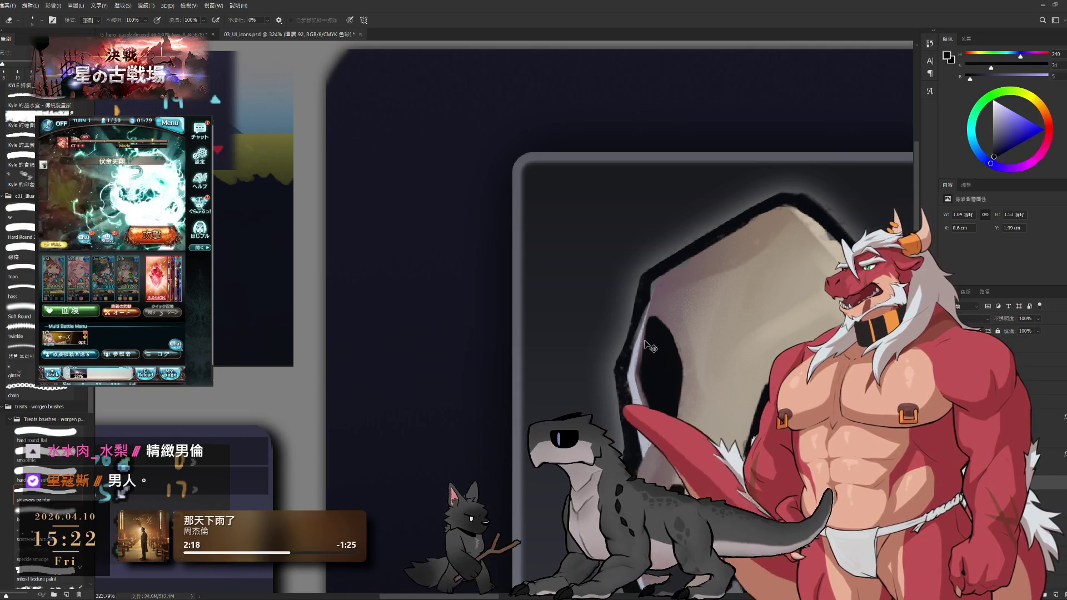
drag(626, 370, 629, 301)
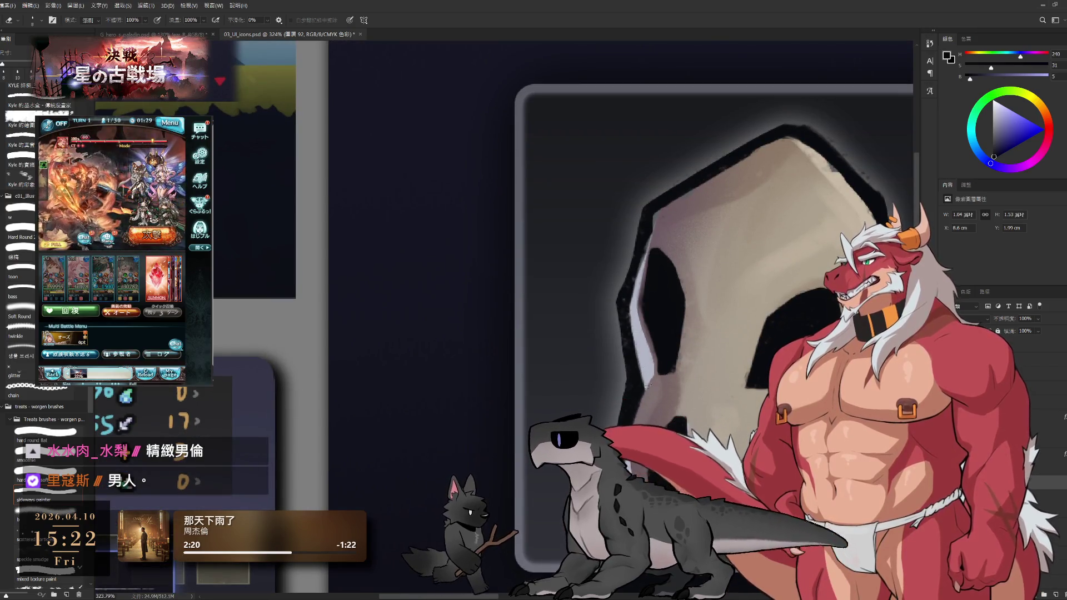
drag(648, 362, 619, 337)
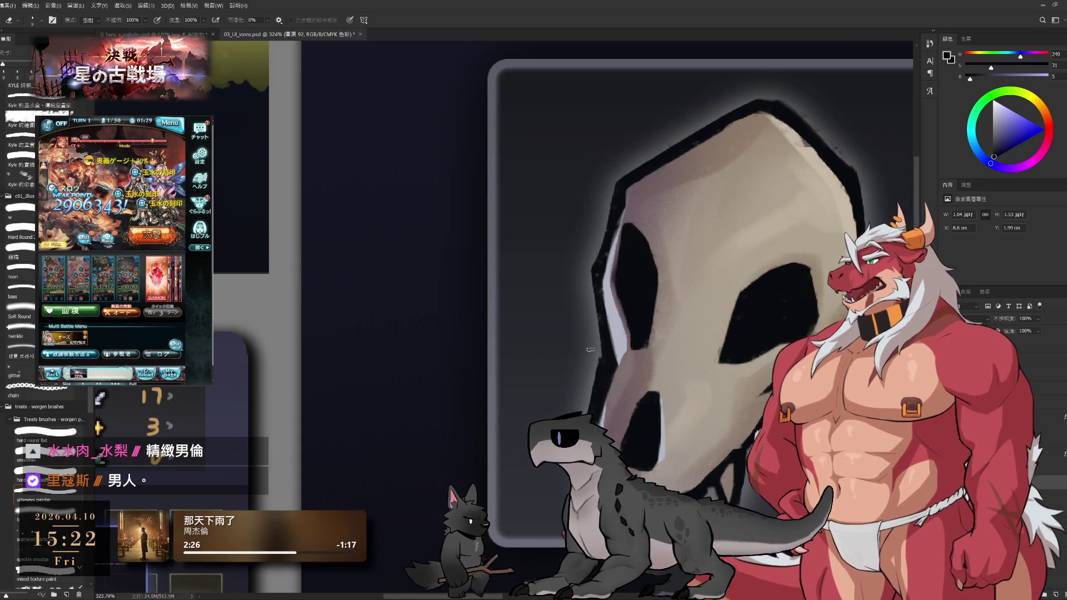
drag(592, 353, 606, 316)
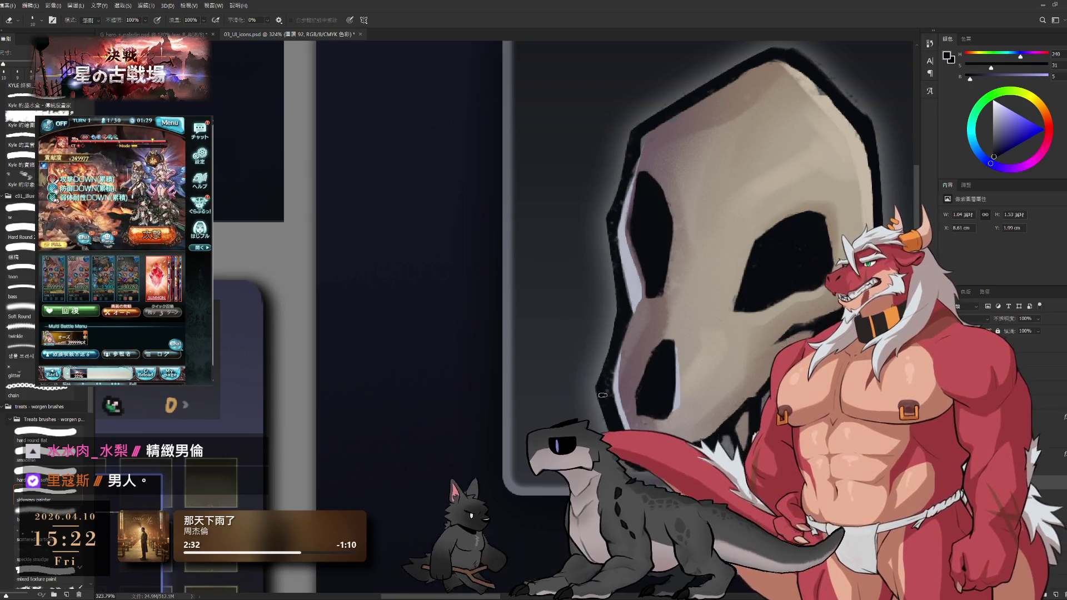
drag(603, 390, 567, 340)
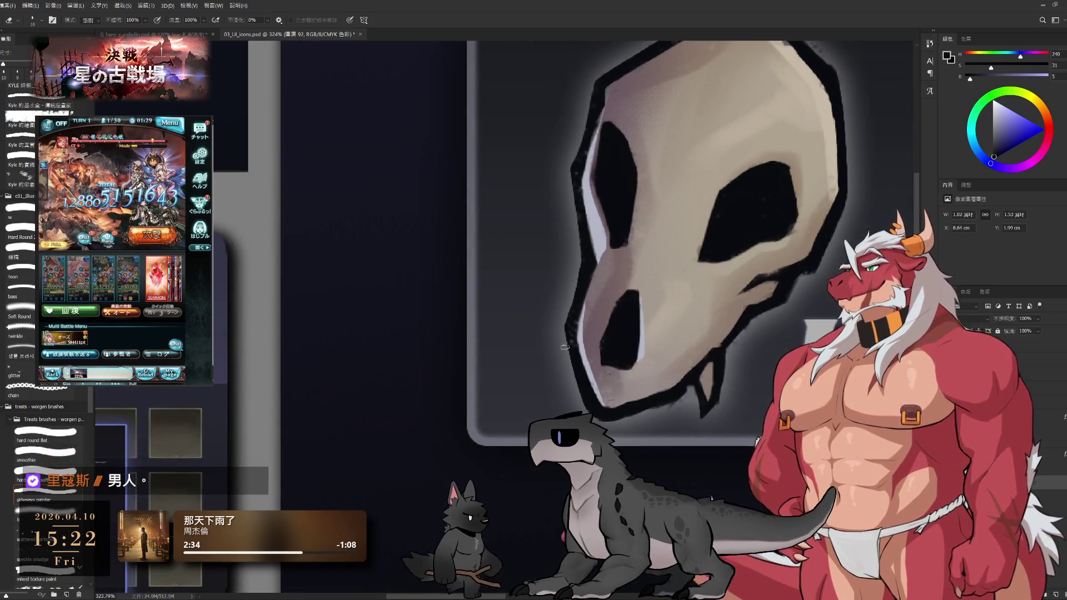
key(b)
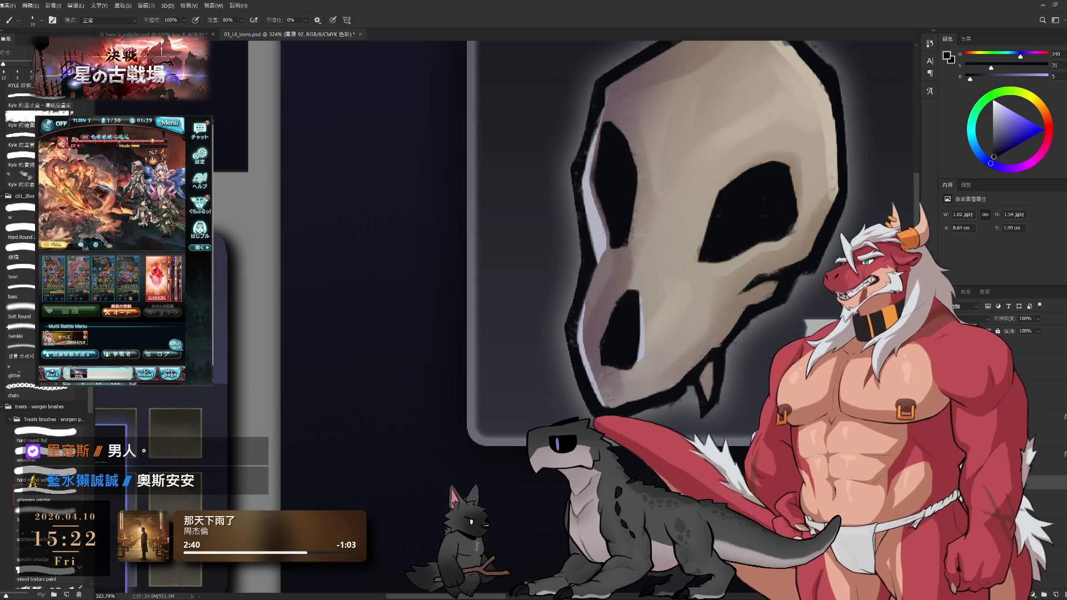
key(e)
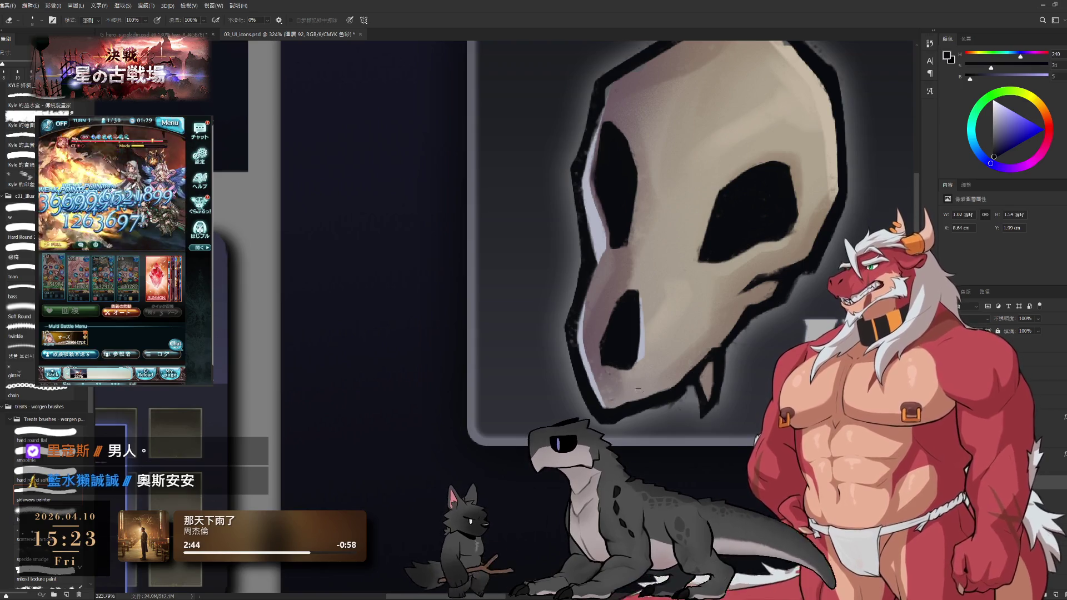
drag(638, 227, 582, 260)
key(b)
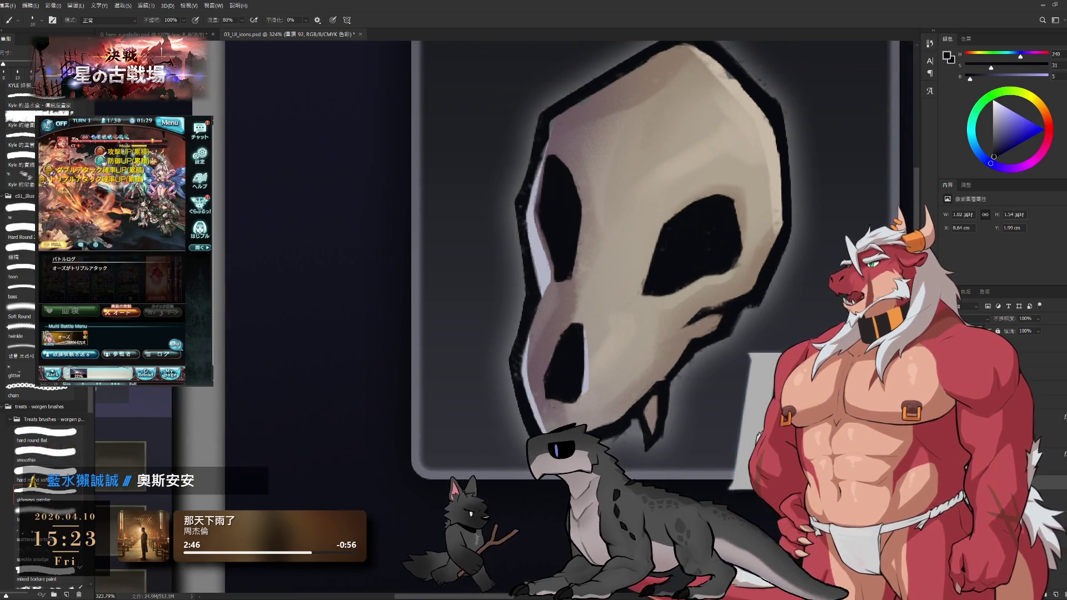
key(e)
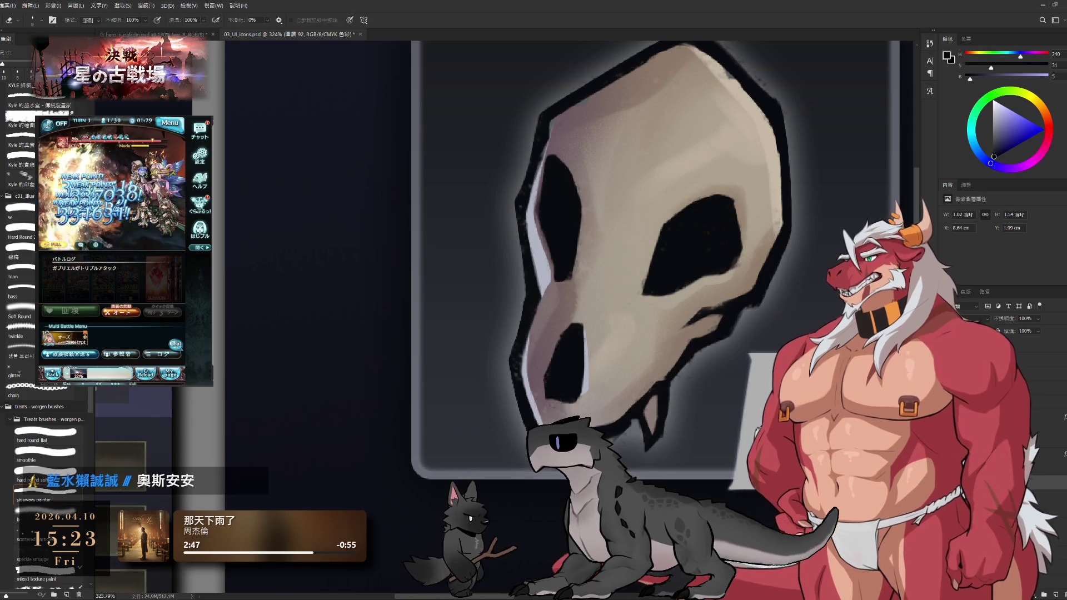
key(b)
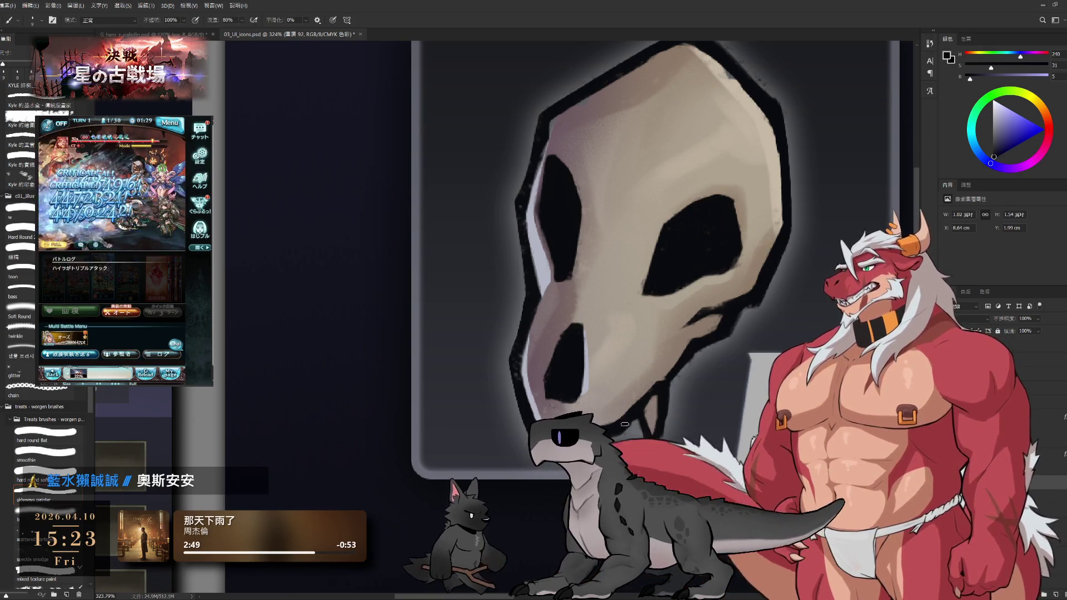
key(e)
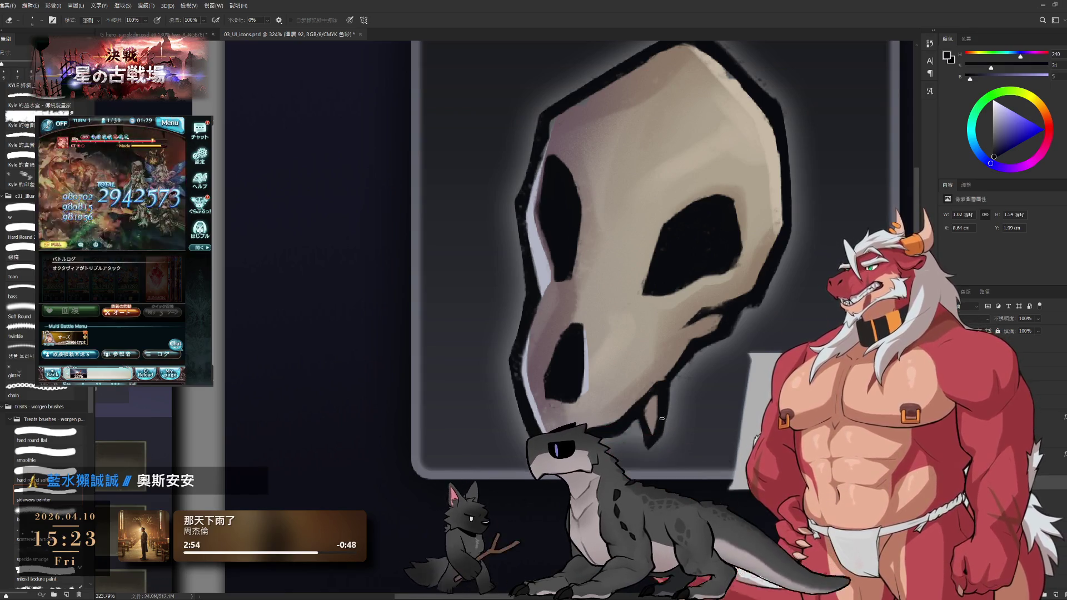
drag(673, 403, 600, 420)
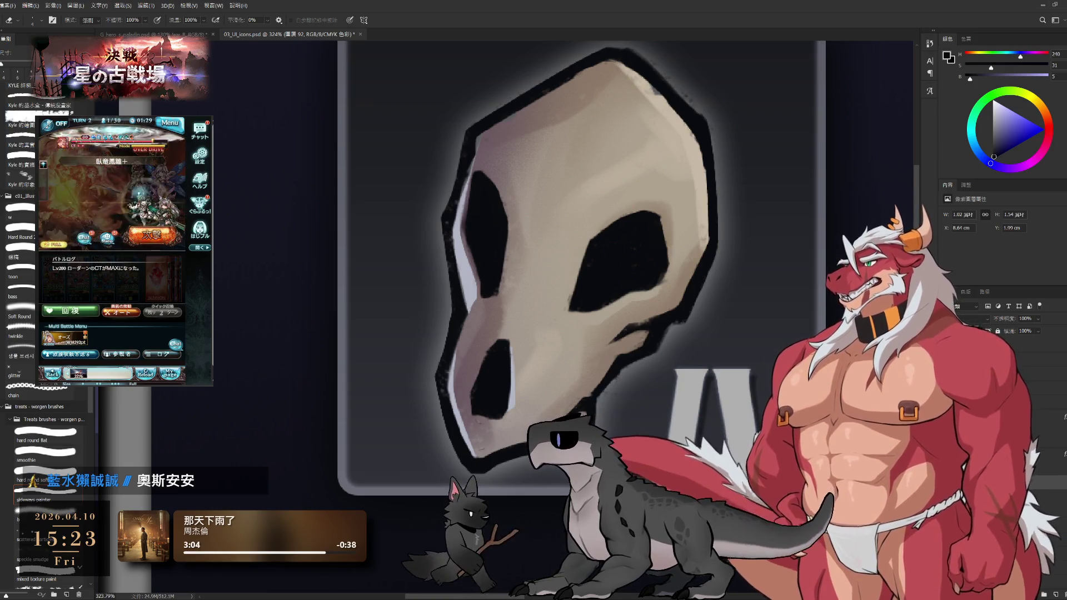
key(b)
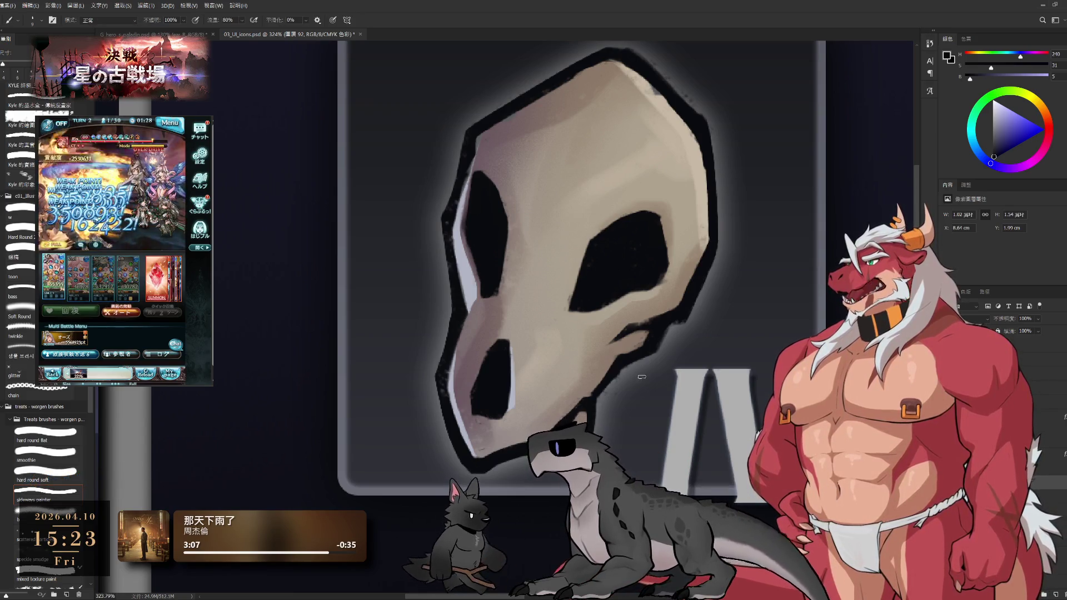
key(e)
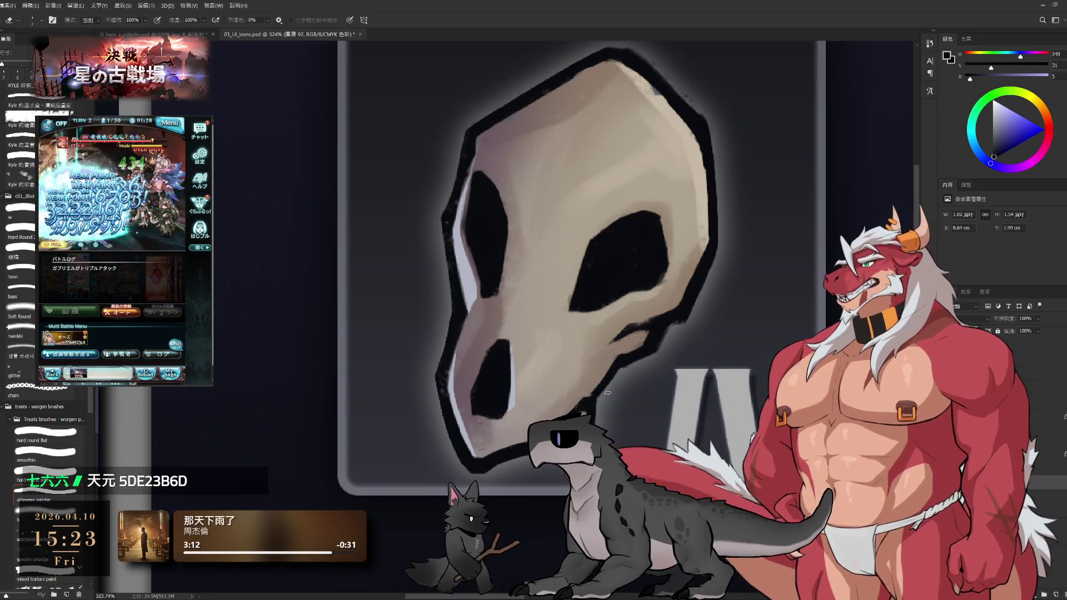
key(b)
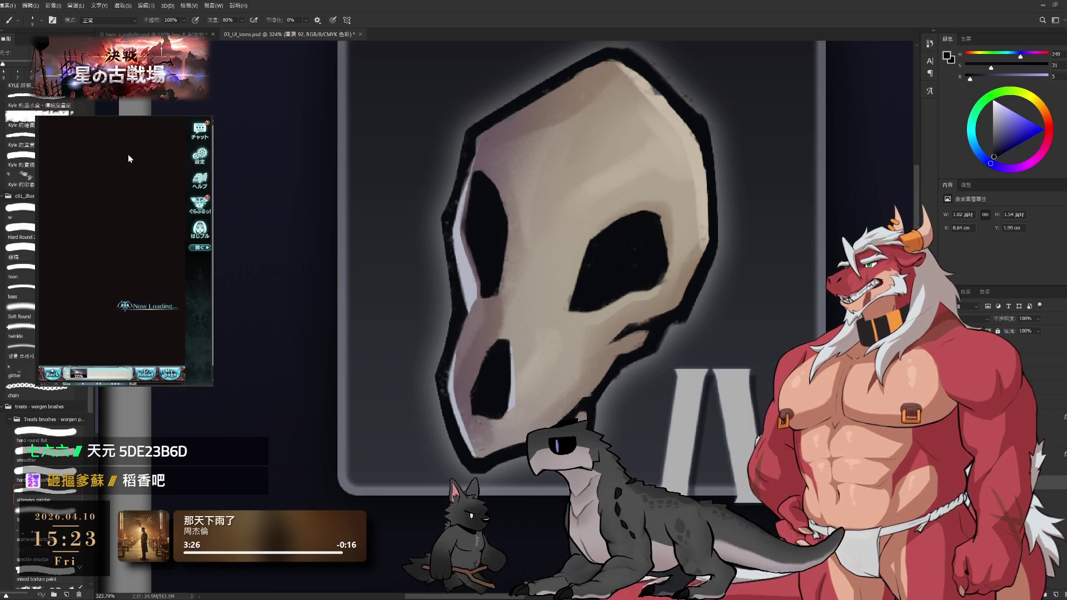
text(5DE23B6D)
click(142, 240)
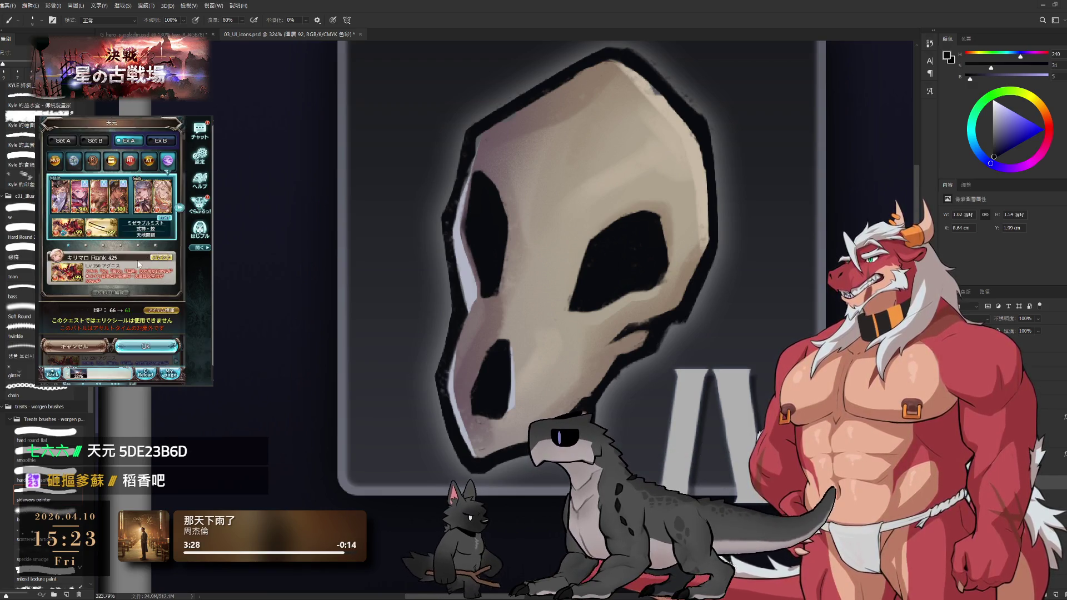
click(139, 347)
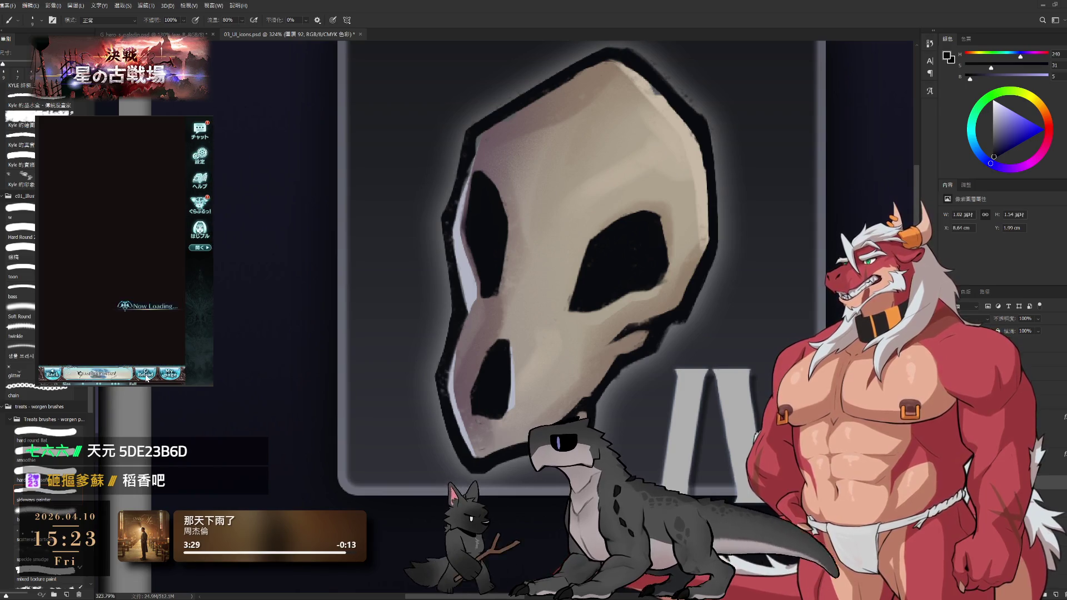
click(147, 245)
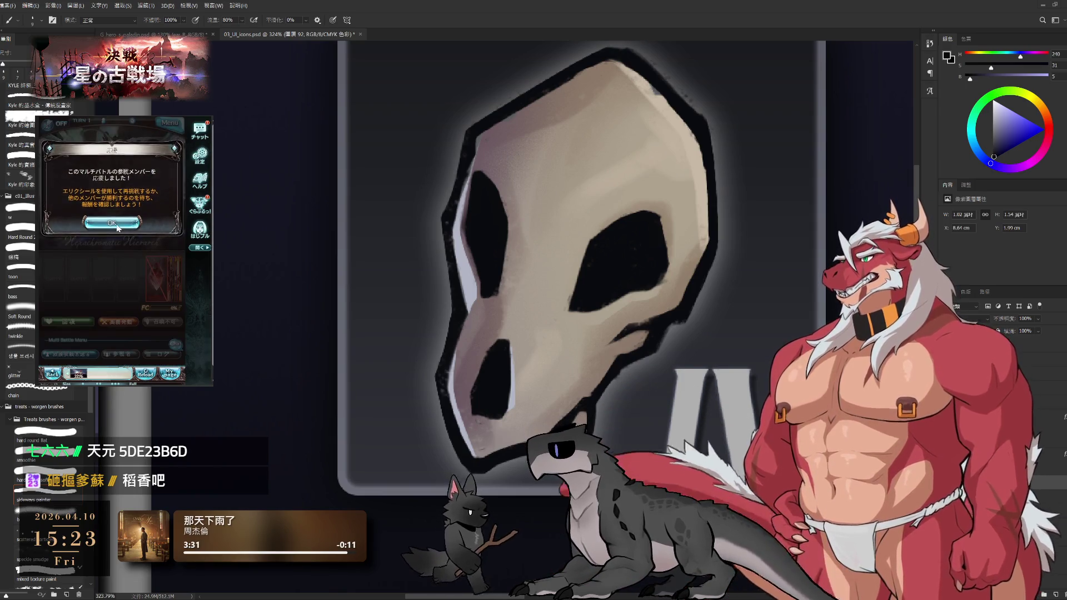
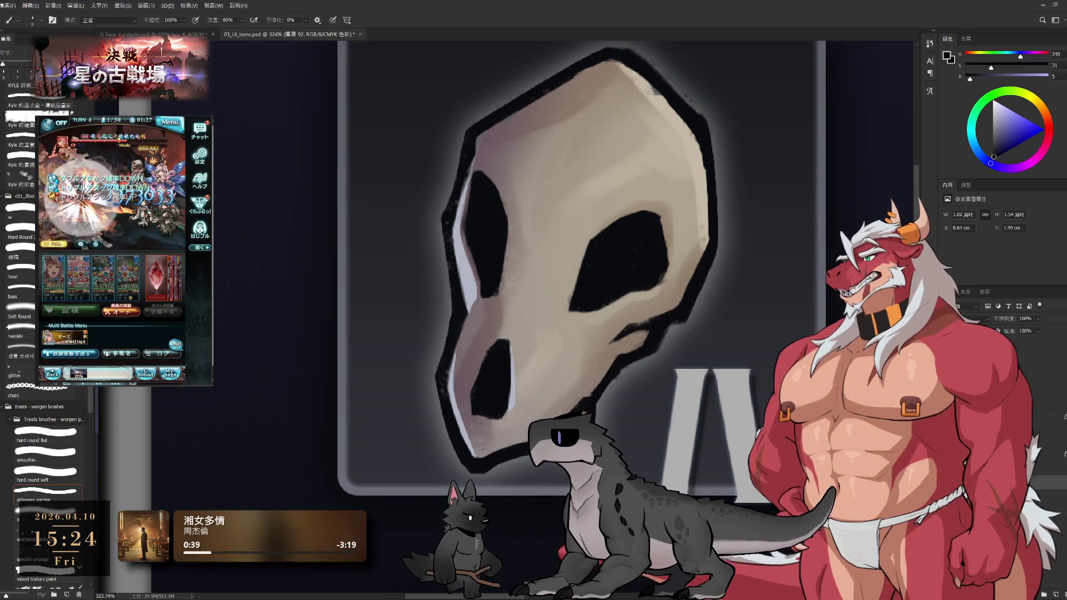
Rotate and recentre the canvas view so the skull sits nearly upright.
scroll(747, 288, down, 4)
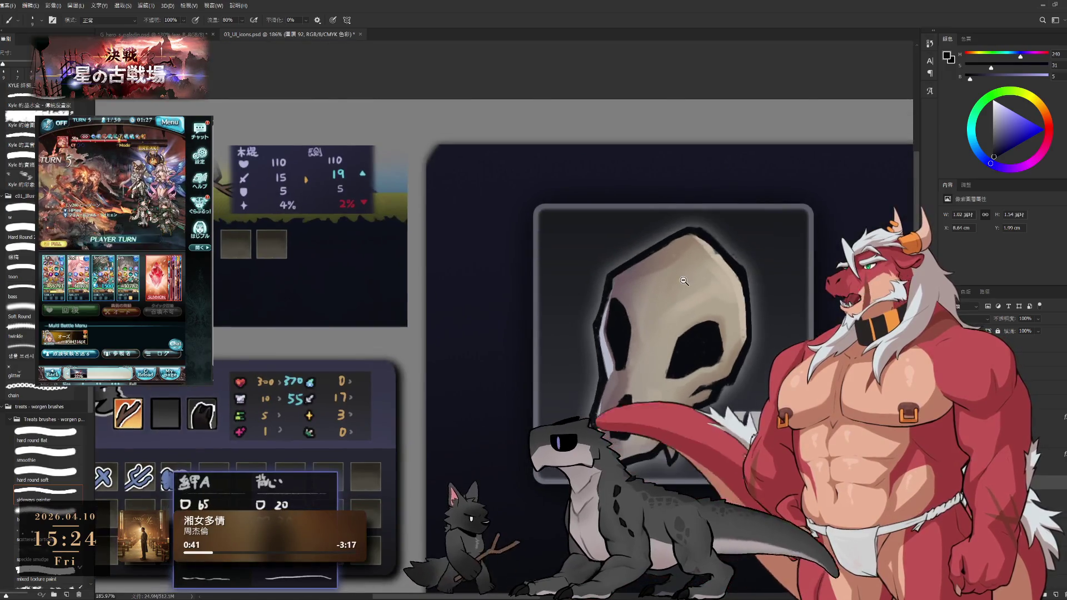
scroll(748, 288, up, 2)
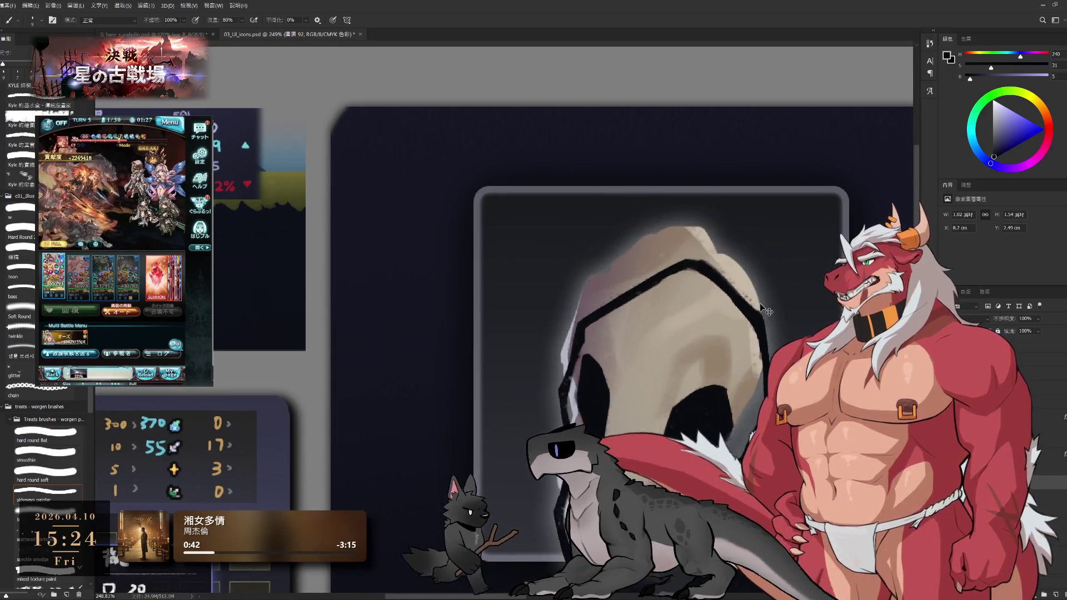
drag(783, 255, 511, 297)
key(e)
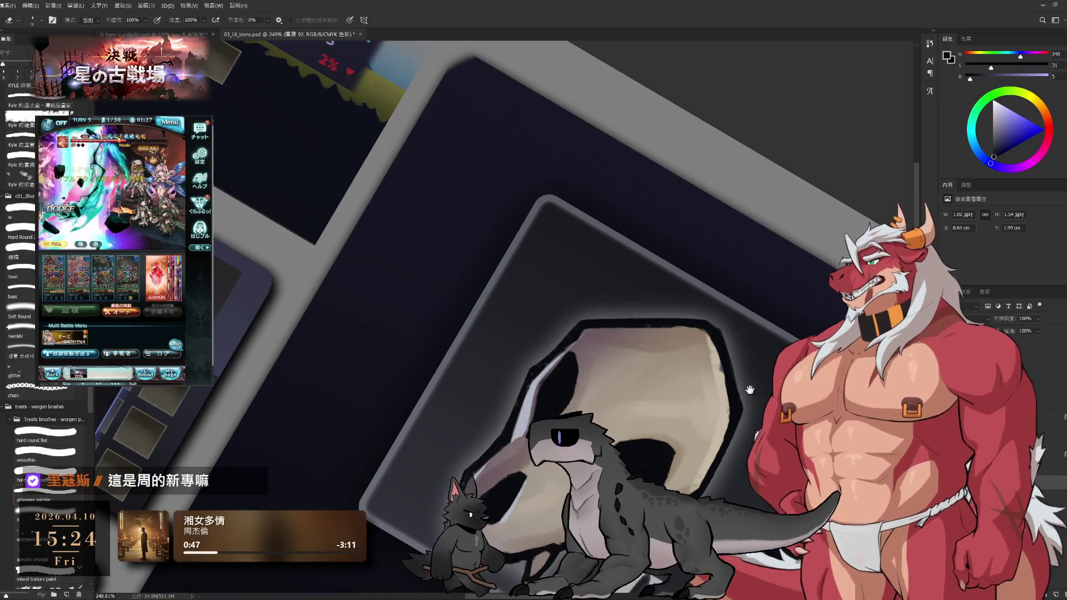
drag(754, 397, 745, 302)
scroll(753, 291, up, 1)
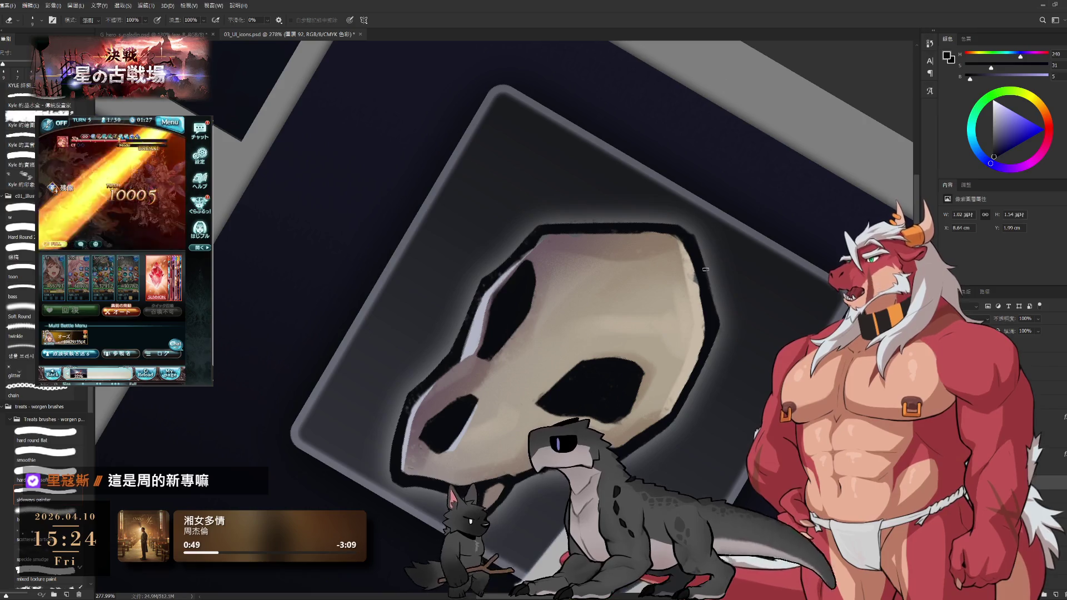
key(bracketright)
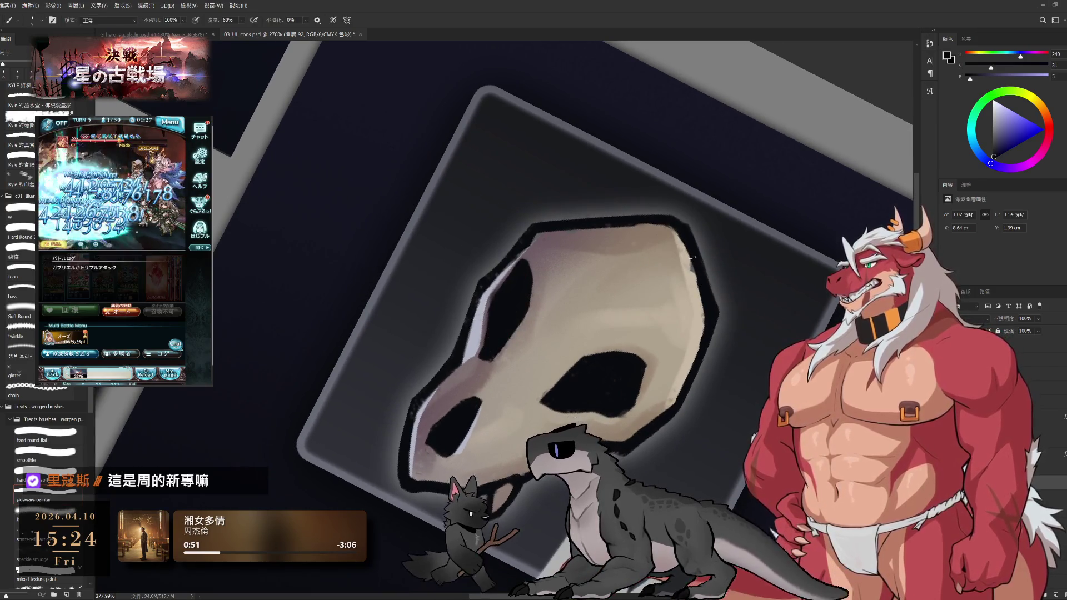
key(r)
drag(664, 229, 588, 29)
key(e)
key(r)
drag(640, 231, 625, 261)
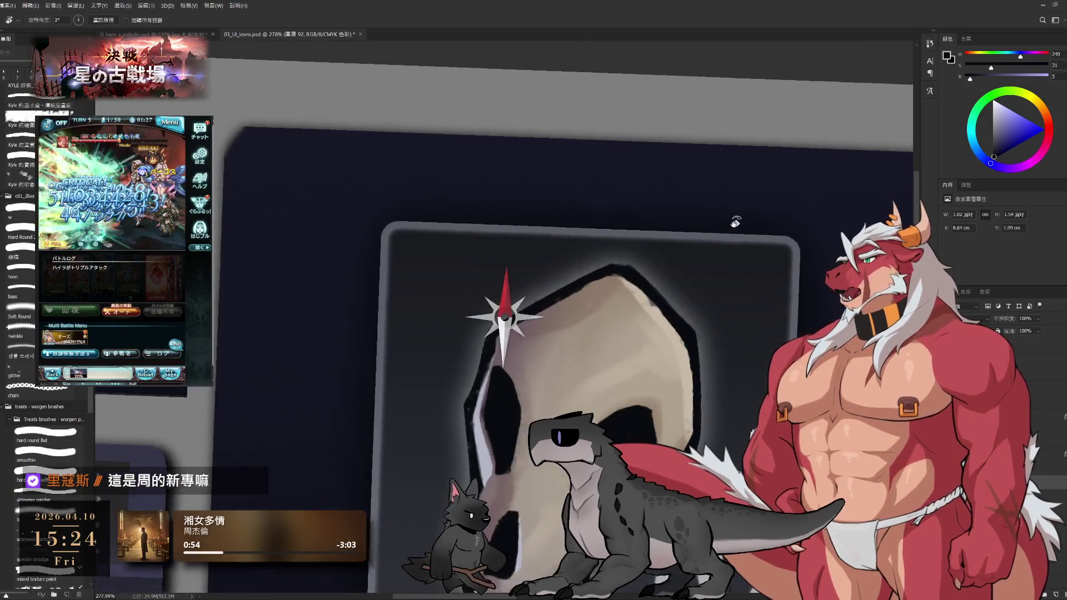
Sample the dark outline colour and paint a thicker outline along the skull's top edge.
key(b)
alt+click(623, 268)
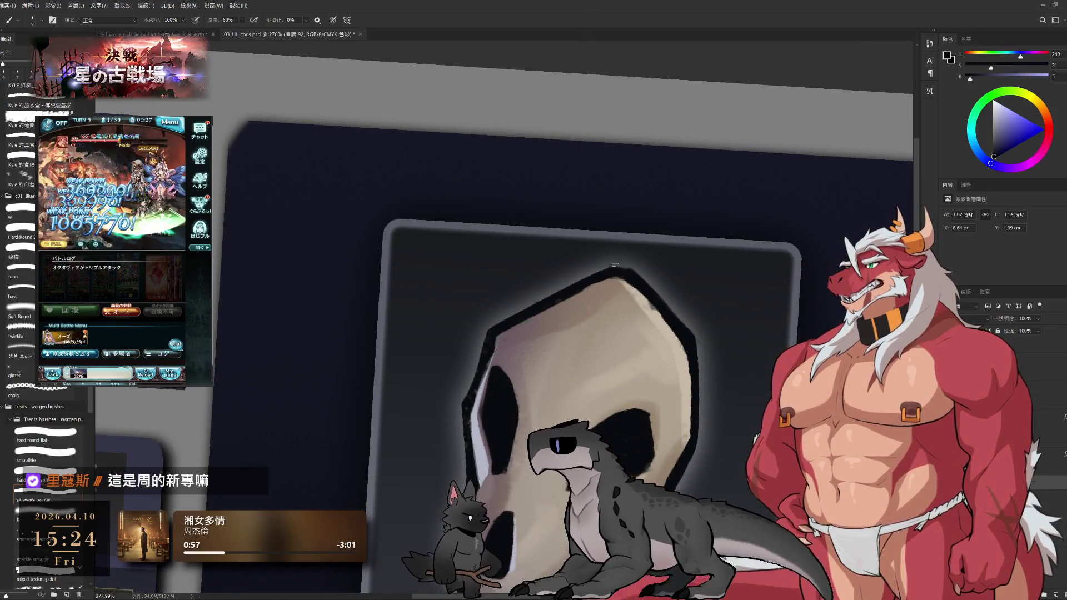
key(bracketright)
key(bracketright)
drag(586, 275, 643, 291)
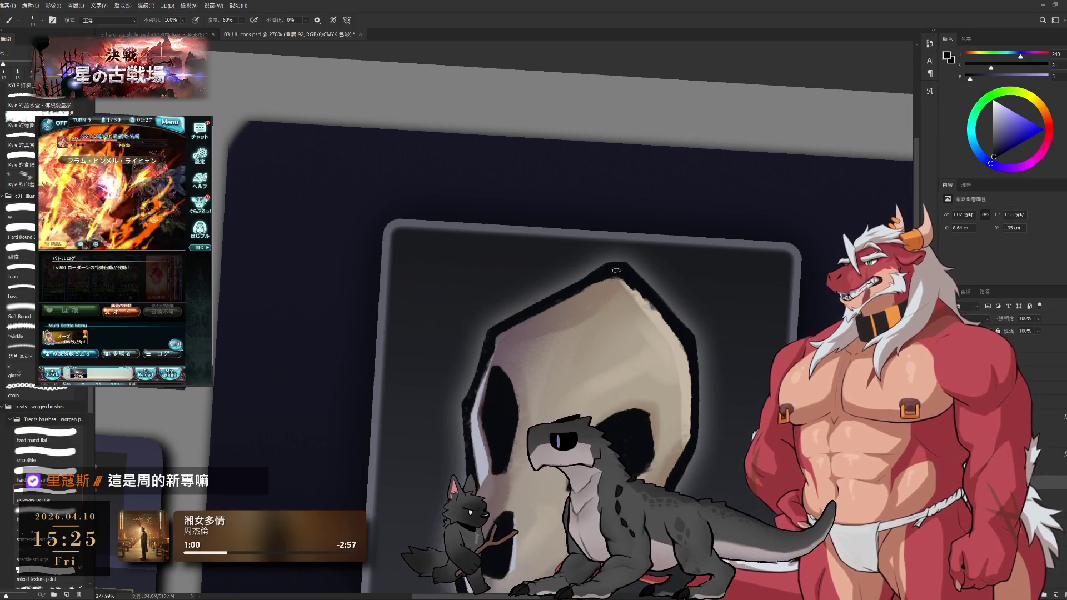
Erase excess outline at the upper-right edge and rotate the view back to level.
key(e)
mouse_move(617, 286)
mouse_down()
mouse_move(663, 336)
mouse_move(657, 347)
mouse_up()
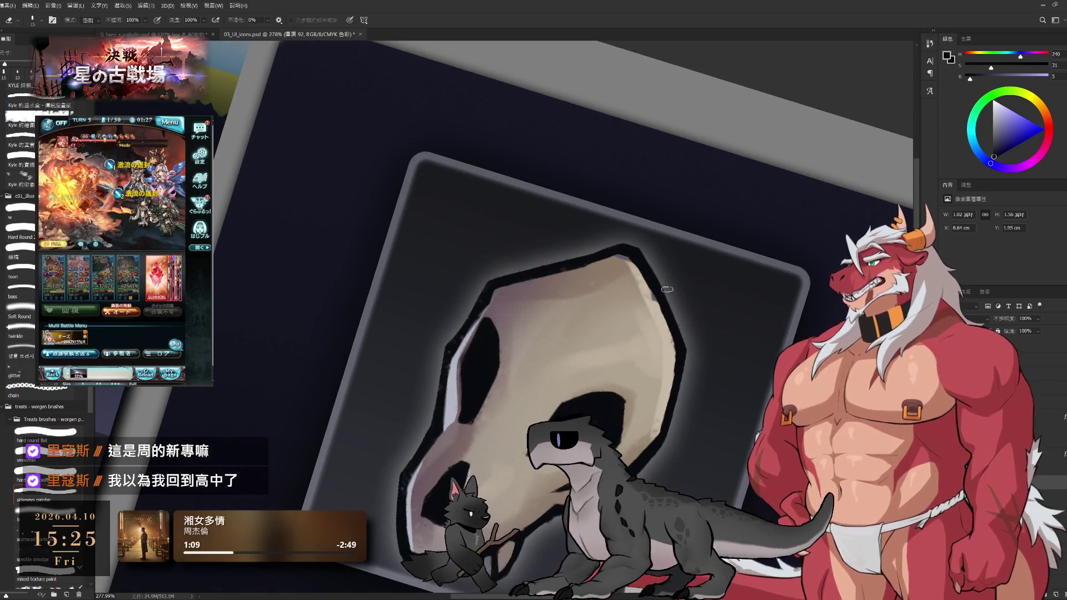
key(b)
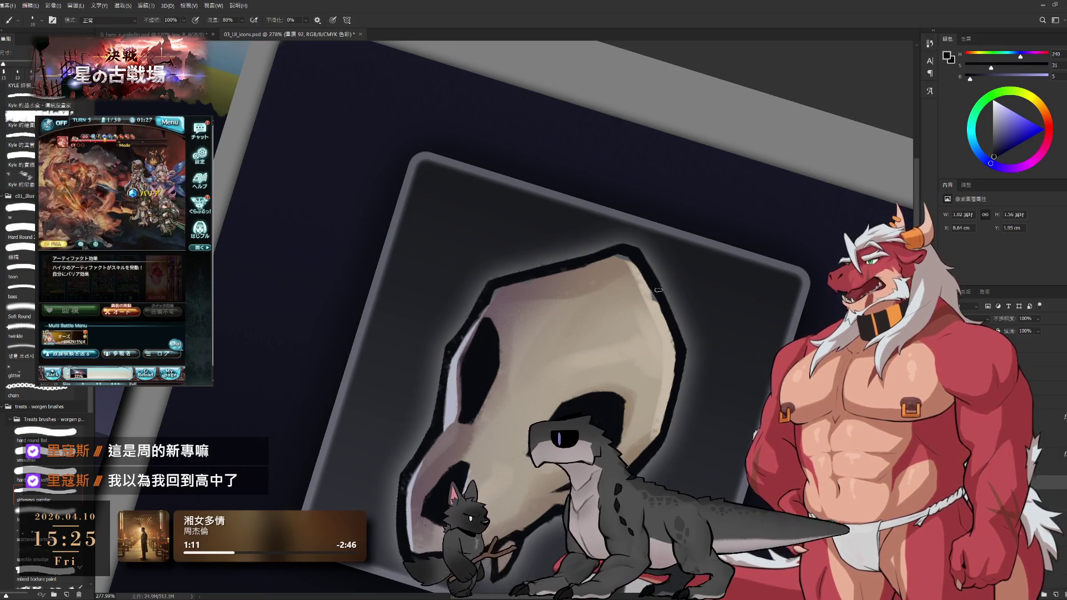
key(r)
drag(655, 299, 749, 158)
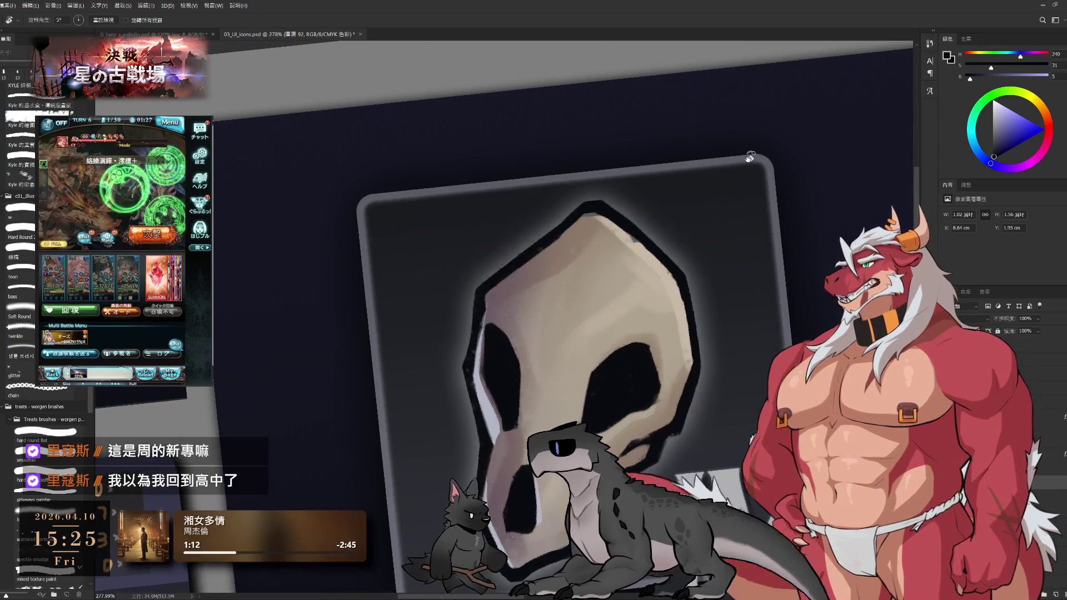
Zoom in and paint a dark outline down the skull's right edge.
mouse_move(753, 290)
mouse_down()
mouse_move(745, 317)
mouse_move(750, 234)
mouse_up()
click(749, 234)
key(e)
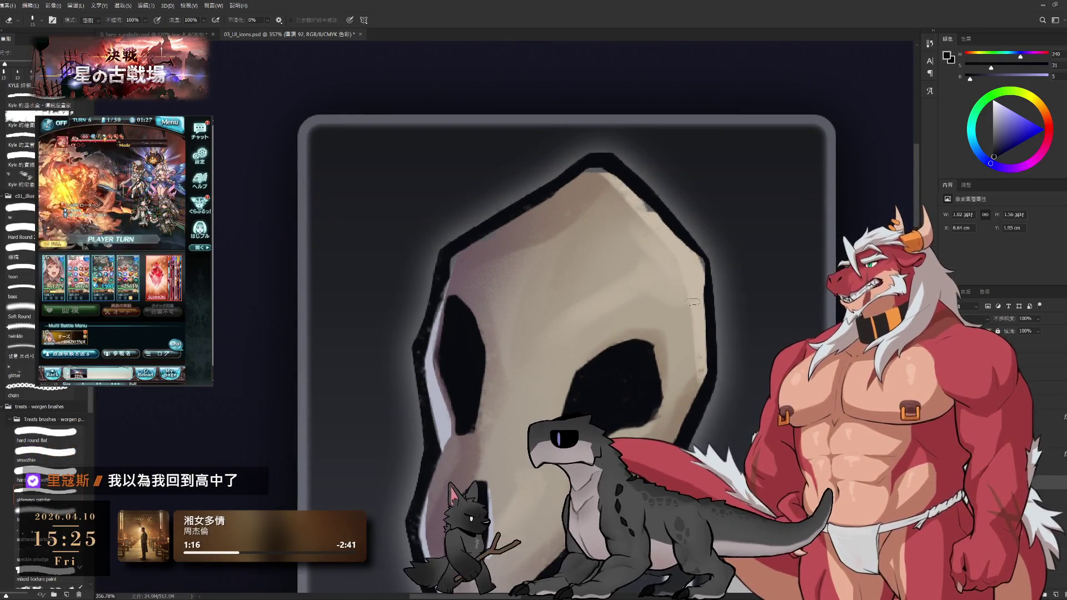
key(b)
drag(706, 261, 715, 372)
drag(709, 281, 712, 375)
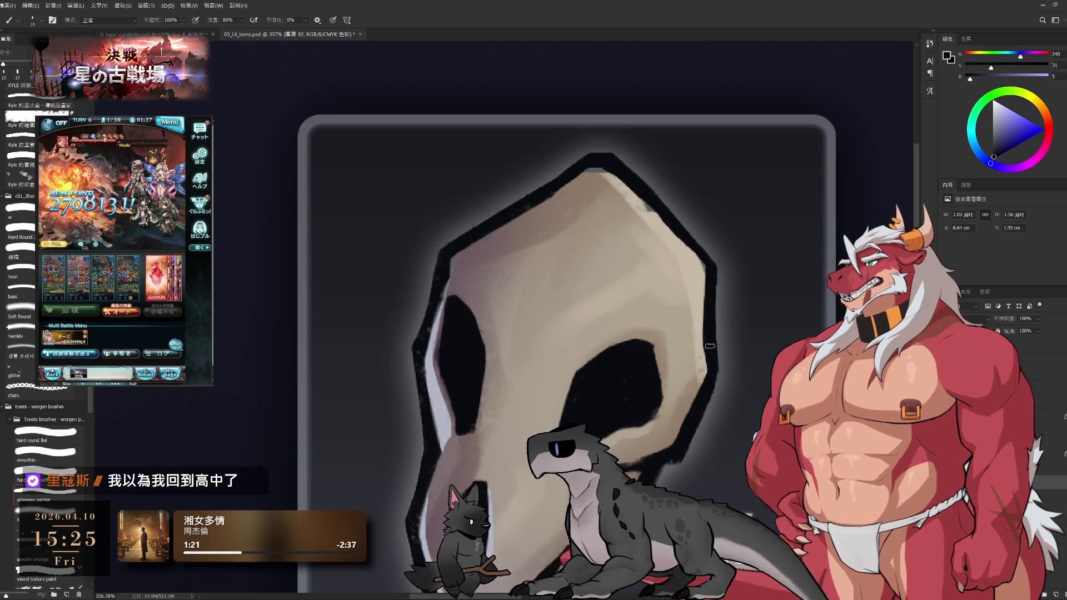
Refine the right-edge outline by alternately erasing and repainting it.
drag(689, 411, 755, 338)
key(e)
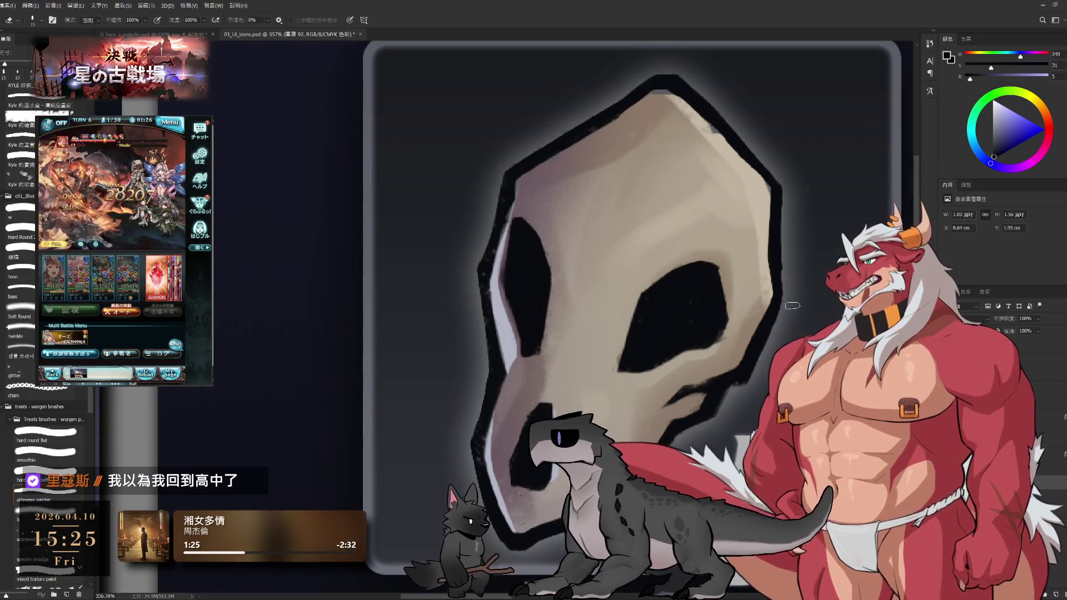
key(b)
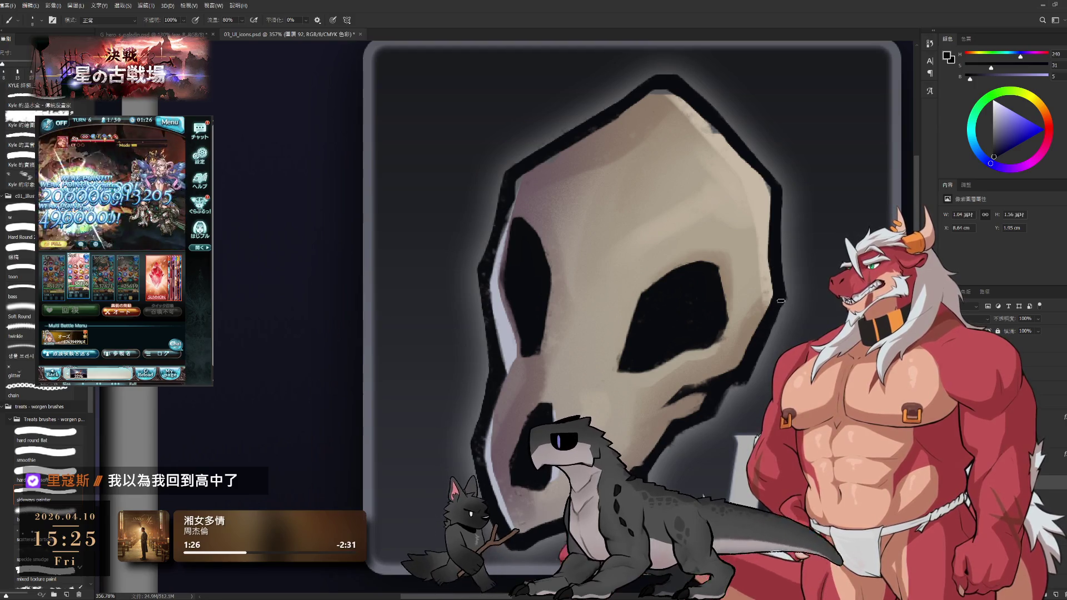
key(e)
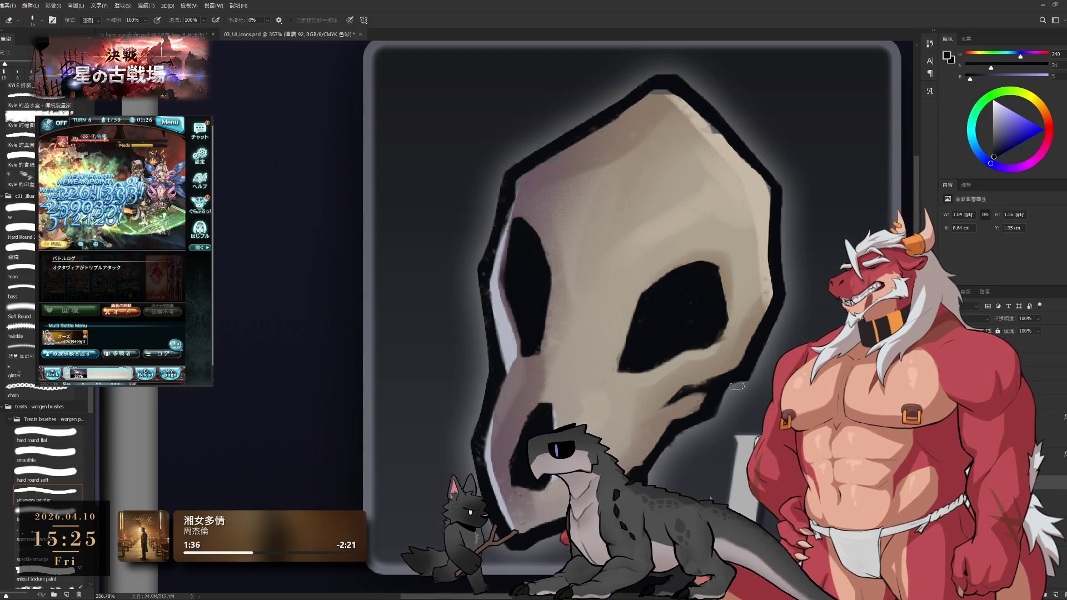
key(b)
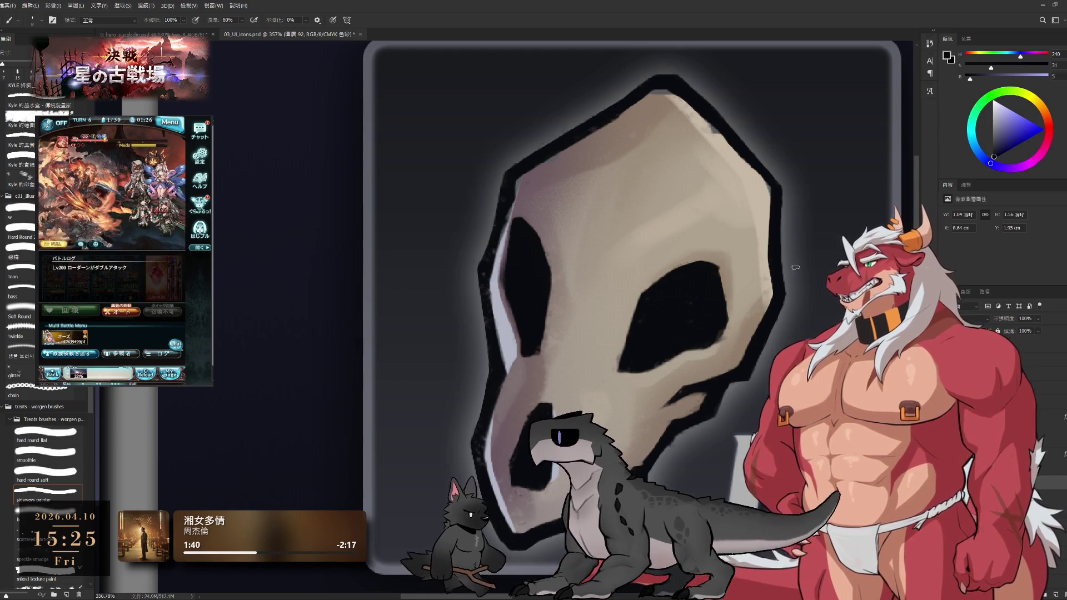
drag(776, 349, 814, 293)
key(e)
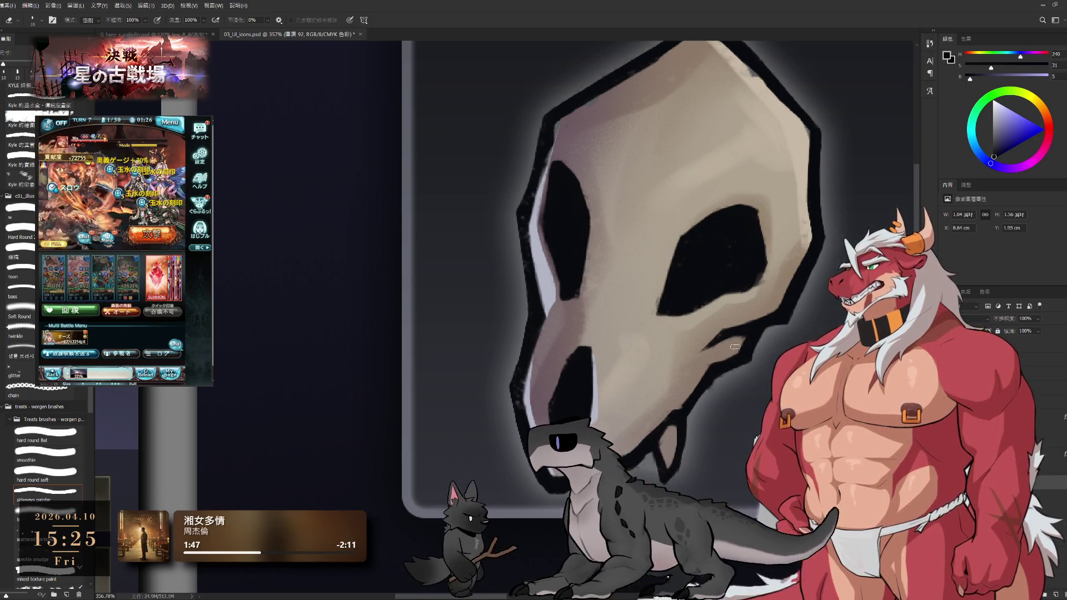
key(b)
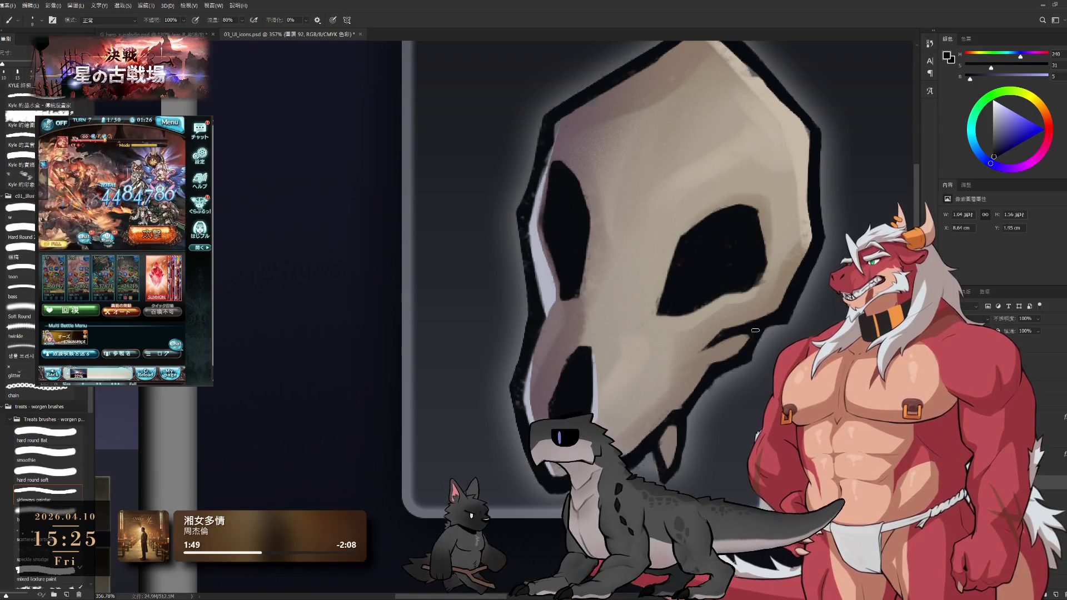
scroll(746, 356, left, 3)
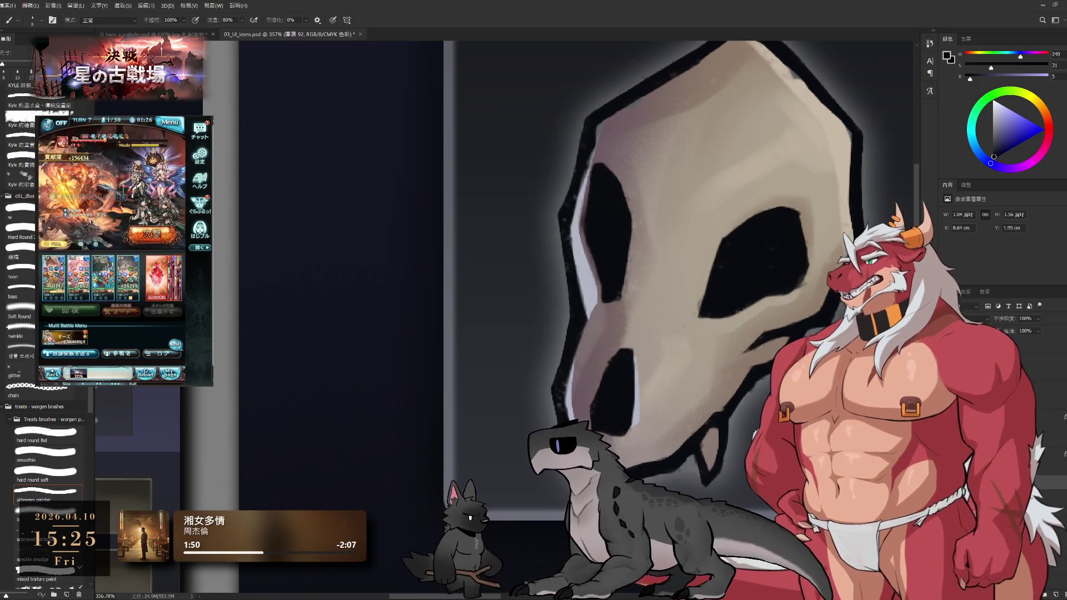
key(e)
key(b)
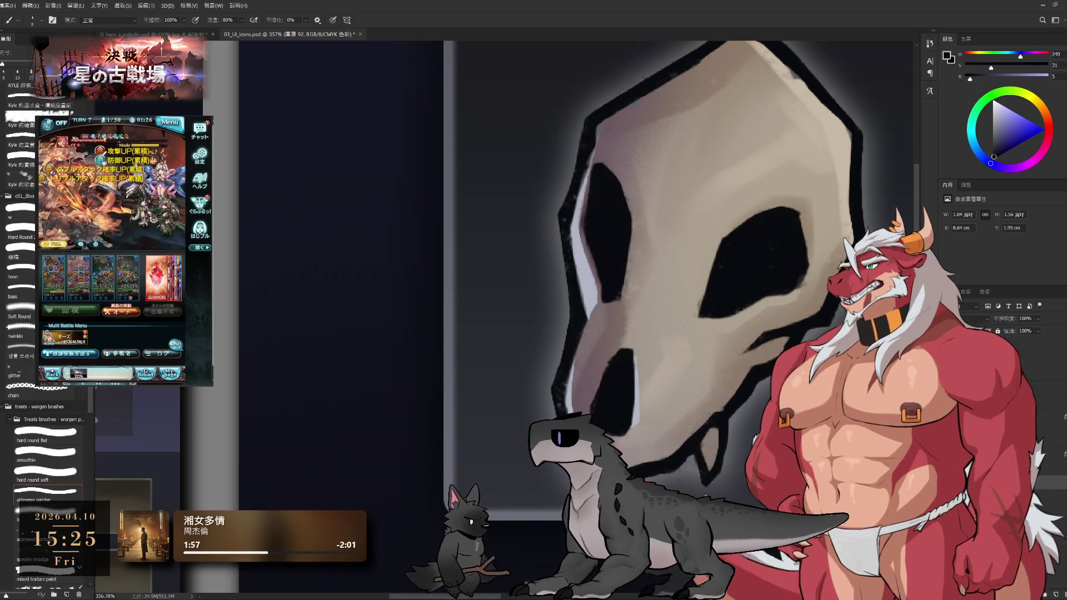
key(e)
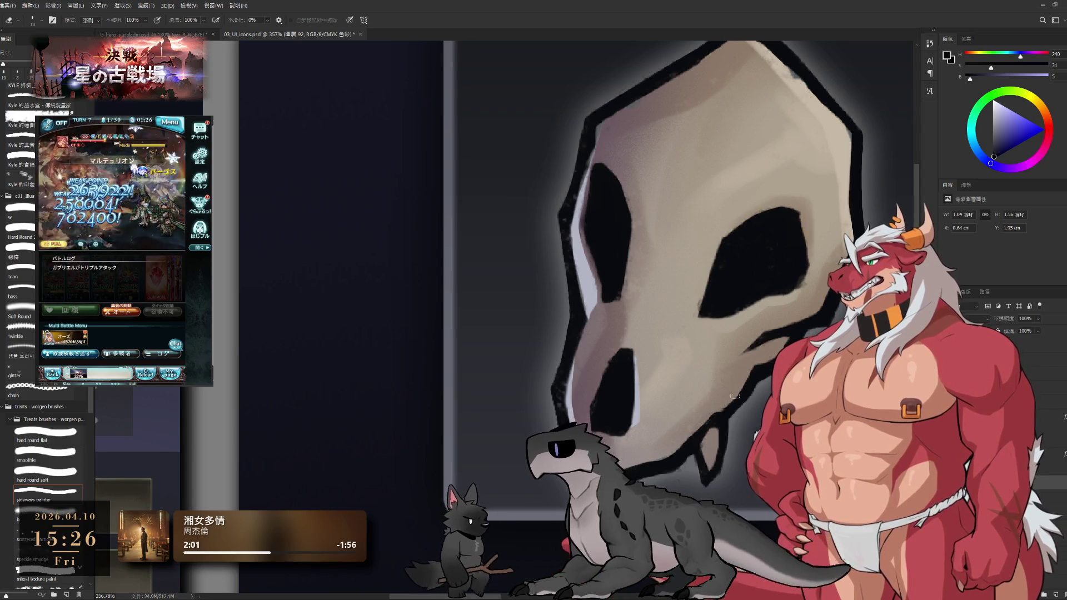
scroll(734, 393, up, 3)
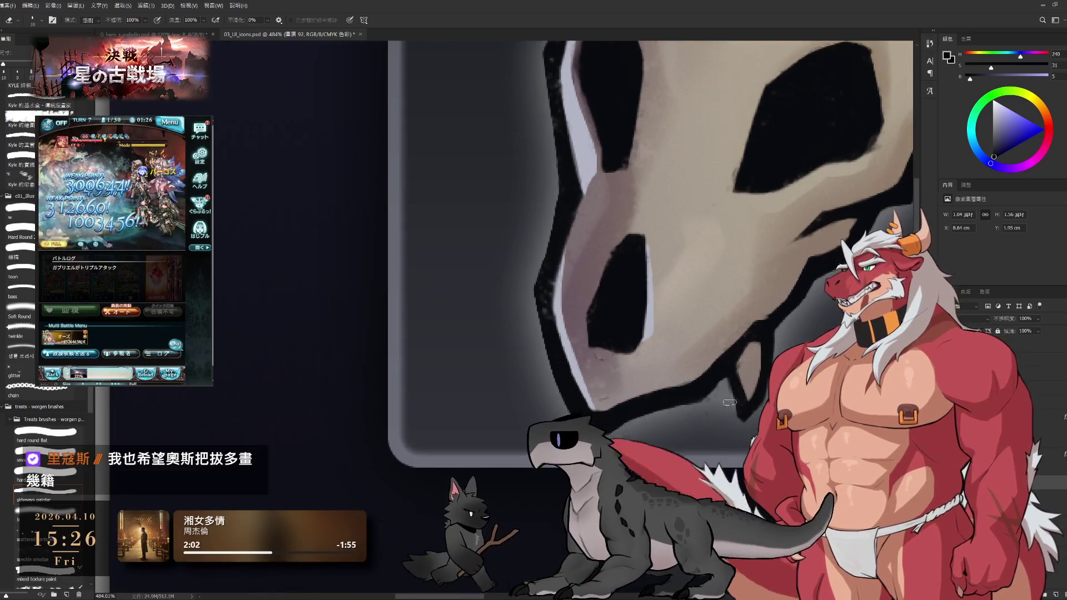
Enlarge the eraser and clean up stray paint around the skull's lower jaw.
drag(667, 389, 617, 450)
key(bracketright)
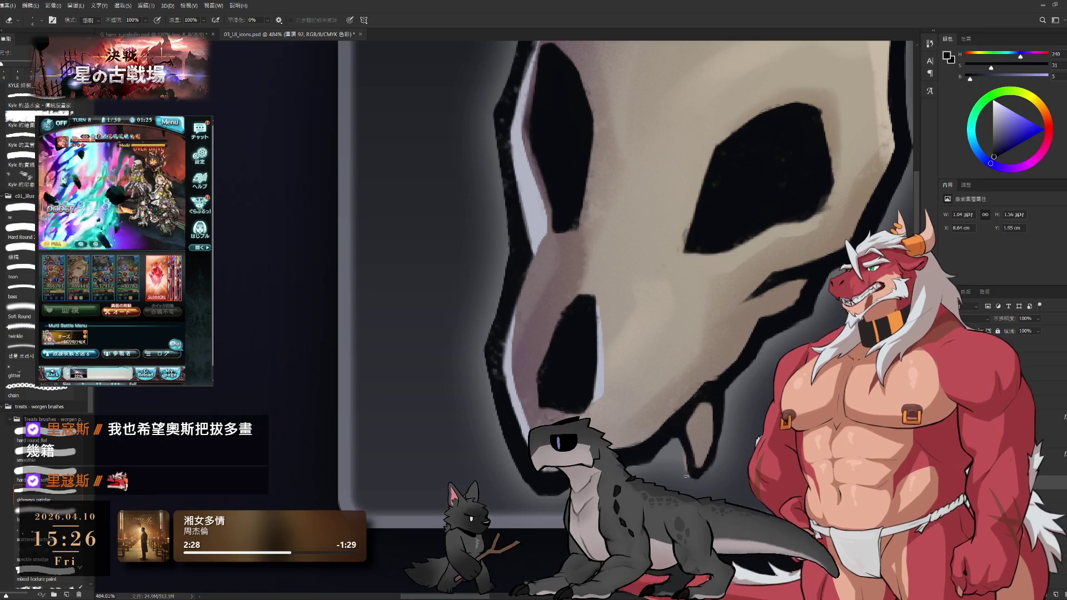
key(b)
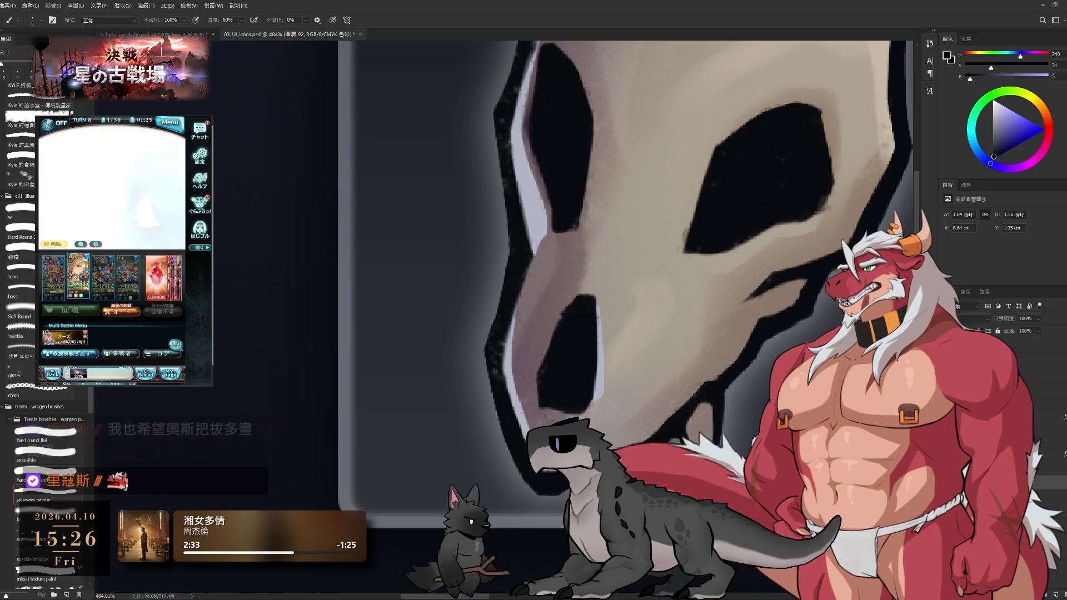
key(e)
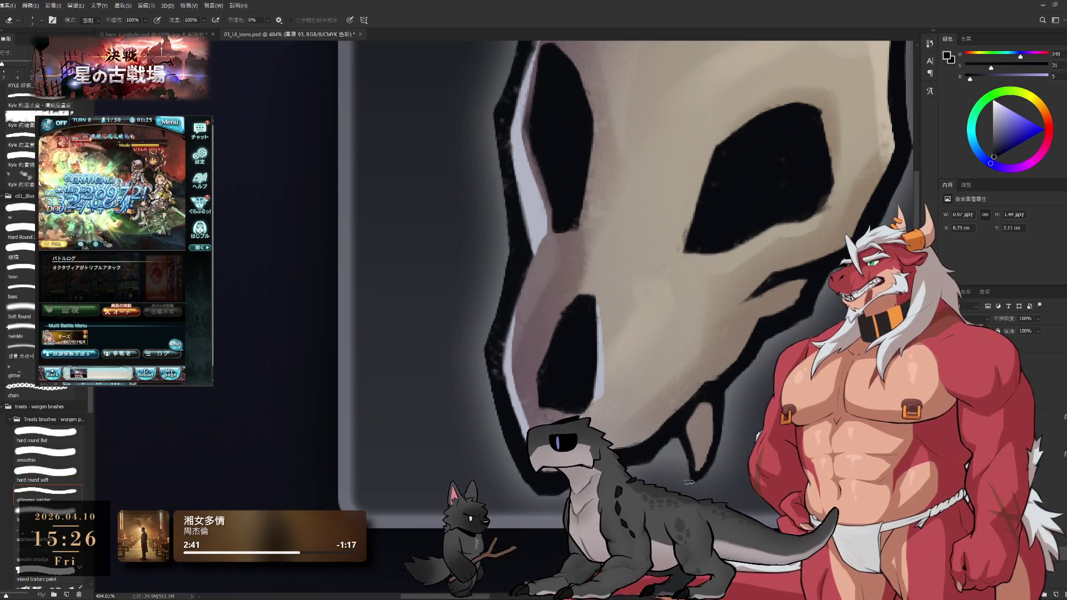
key(b)
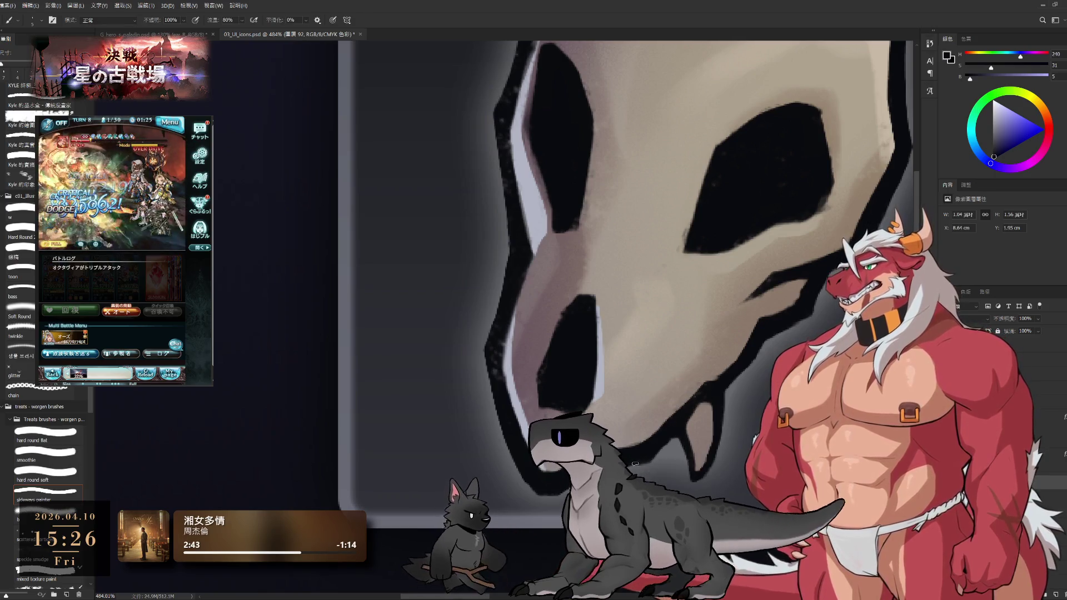
key(e)
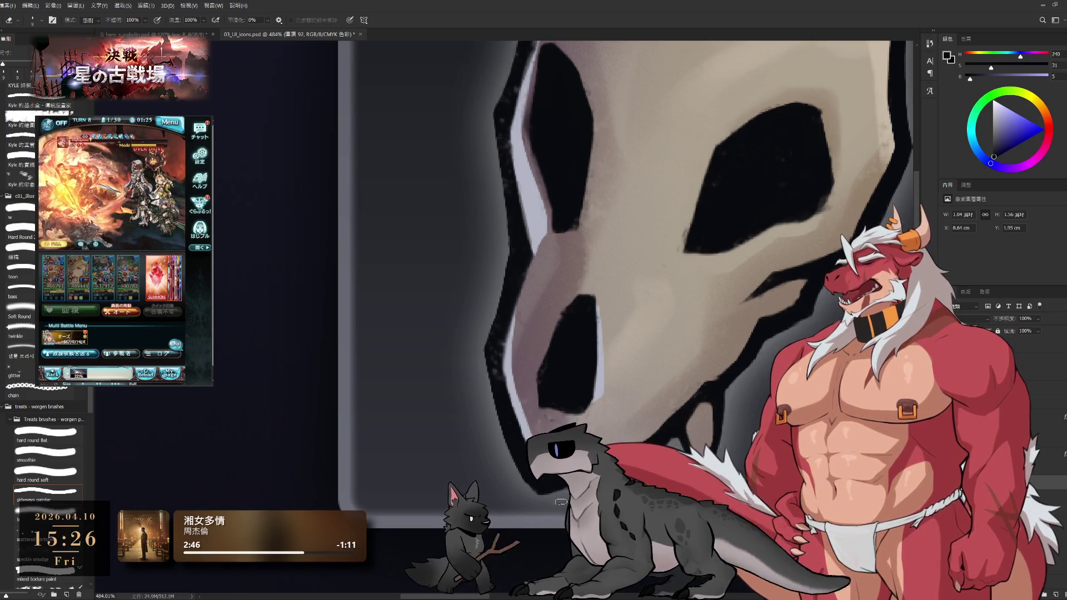
Clean stray paint along the skull's left outline.
drag(492, 346, 554, 356)
key(b)
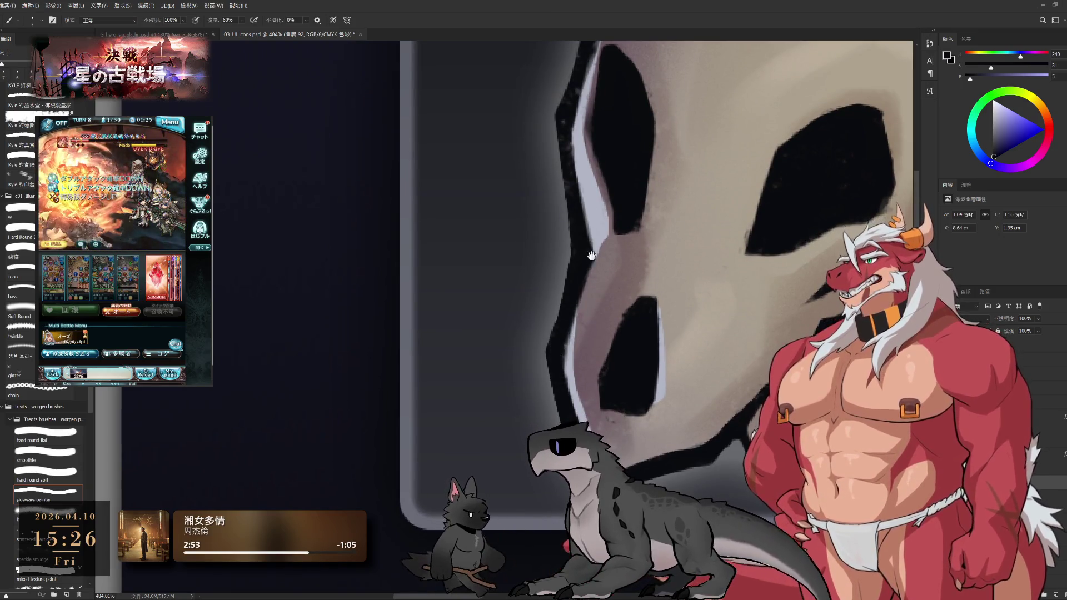
drag(590, 243, 618, 292)
key(e)
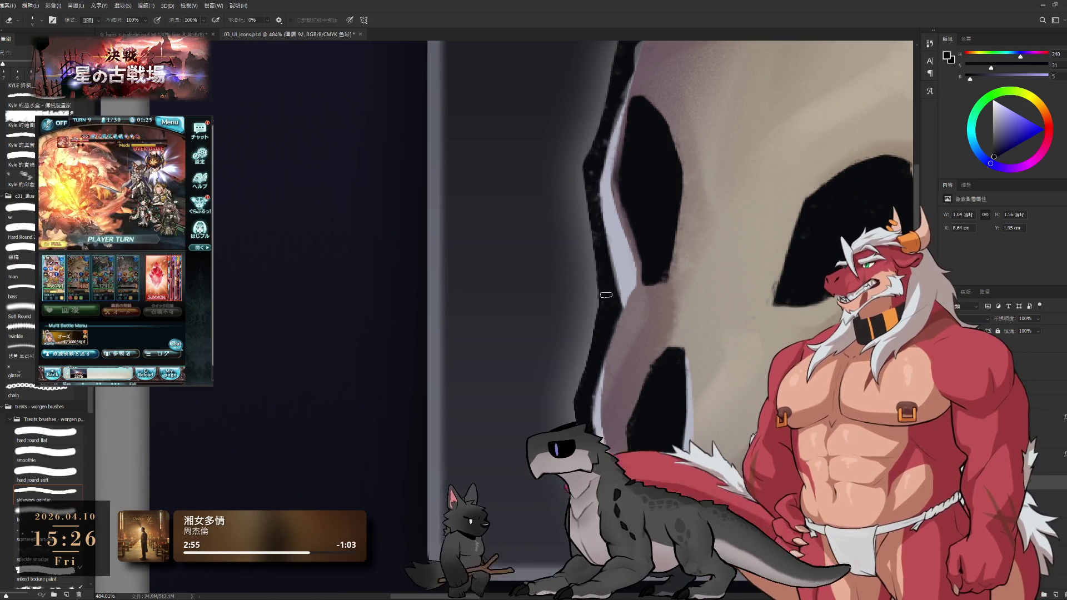
In the game, reload the battle, use a healing item, then cancel a second heal.
click(147, 378)
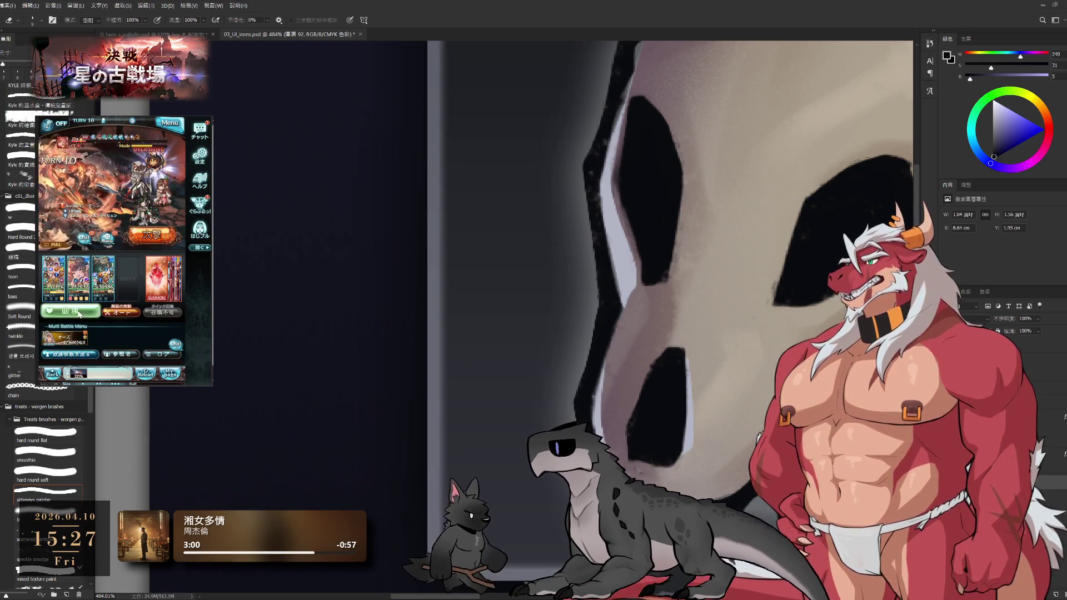
click(79, 313)
click(129, 222)
click(149, 284)
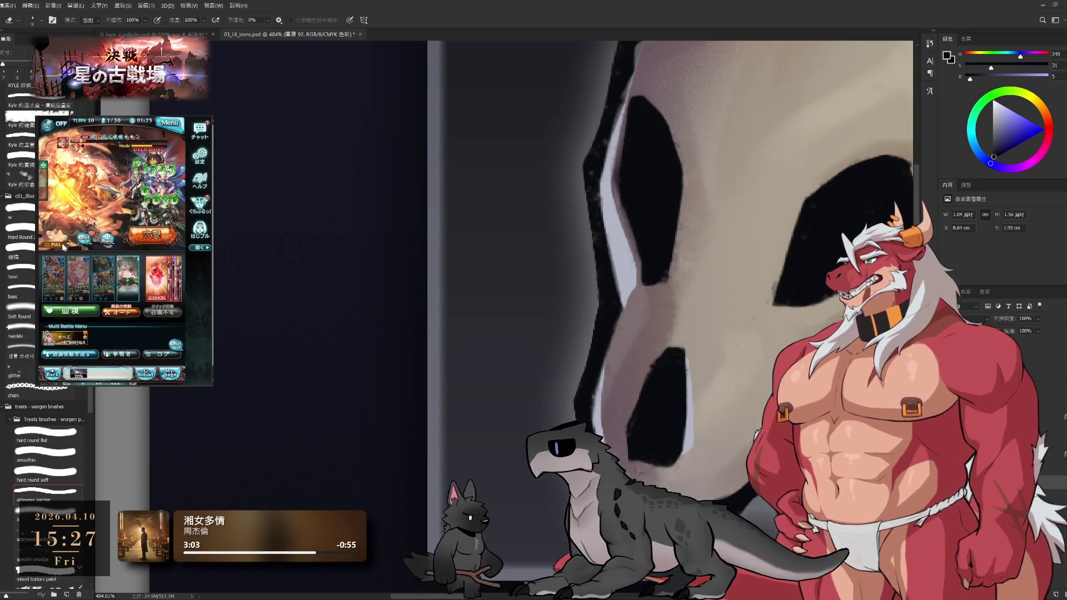
click(85, 309)
click(98, 293)
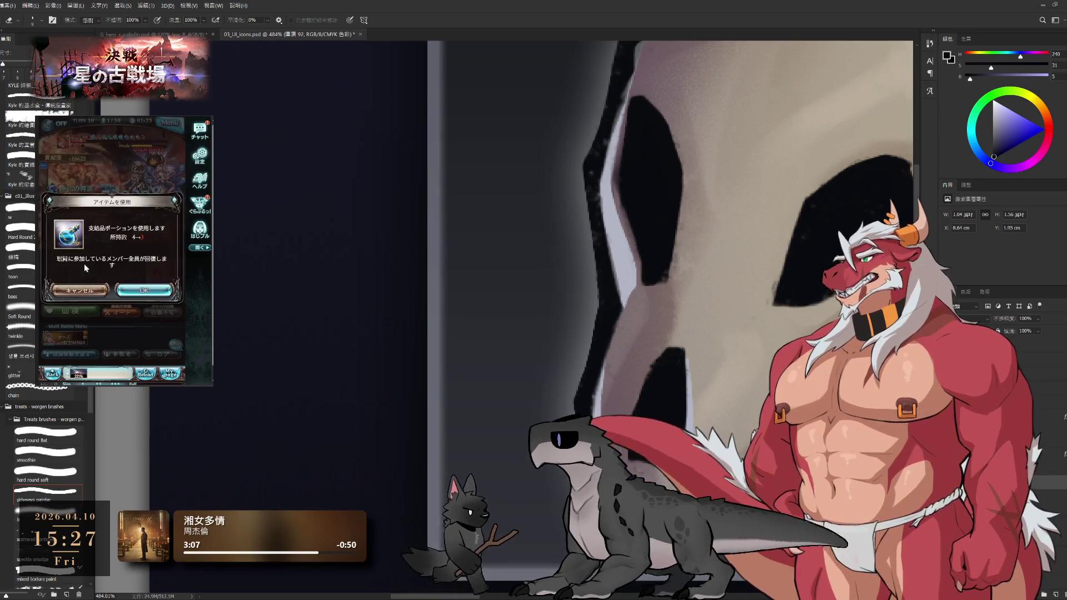
Recentre the view on the skull and return to the brush.
drag(712, 288, 644, 255)
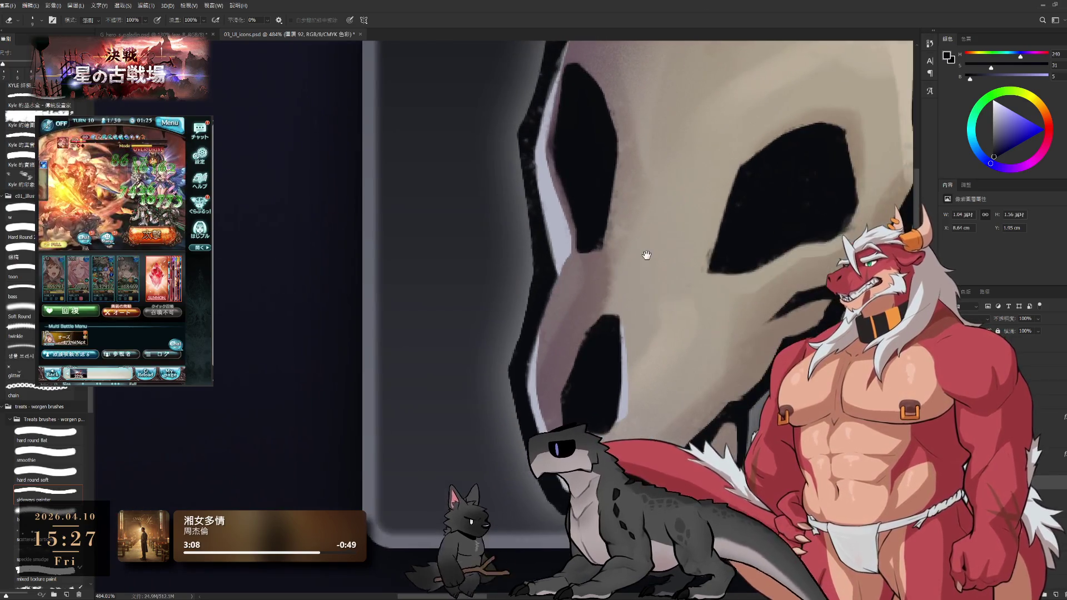
key(b)
scroll(566, 352, down, 5)
Zoom in on the jaw and inspect the eye, brow and face edges.
drag(625, 389, 661, 379)
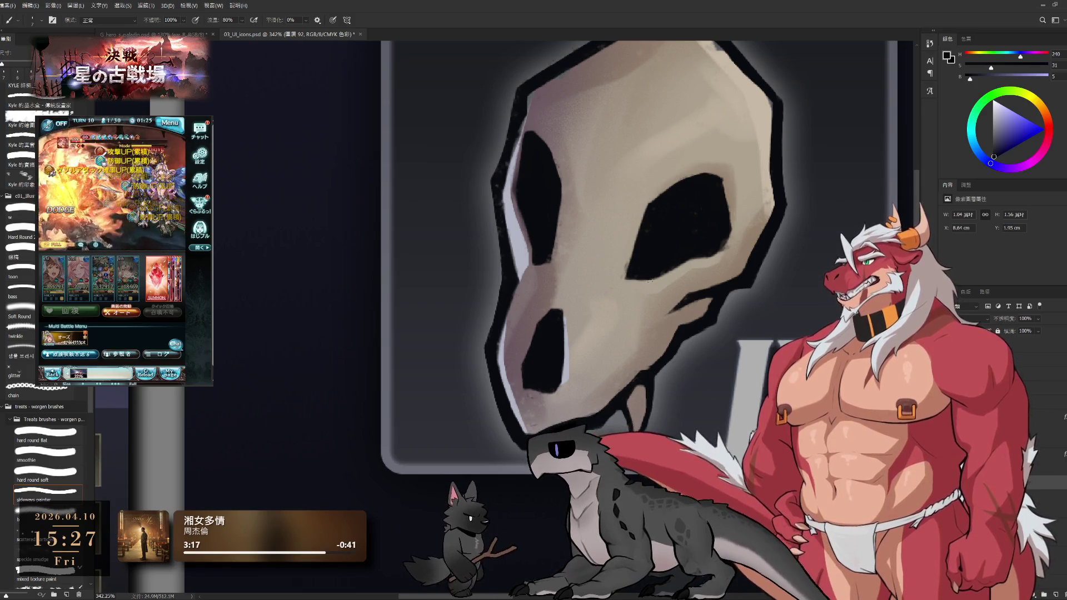
scroll(649, 426, left, 1)
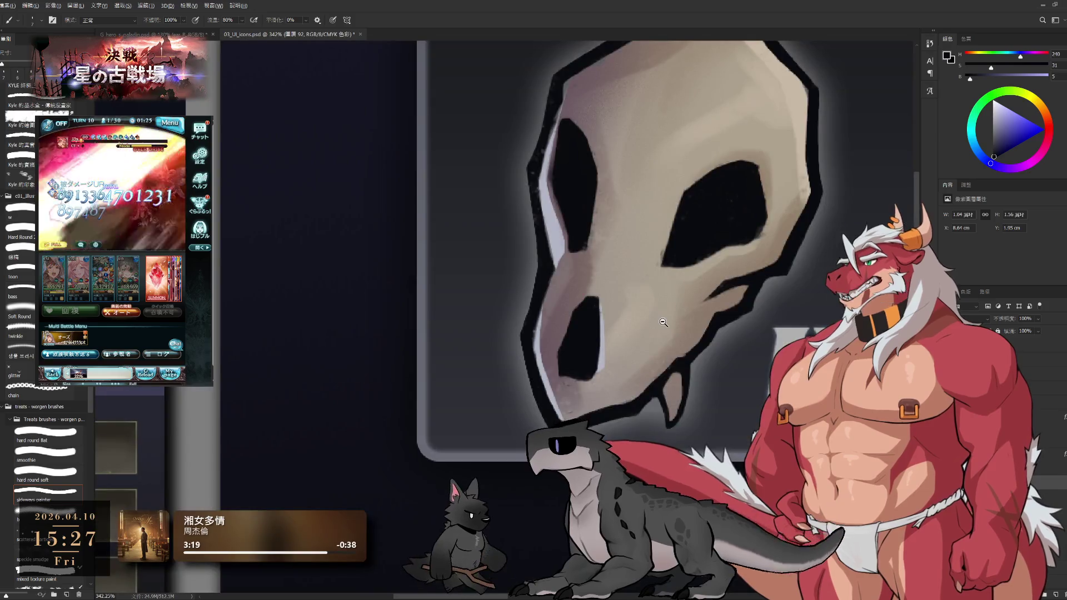
scroll(683, 380, up, 1)
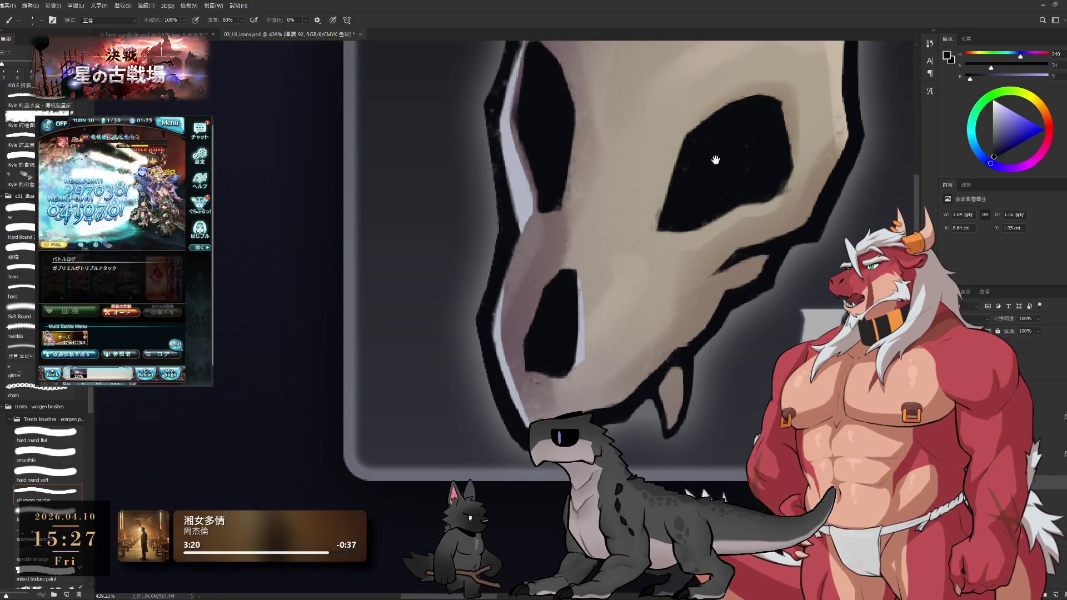
drag(677, 258, 616, 305)
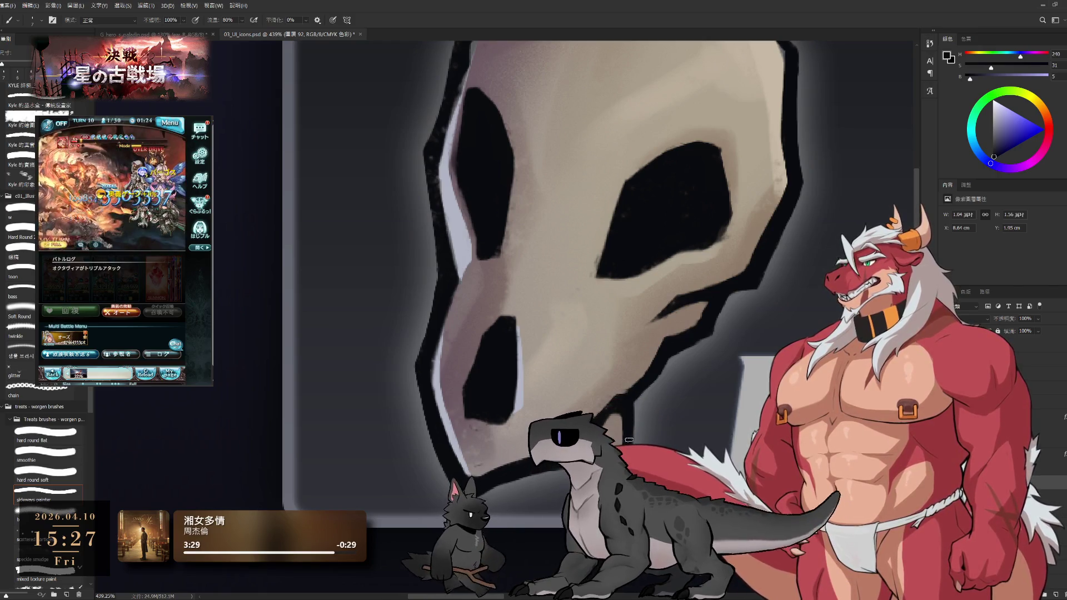
drag(604, 414, 700, 390)
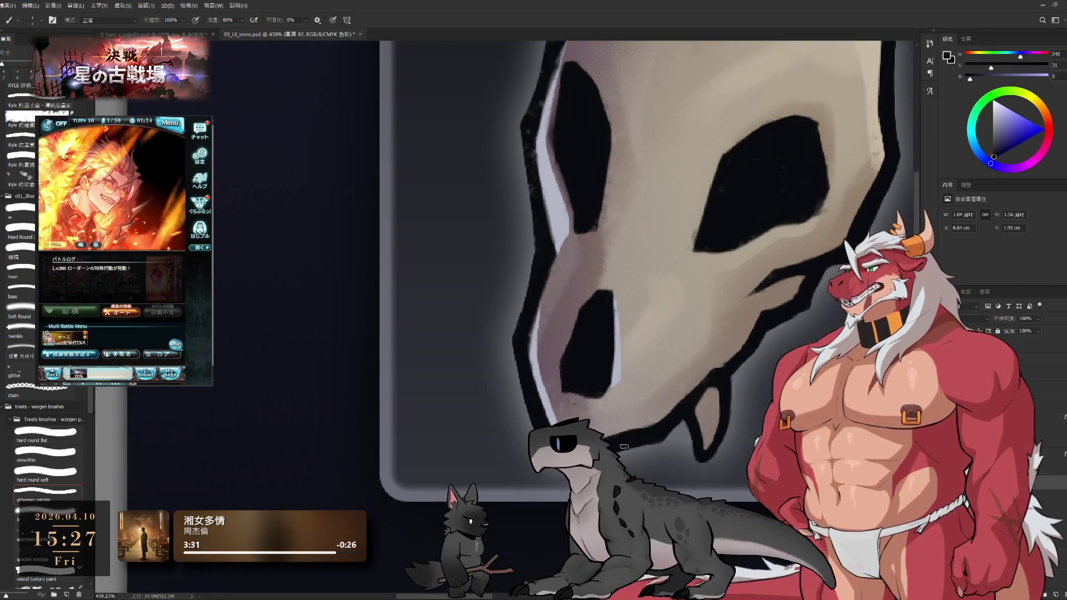
Erase stray paint along the skull's left side and jaw, then zoom out to the whole sheet.
key(e)
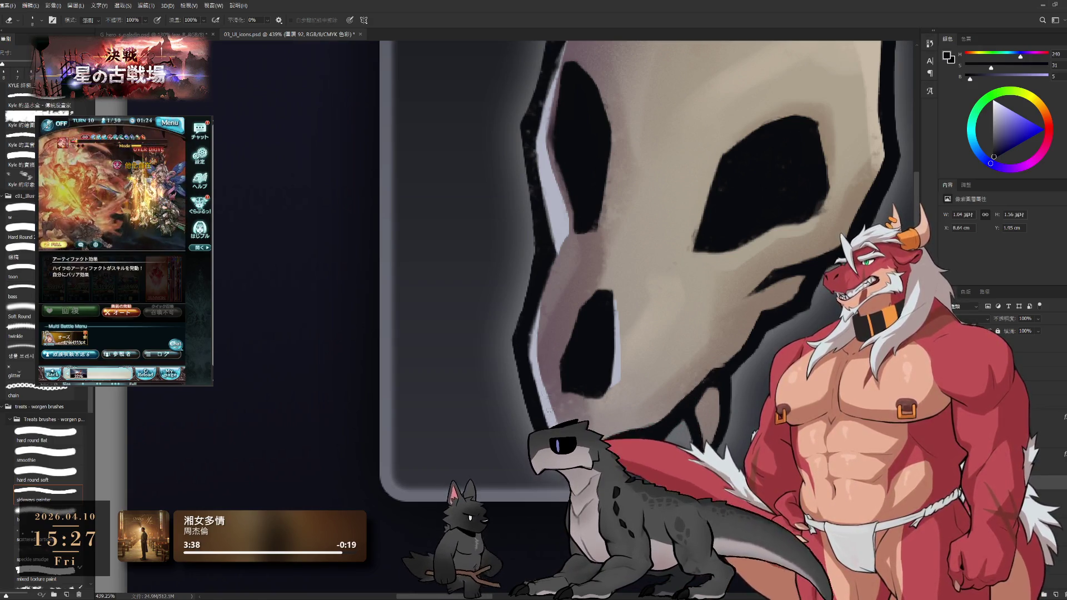
drag(536, 330, 557, 371)
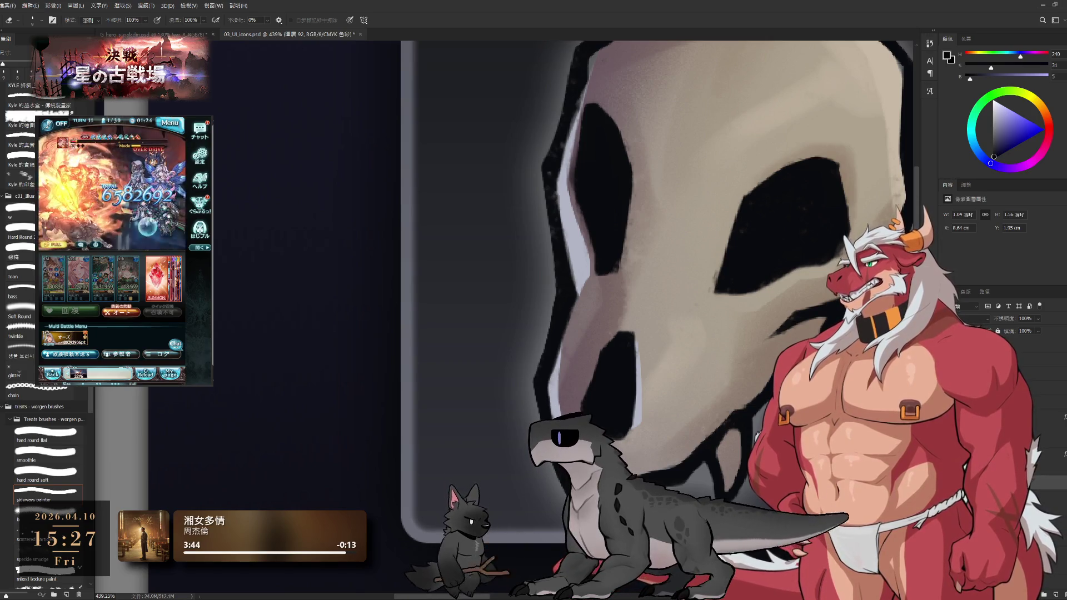
scroll(629, 322, down, 5)
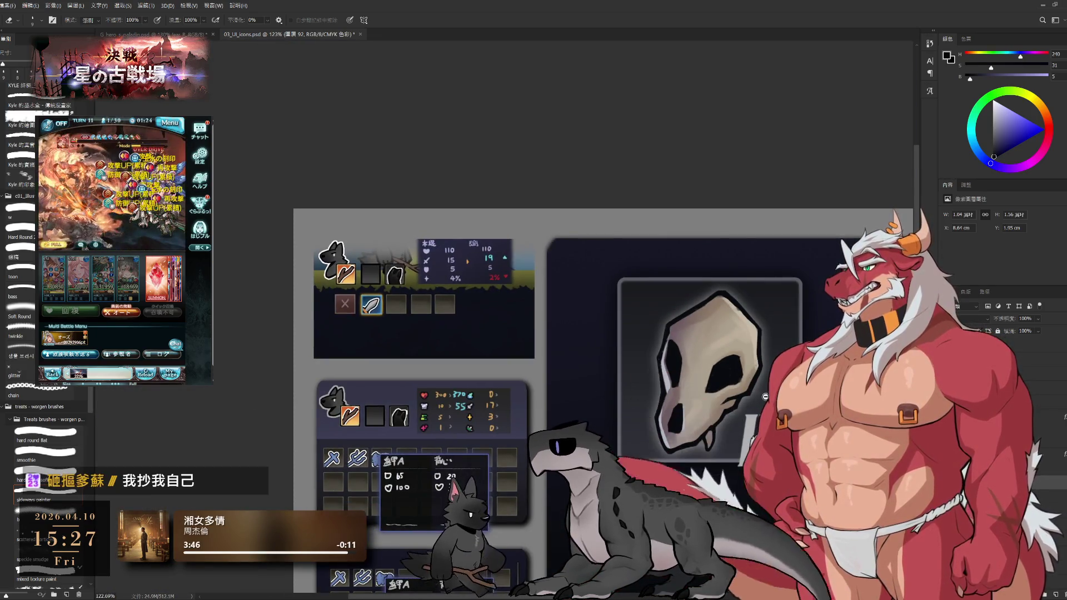
scroll(666, 362, up, 5)
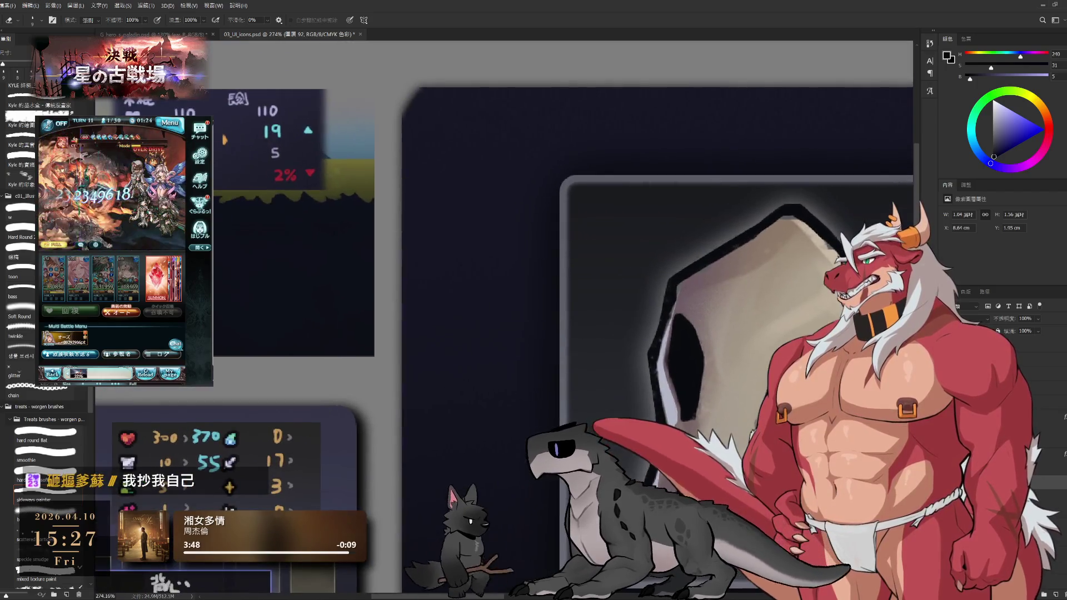
scroll(672, 334, up, 3)
key(b)
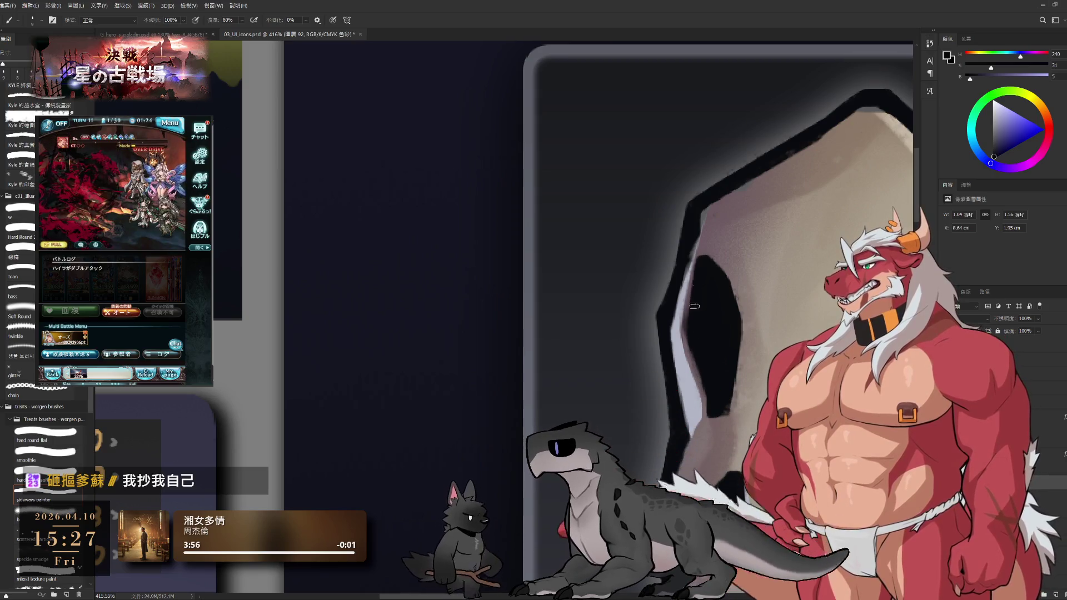
Dismiss the quest result experience popup once the battle clears.
key(e)
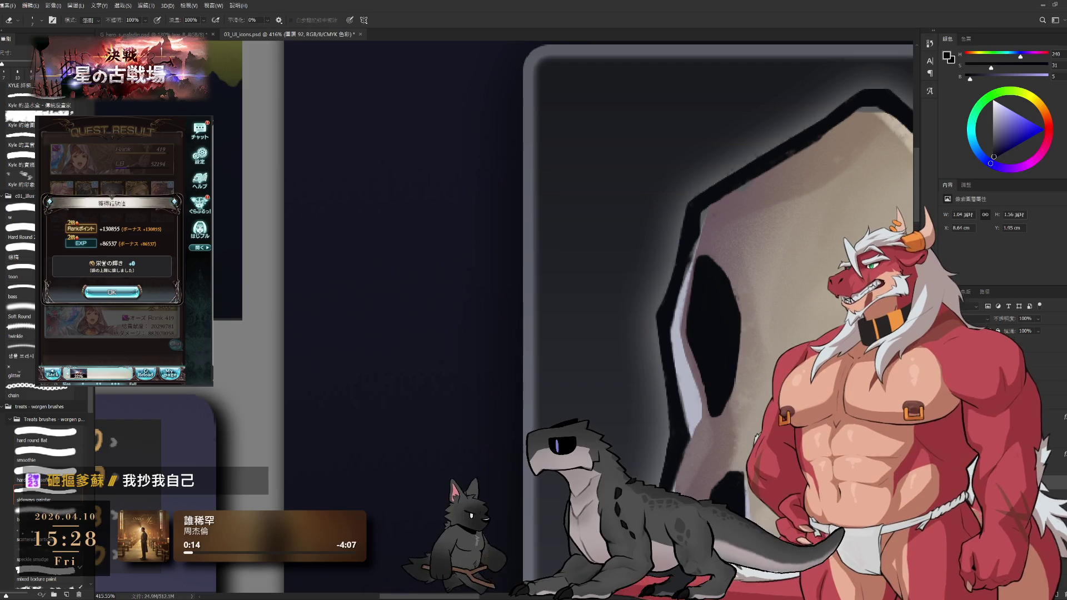
click(112, 292)
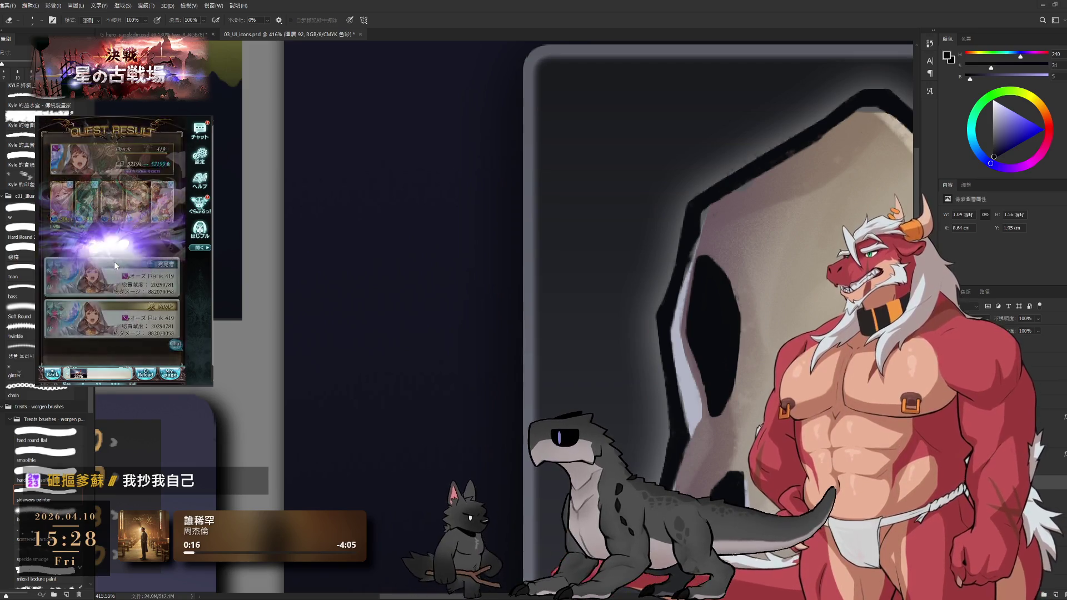
Close the event item popup and check the sub-summon's details in the party overview.
click(112, 322)
click(95, 252)
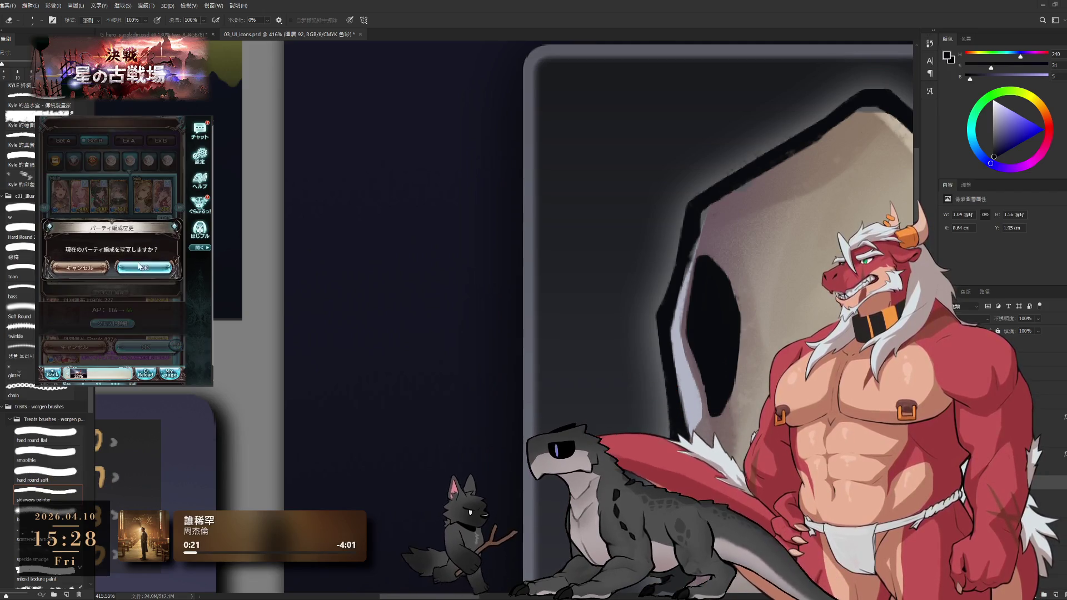
click(138, 266)
scroll(167, 224, down, 1)
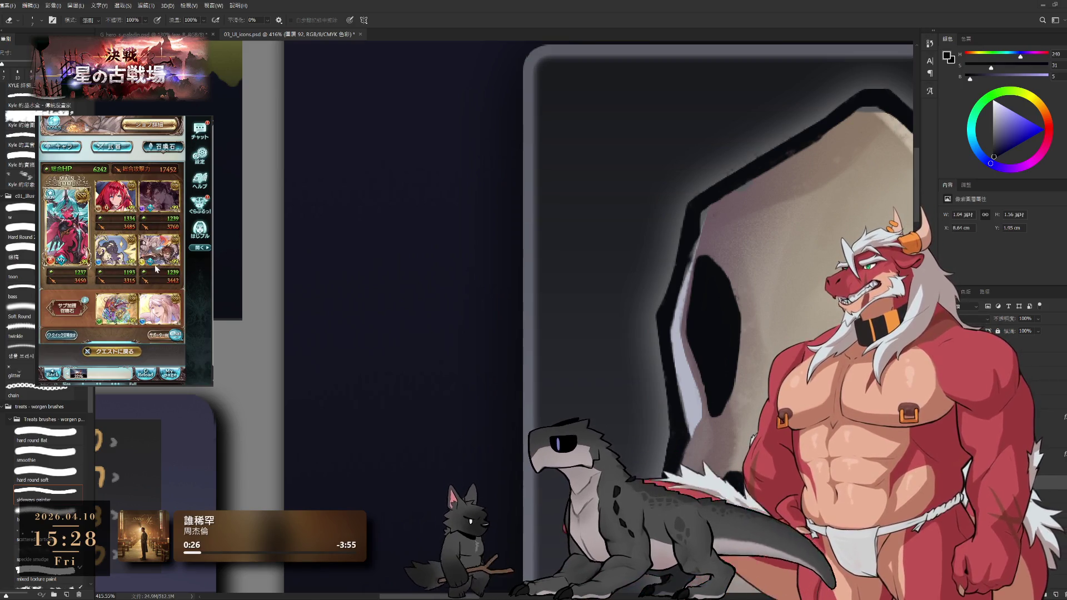
click(121, 312)
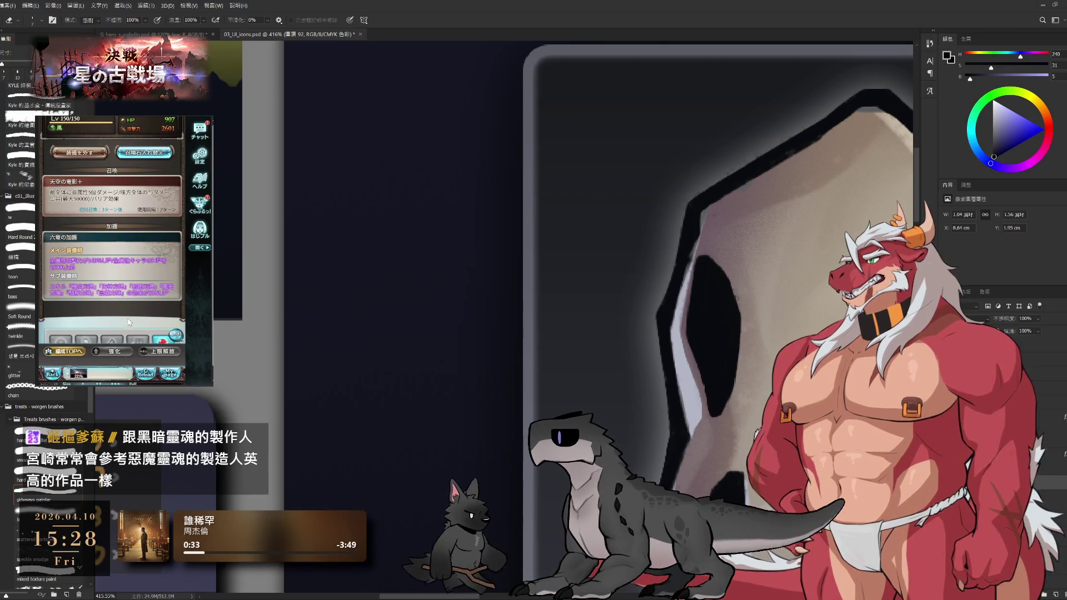
scroll(130, 280, up, 2)
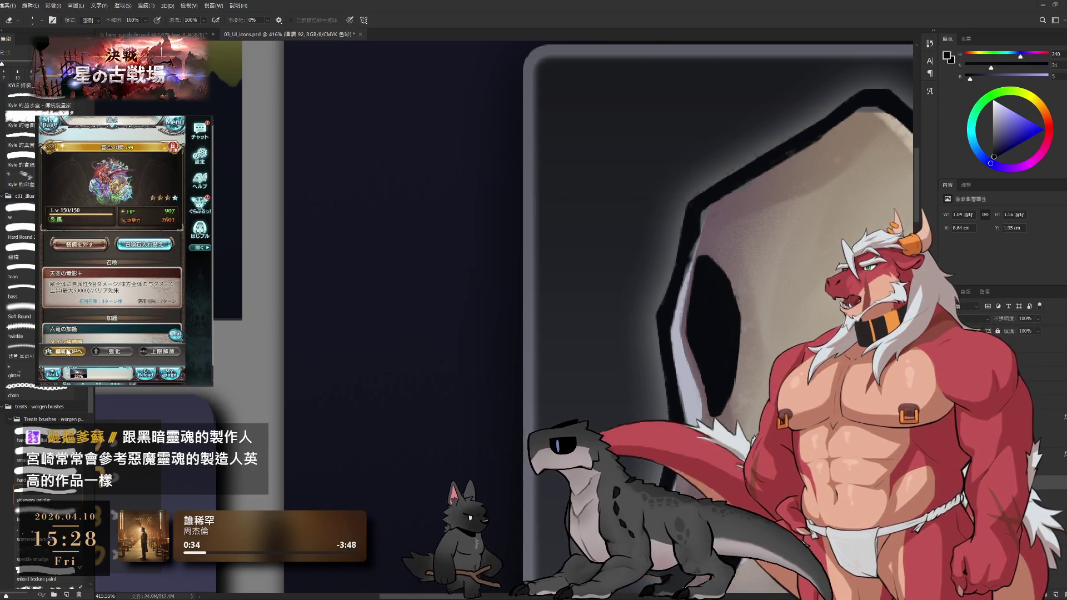
click(68, 352)
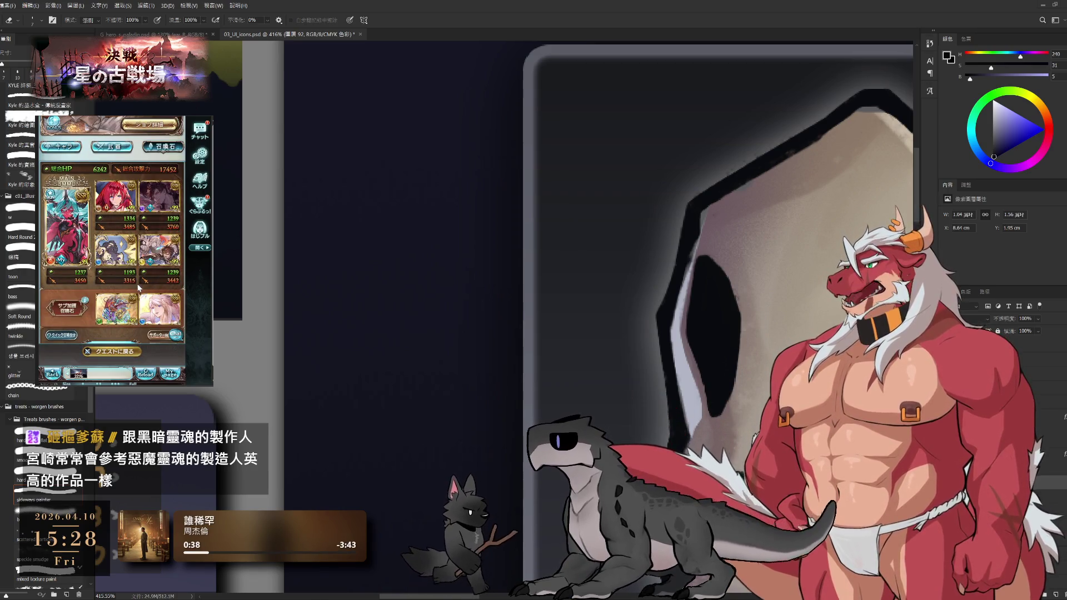
Browse the ongoing raids and rescue requests, then go to the party formation screen.
click(170, 146)
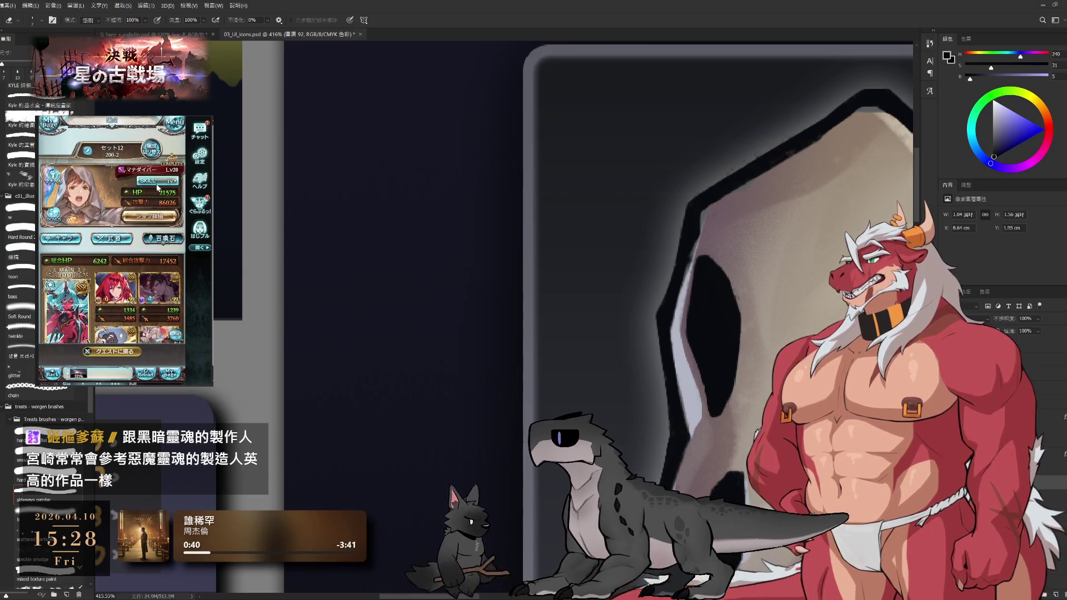
click(161, 161)
scroll(165, 232, down, 2)
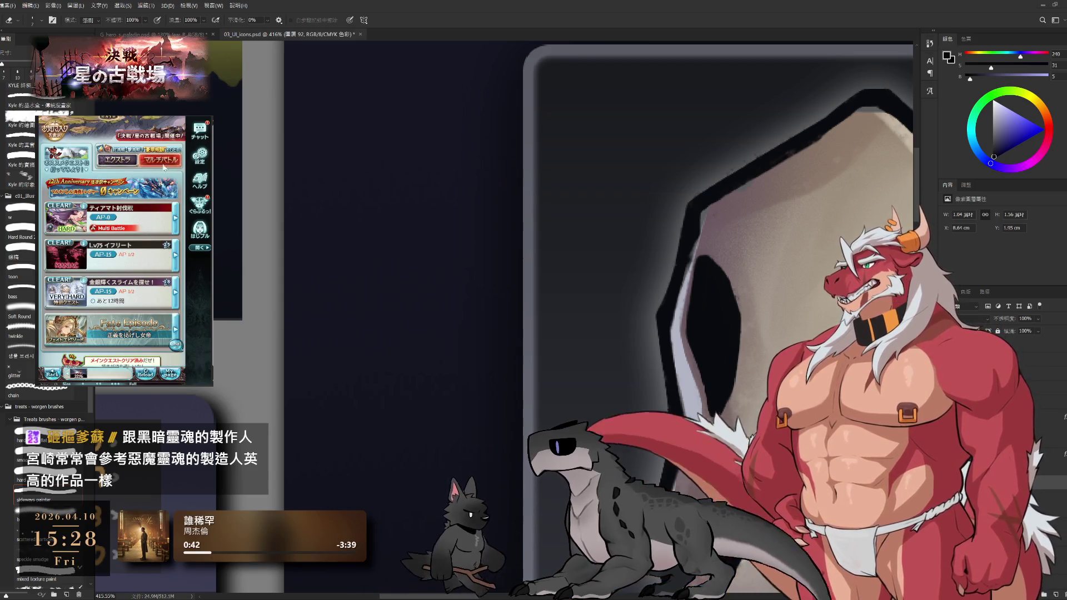
click(165, 232)
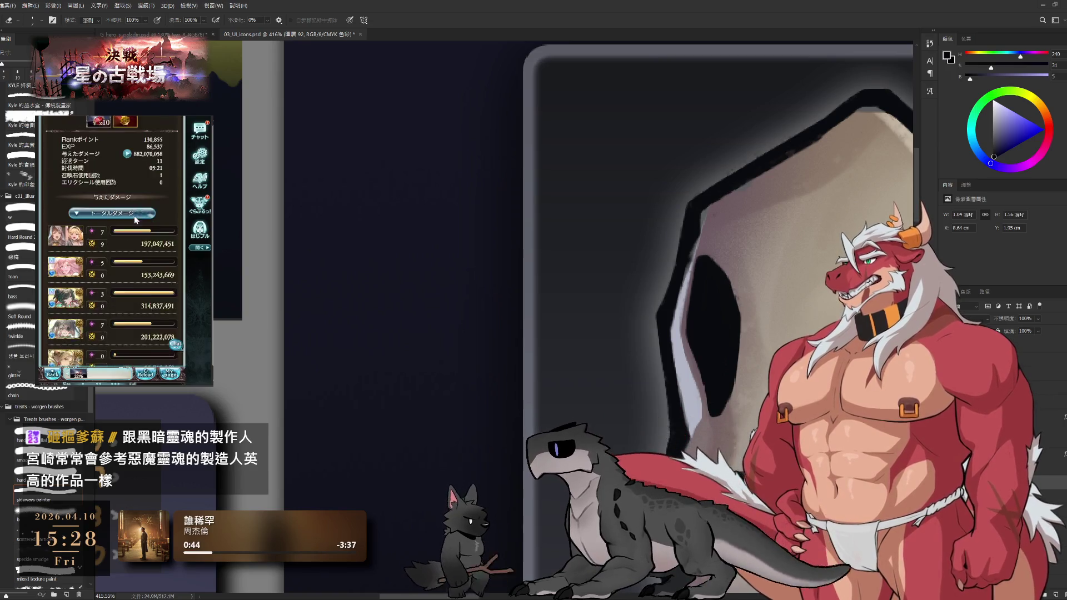
scroll(150, 222, down, 1)
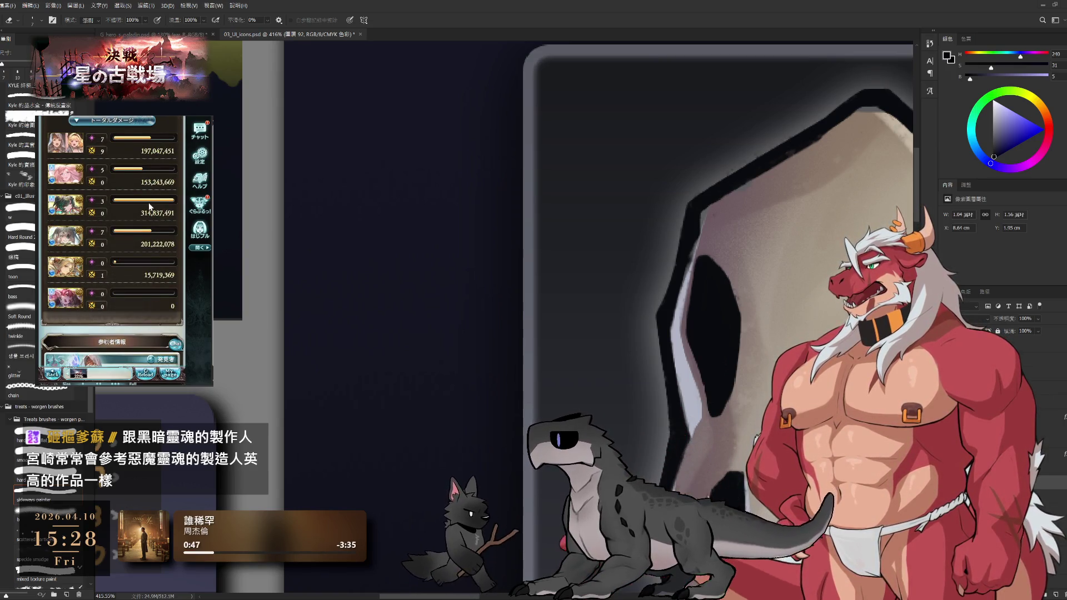
click(155, 215)
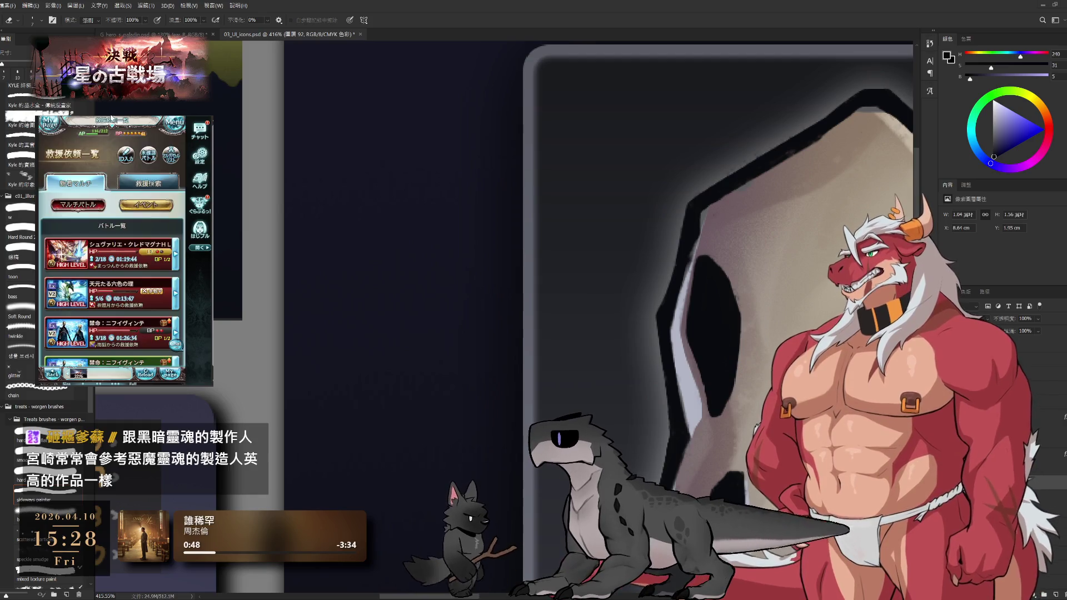
click(110, 198)
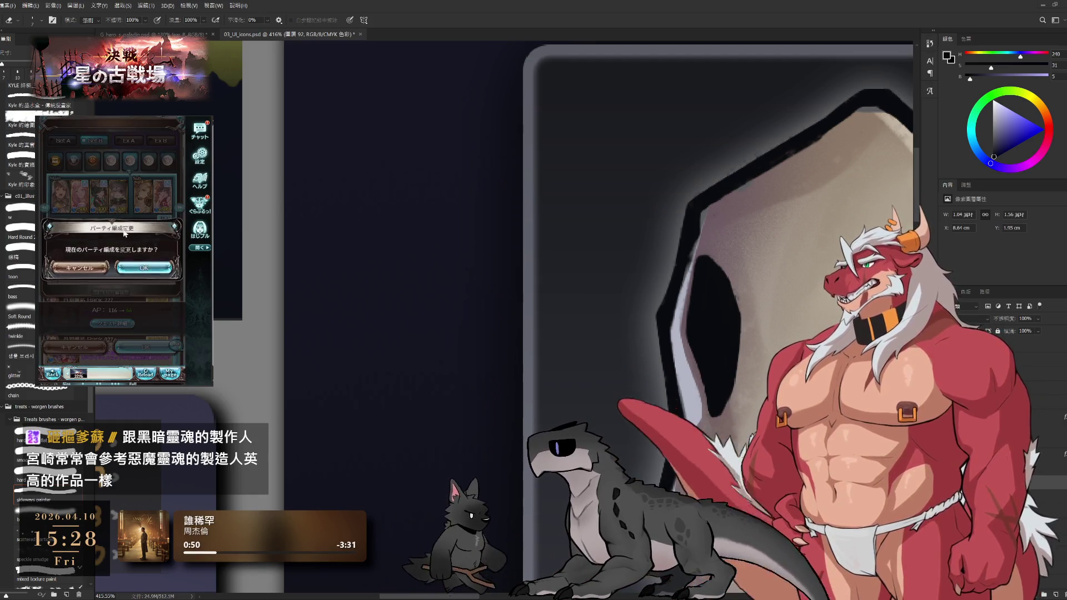
Replace the party's summon with one from the filtered list and return to the quest.
scroll(167, 238, down, 3)
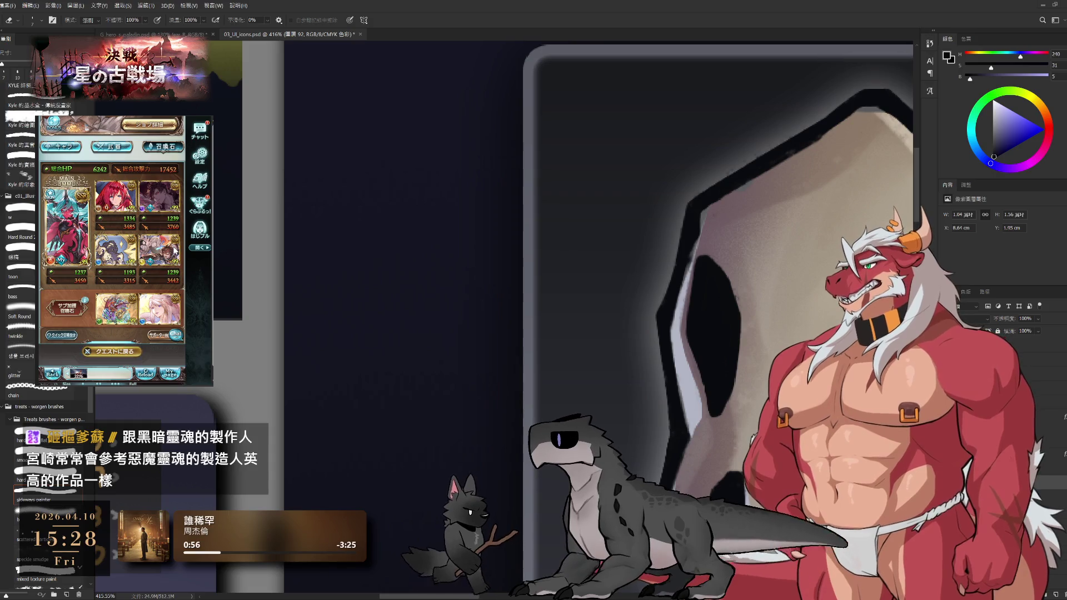
click(128, 258)
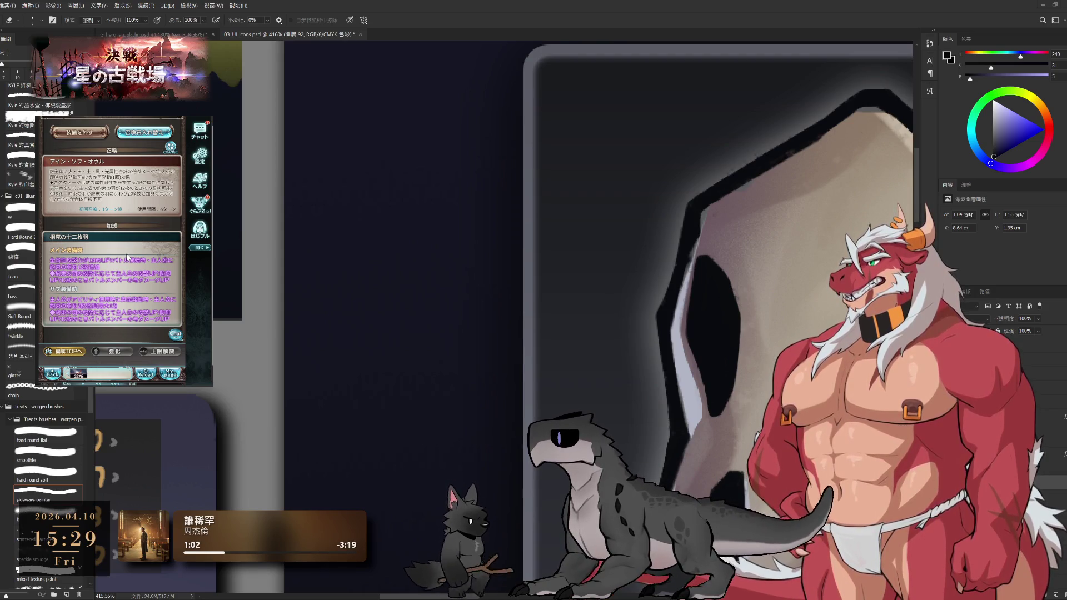
click(127, 257)
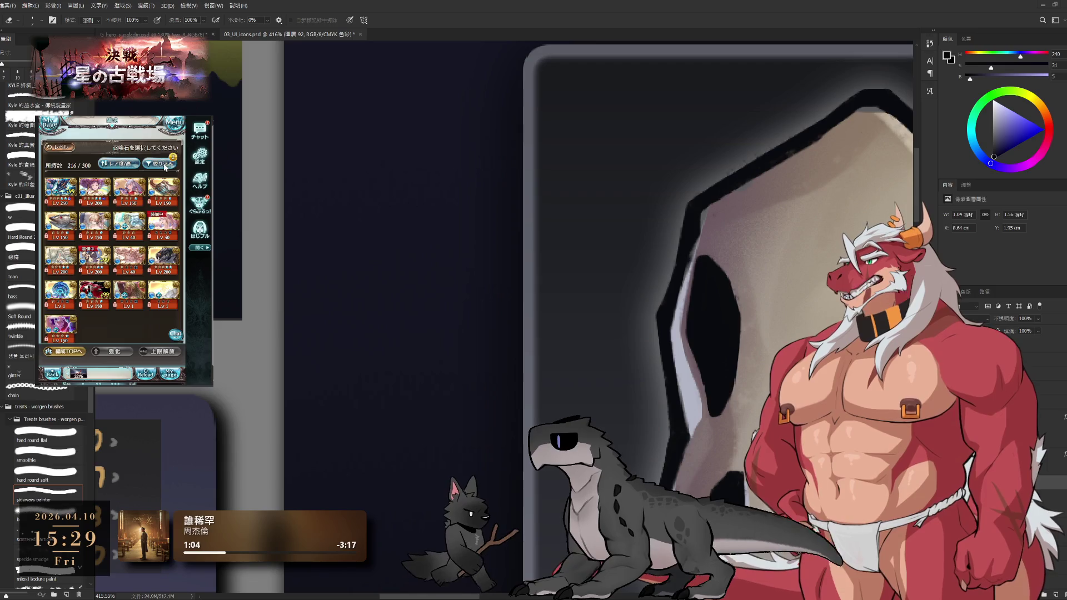
click(164, 165)
click(146, 319)
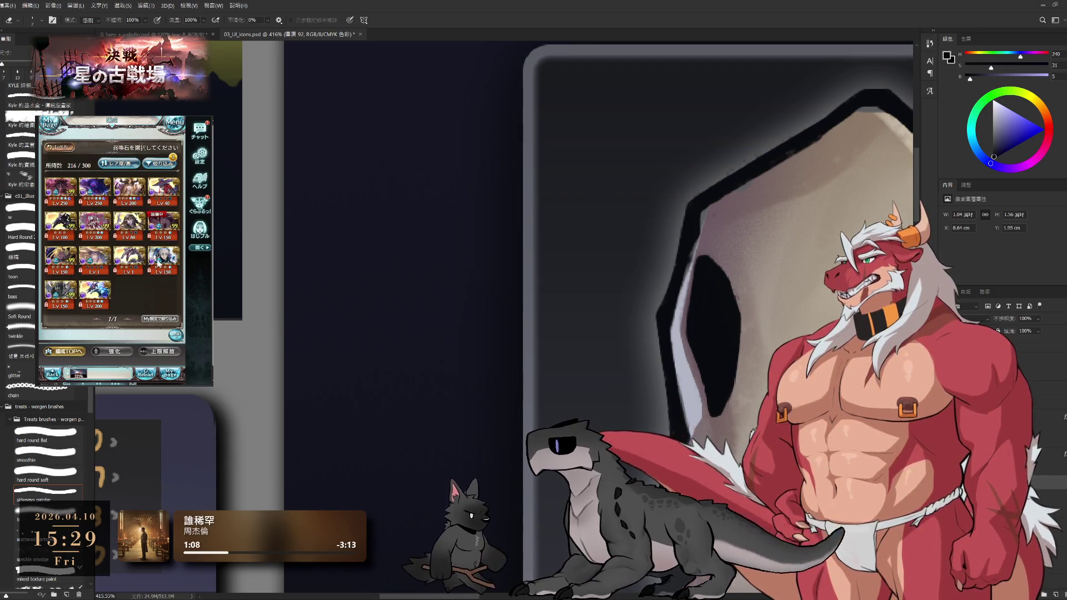
click(65, 299)
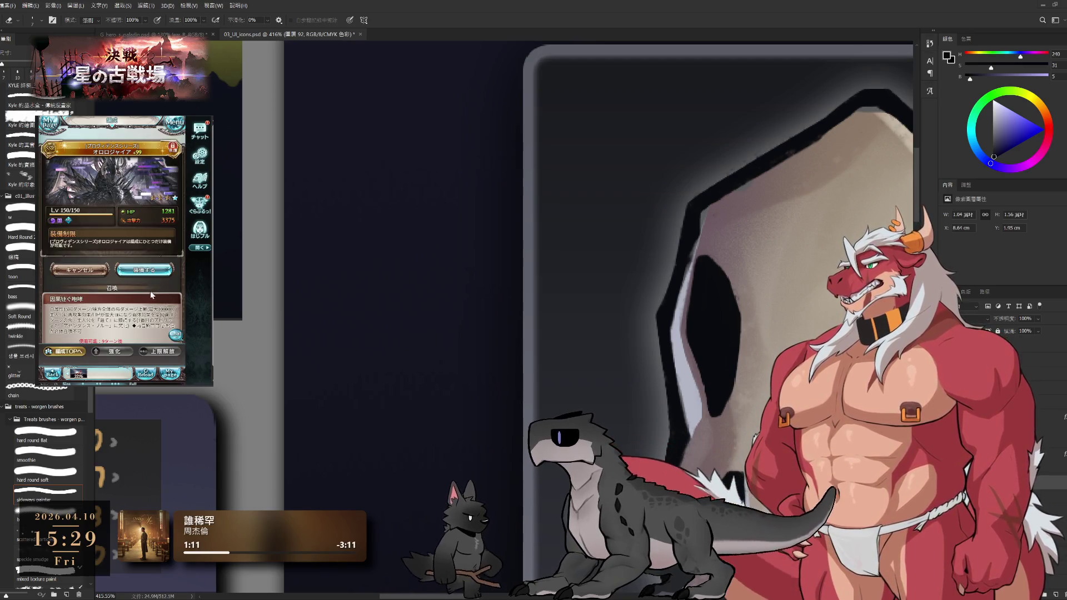
click(148, 289)
click(126, 342)
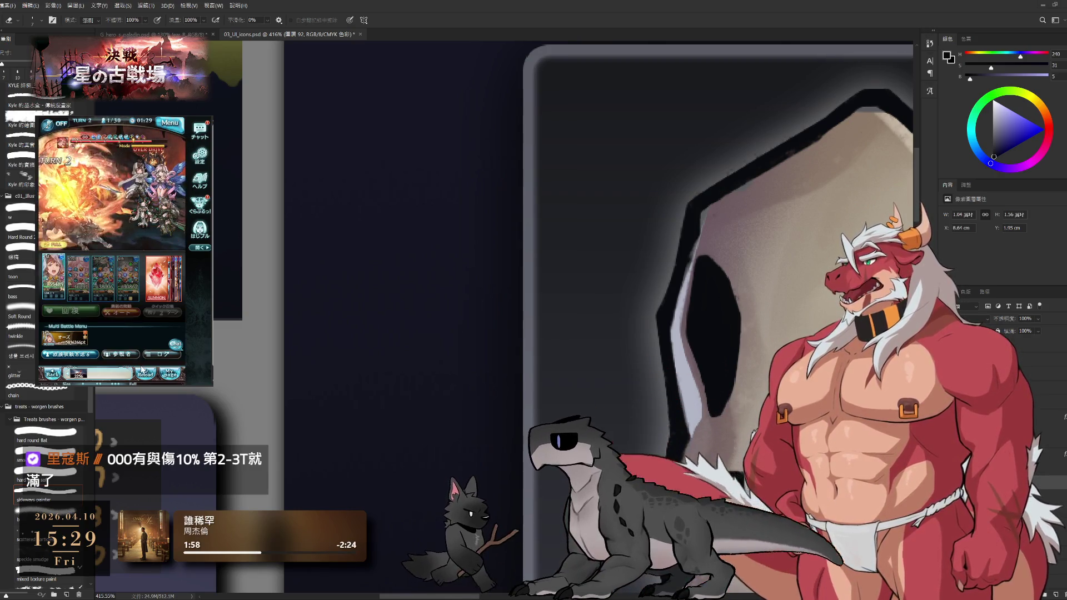
Reload the battle screen three times to advance to later turns.
click(143, 359)
click(146, 376)
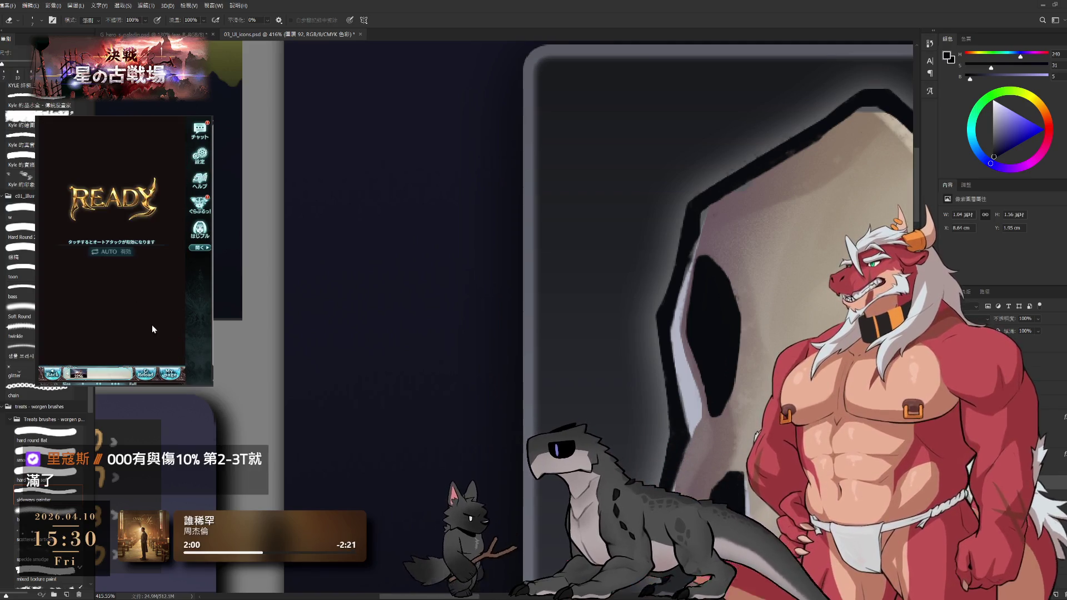
click(146, 376)
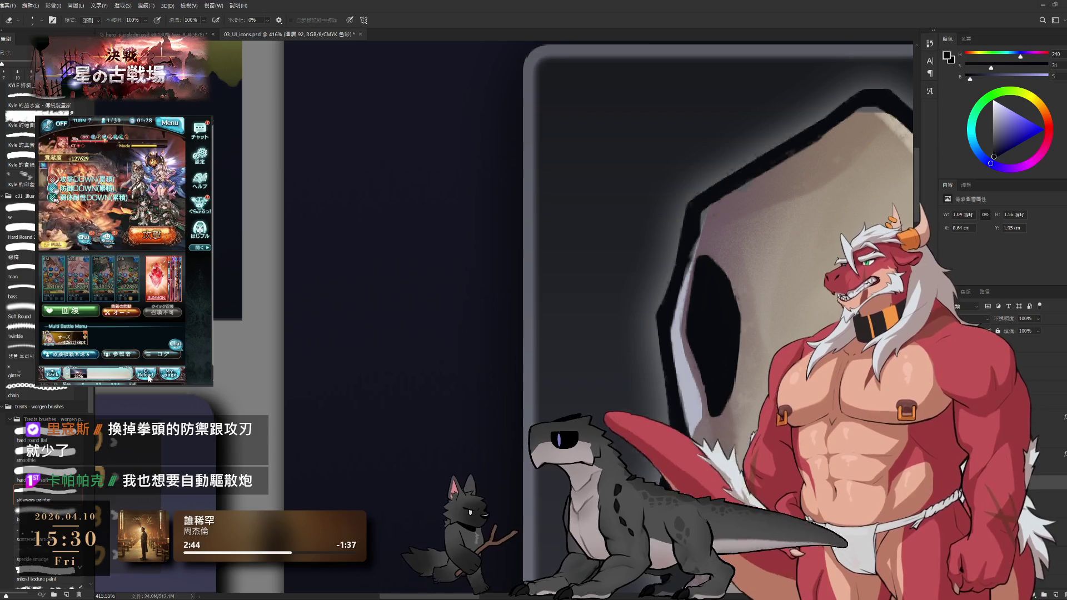
Reload the battle, heal the party with an item, and reload twice more.
click(147, 376)
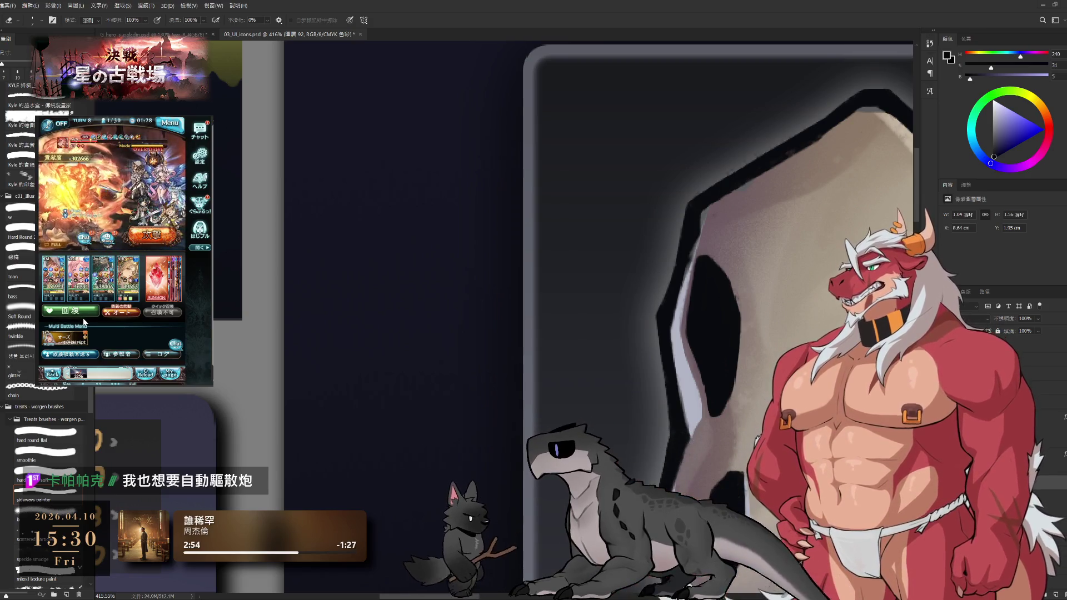
click(82, 314)
click(71, 239)
click(65, 250)
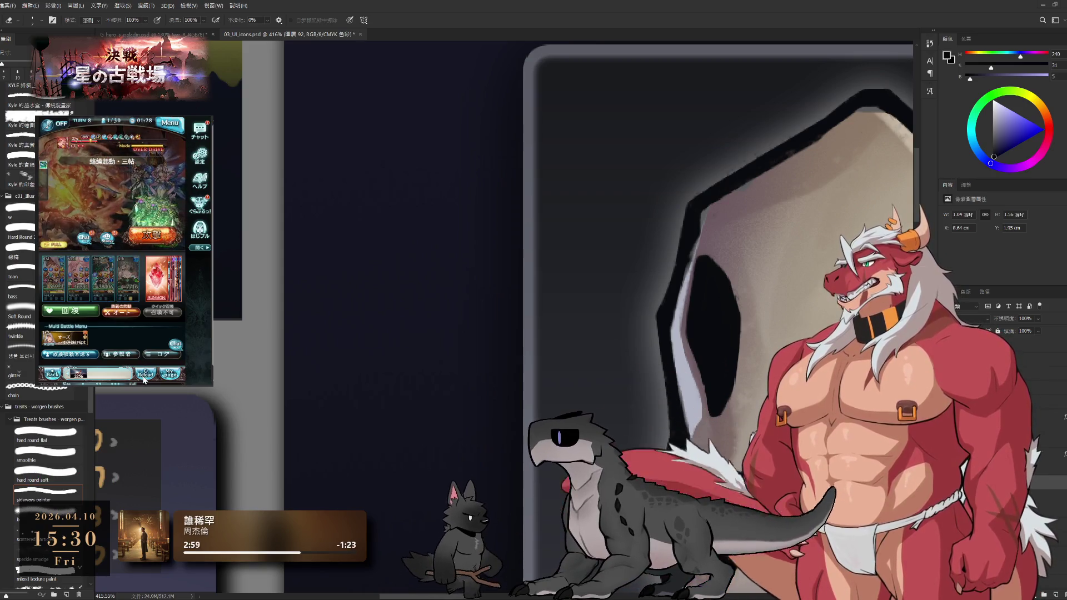
click(144, 377)
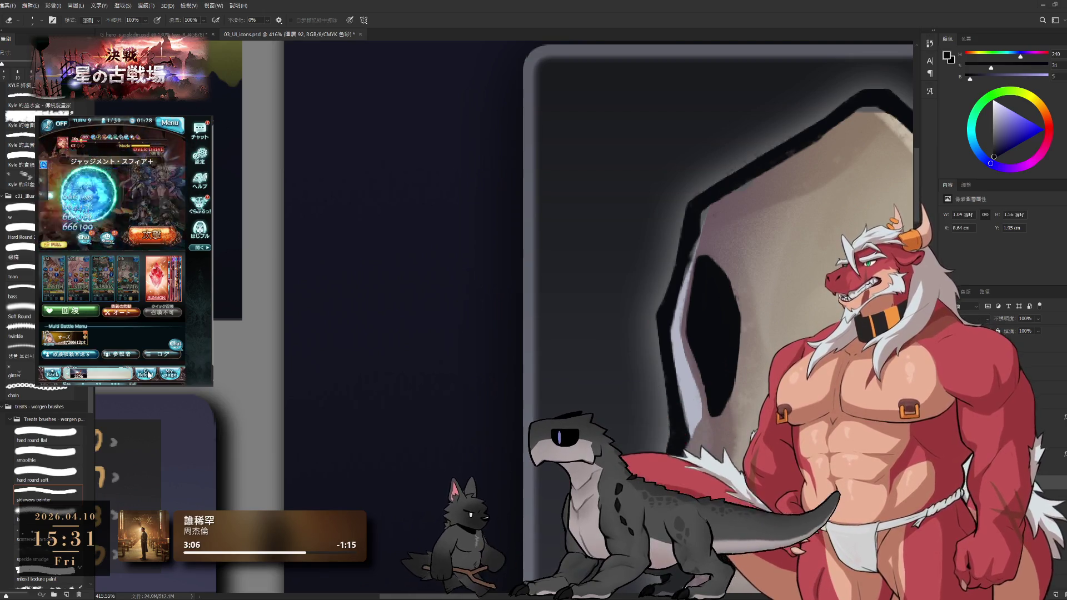
click(146, 373)
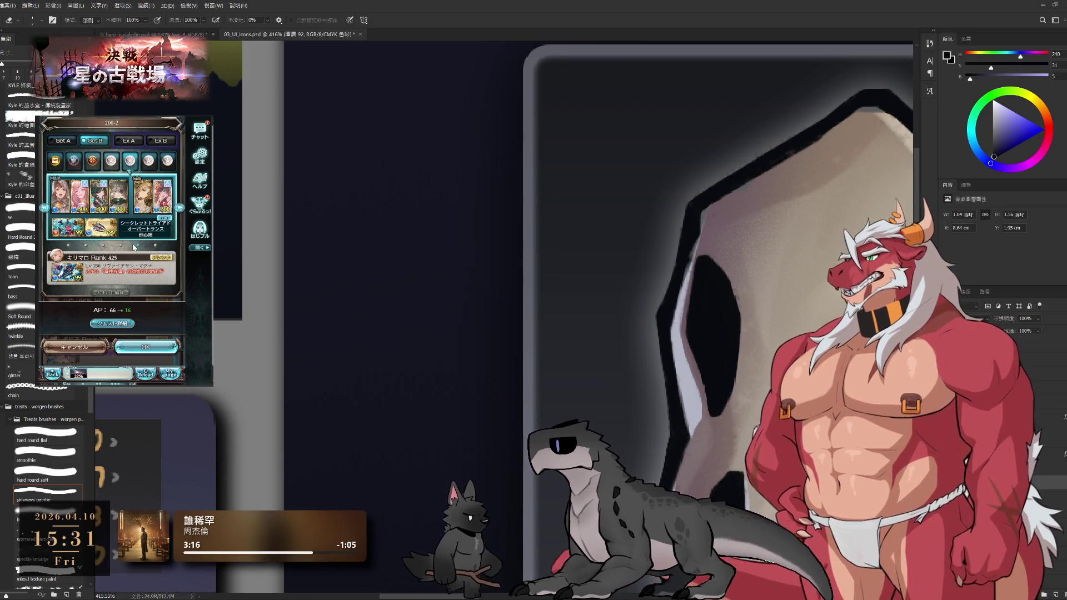
Pick and confirm a summon from the filtered summon list on the party screen.
click(152, 263)
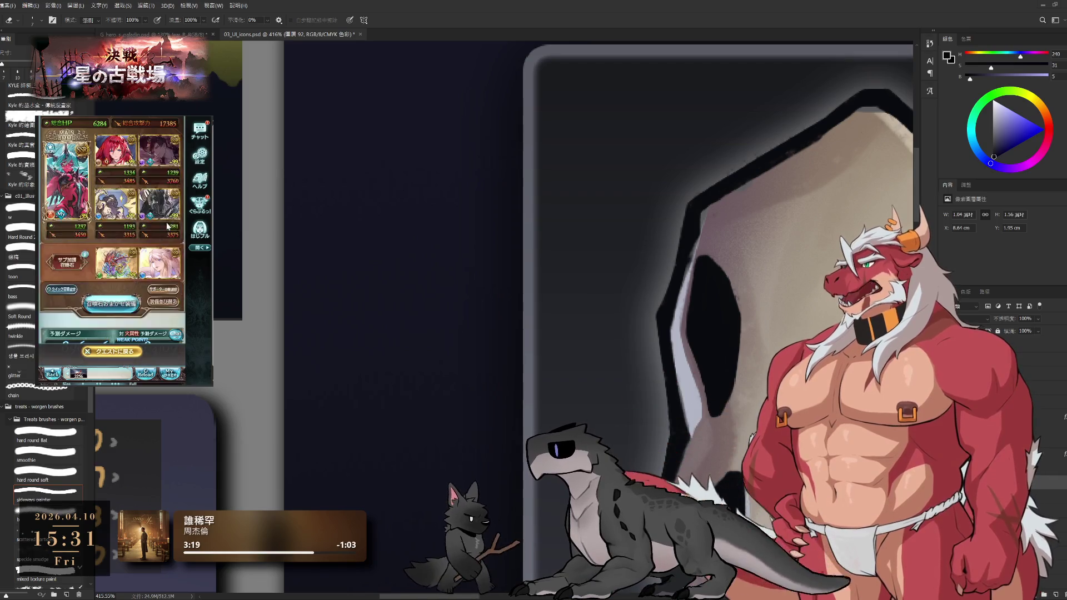
click(170, 207)
click(144, 269)
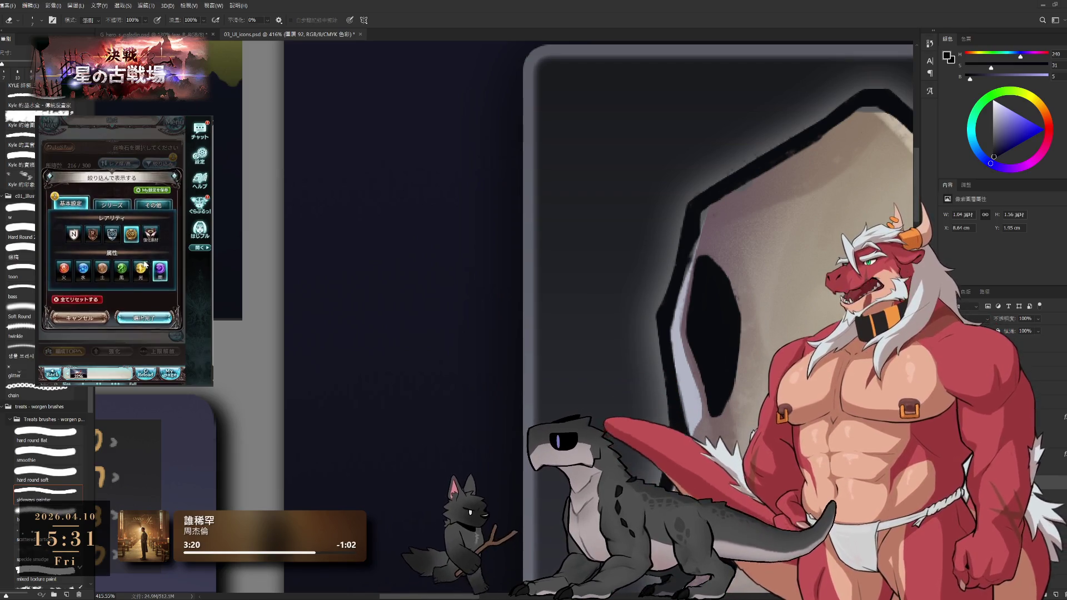
click(144, 317)
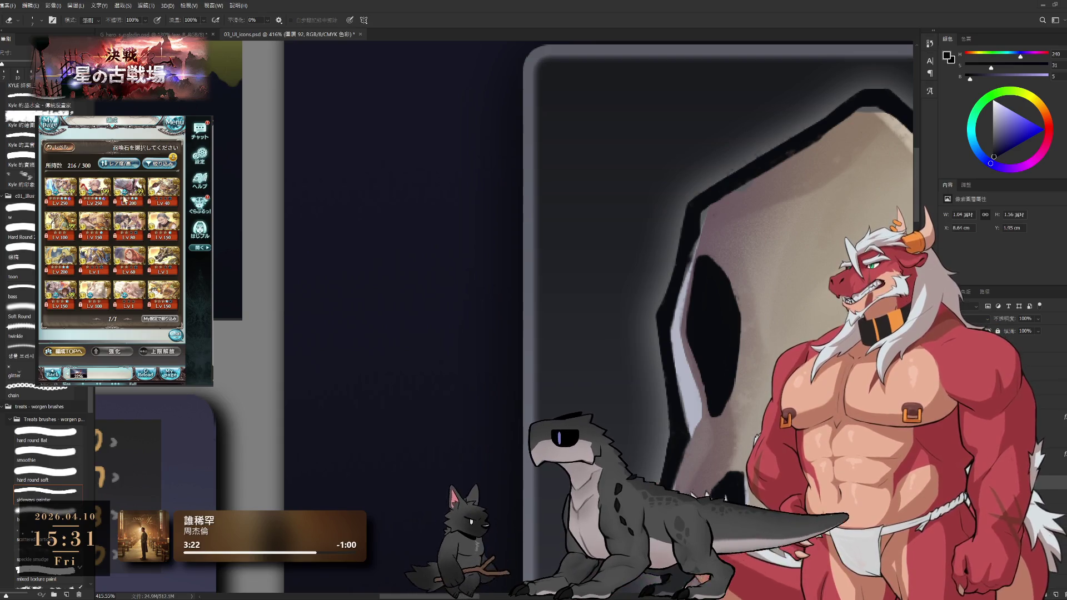
click(56, 289)
click(145, 272)
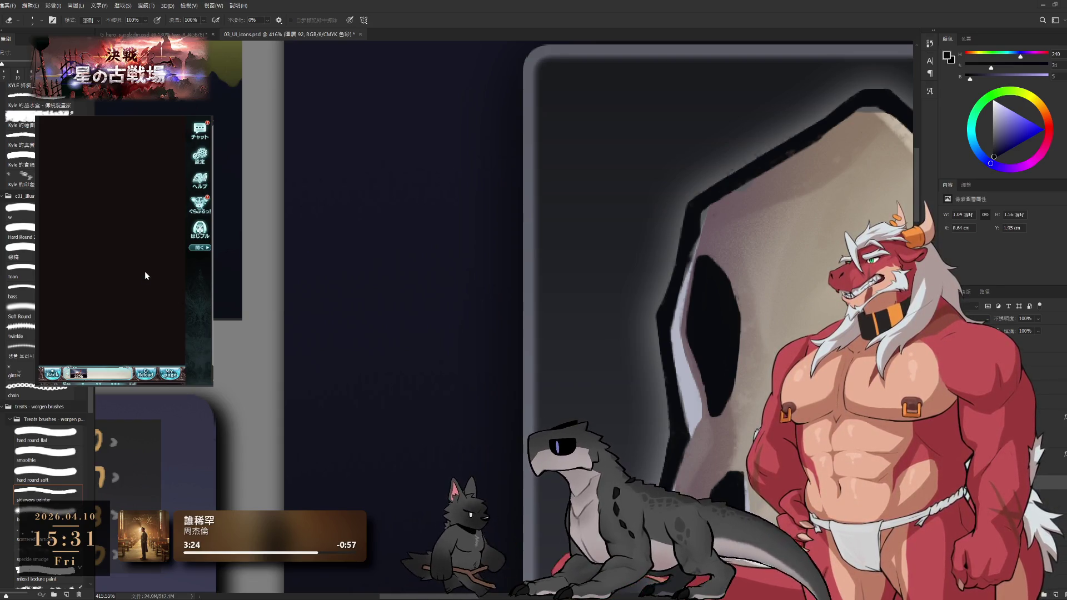
click(131, 300)
Equip the オロロジャイア summon from the filtered list.
click(95, 238)
click(162, 165)
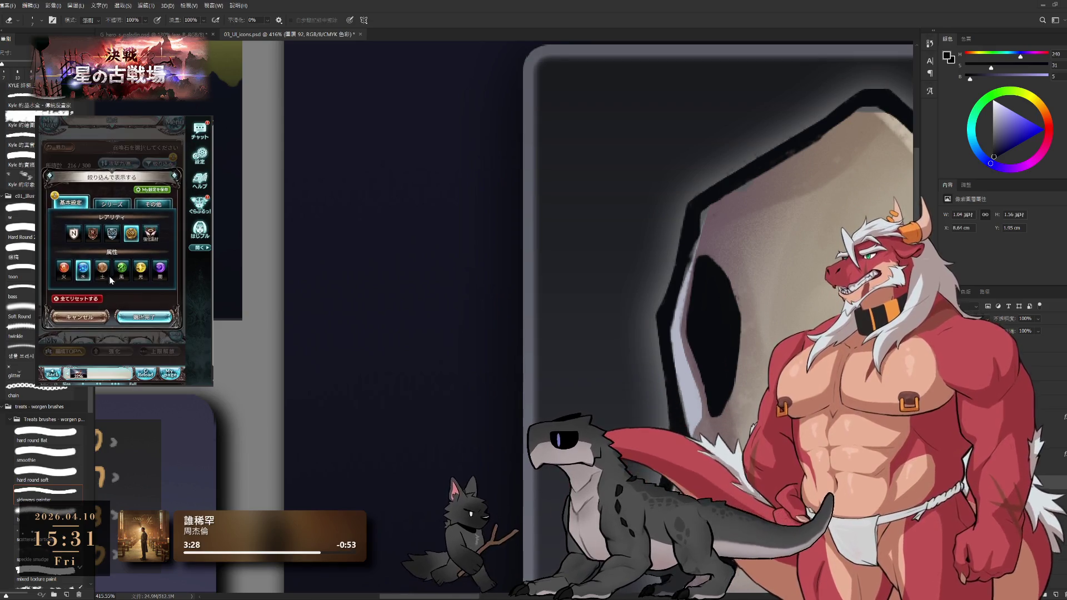
click(143, 316)
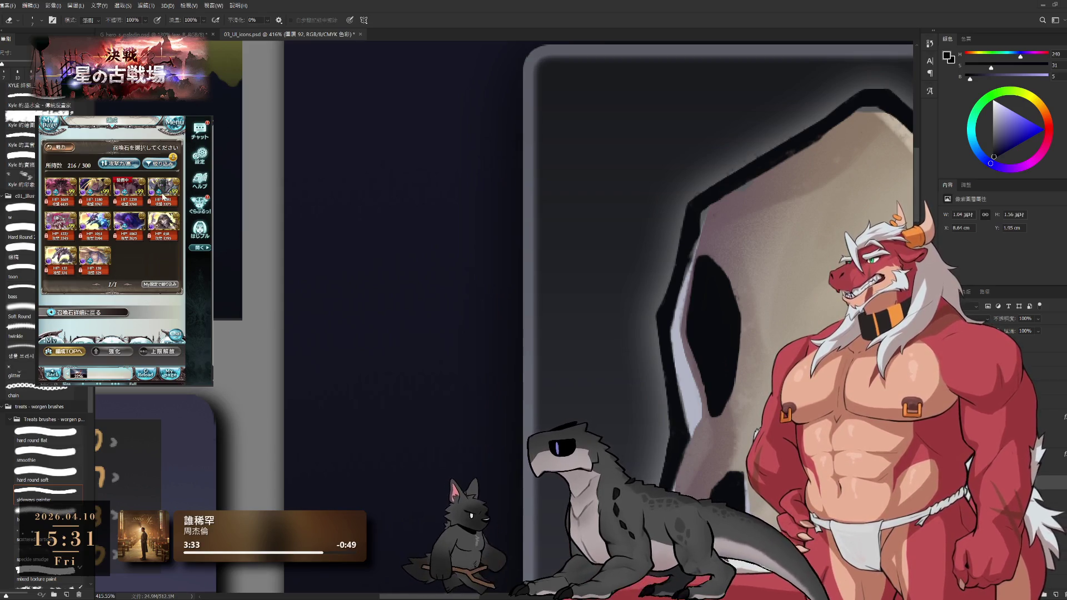
click(164, 193)
click(145, 282)
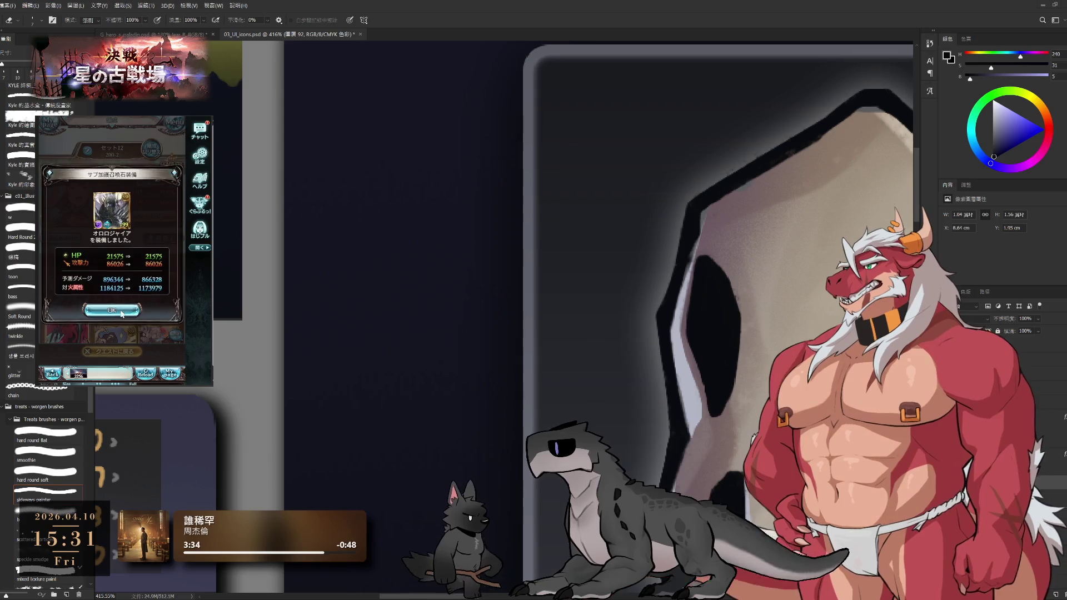
click(121, 312)
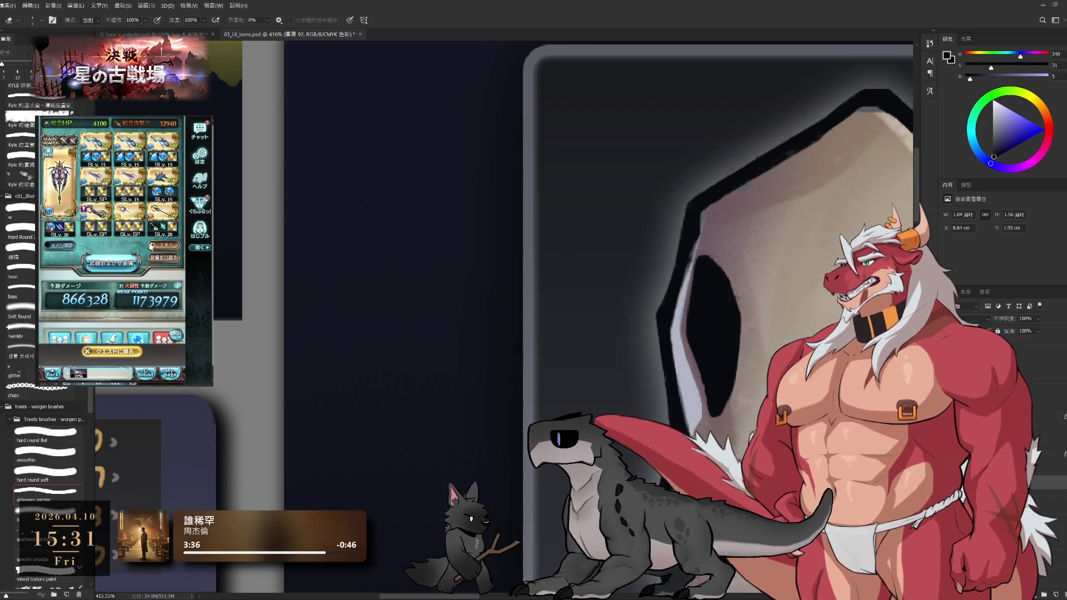
Review the party's characters and weapon grid, then leave the quest confirmation.
scroll(151, 246, up, 2)
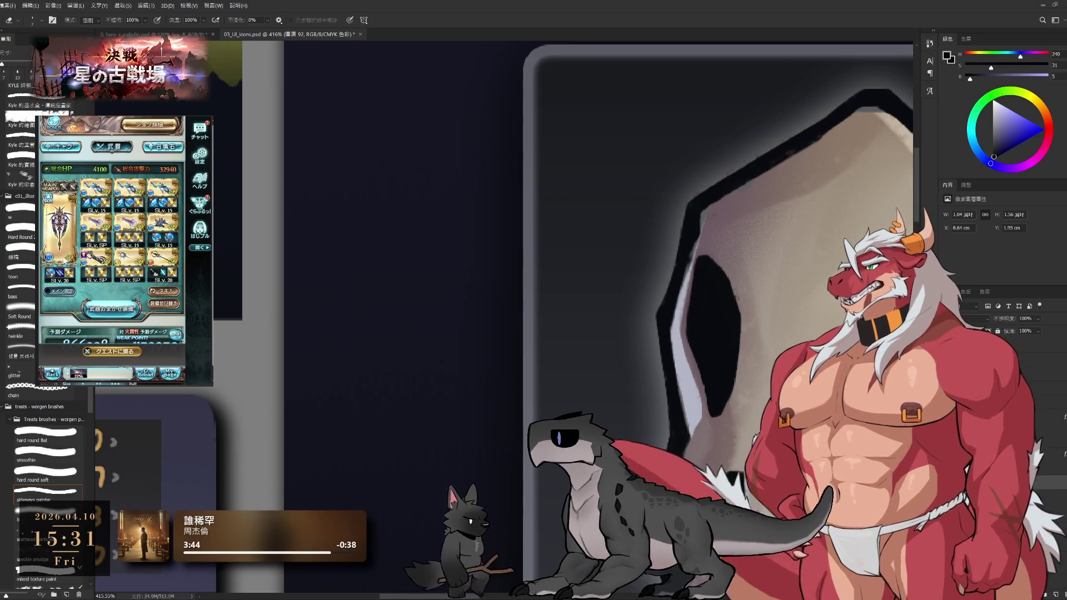
click(116, 166)
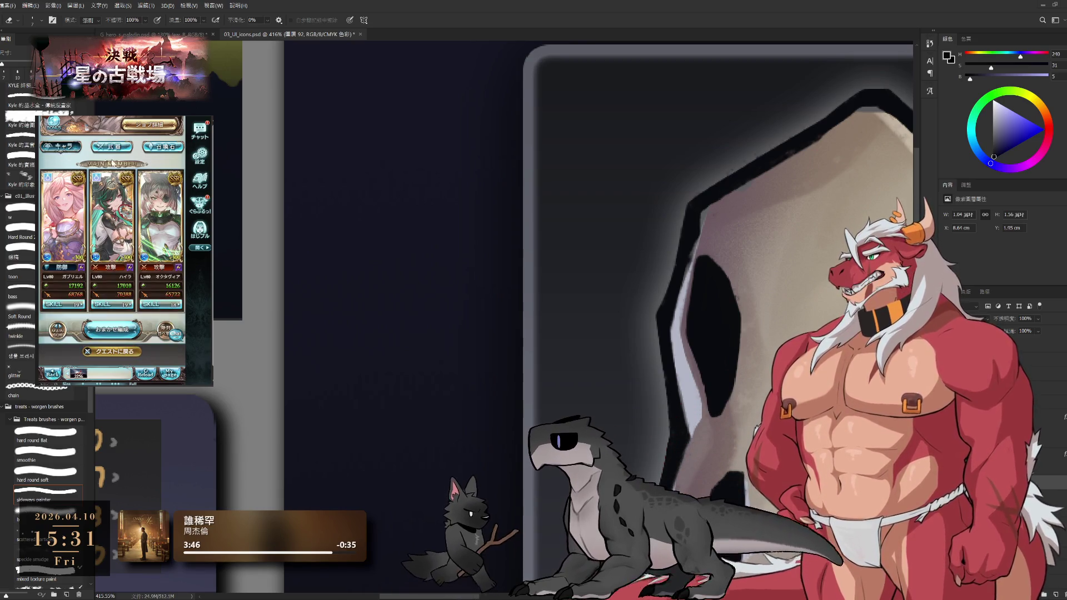
scroll(122, 211, up, 3)
click(121, 240)
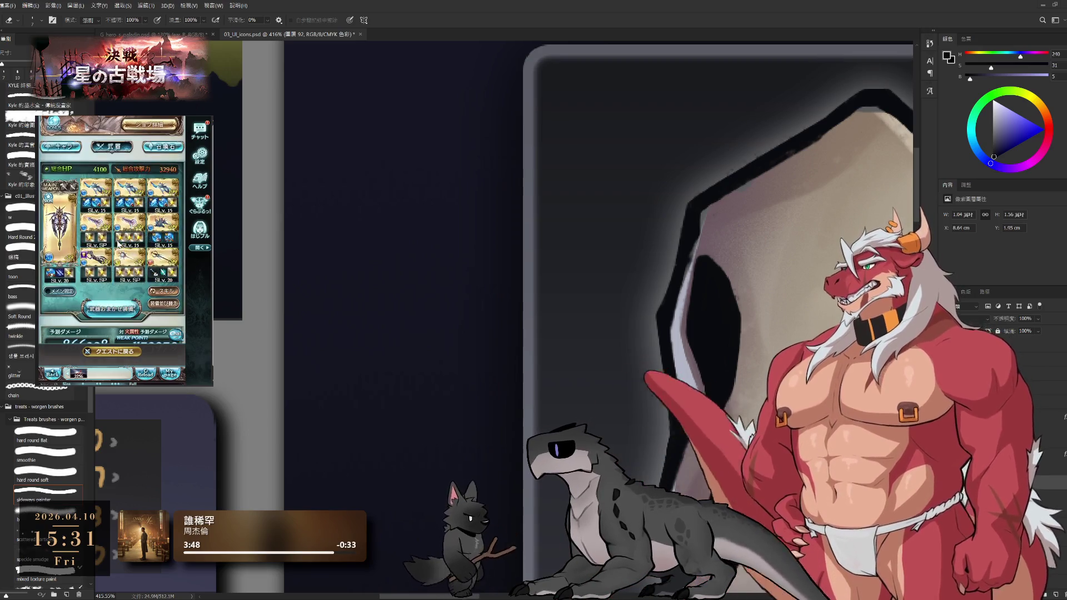
click(121, 352)
click(104, 201)
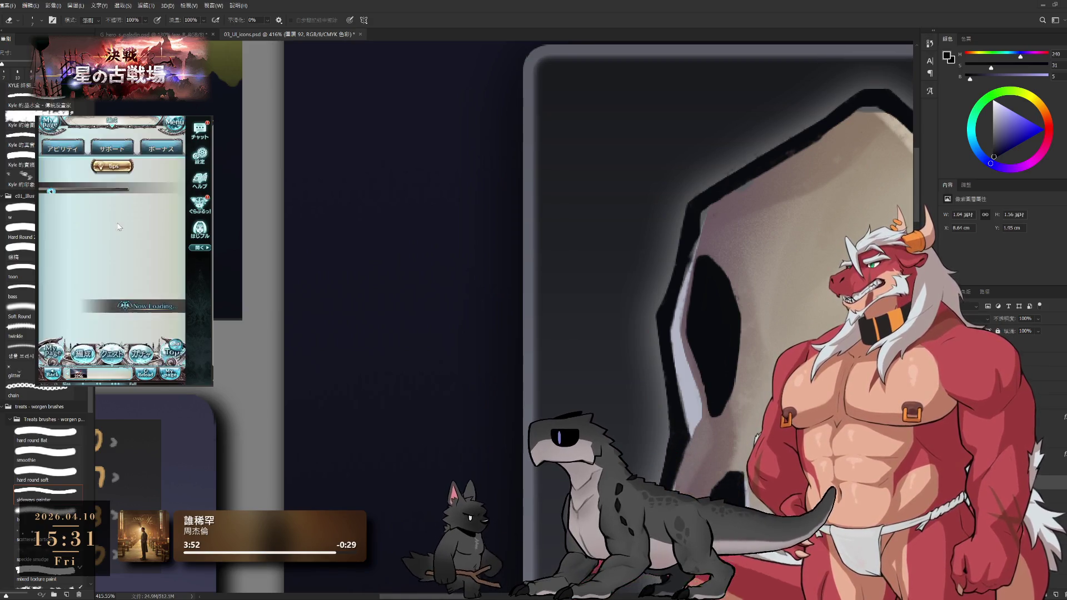
Swap a weapon-grid slot to ラグランジュ and confirm the party to start the battle.
click(93, 305)
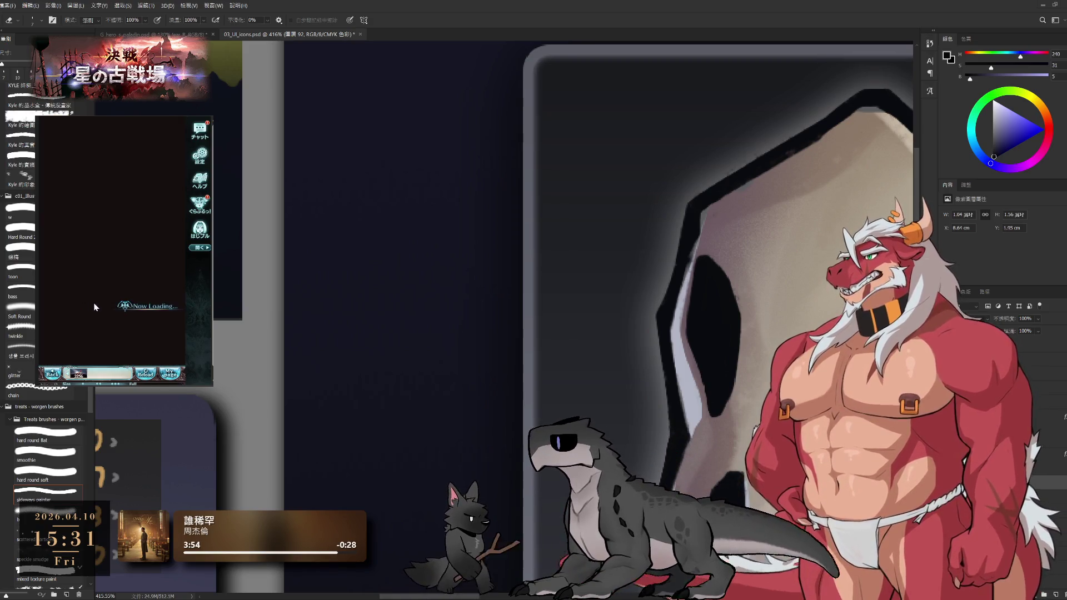
click(108, 244)
click(148, 312)
click(58, 228)
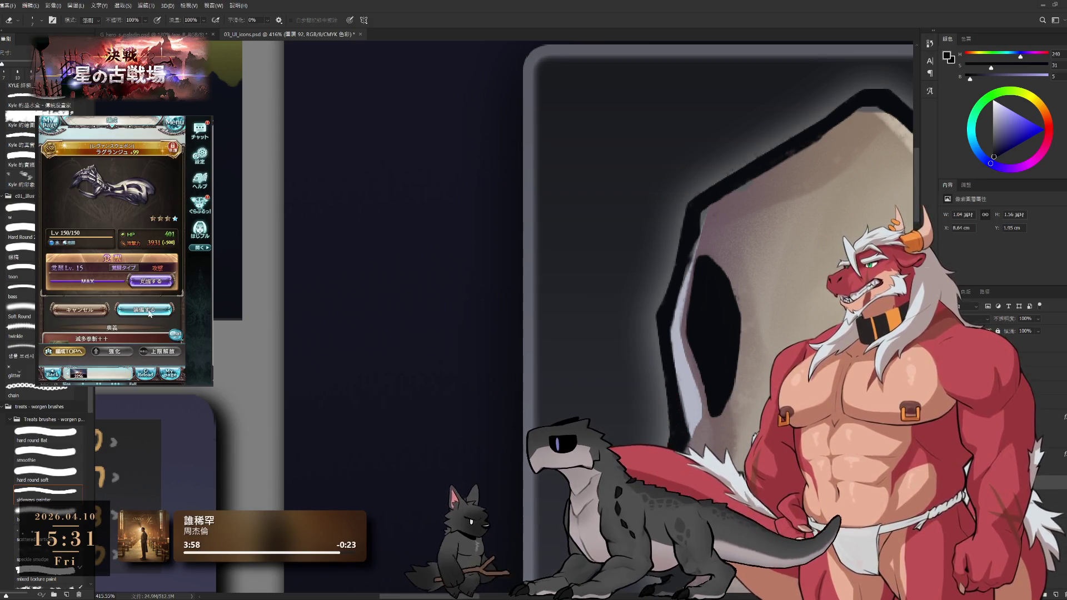
click(148, 309)
click(125, 310)
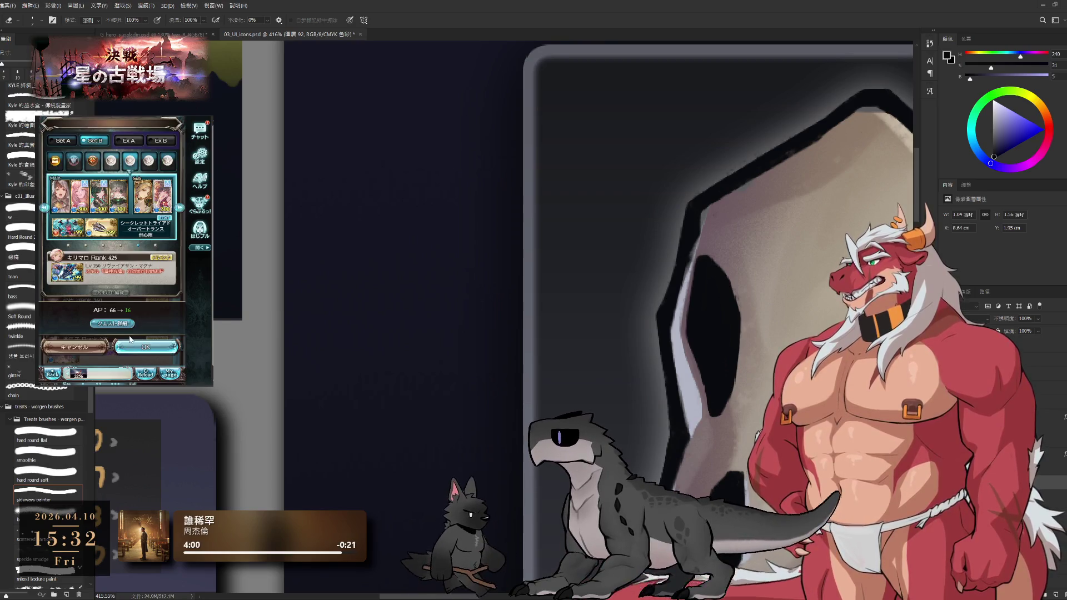
click(143, 347)
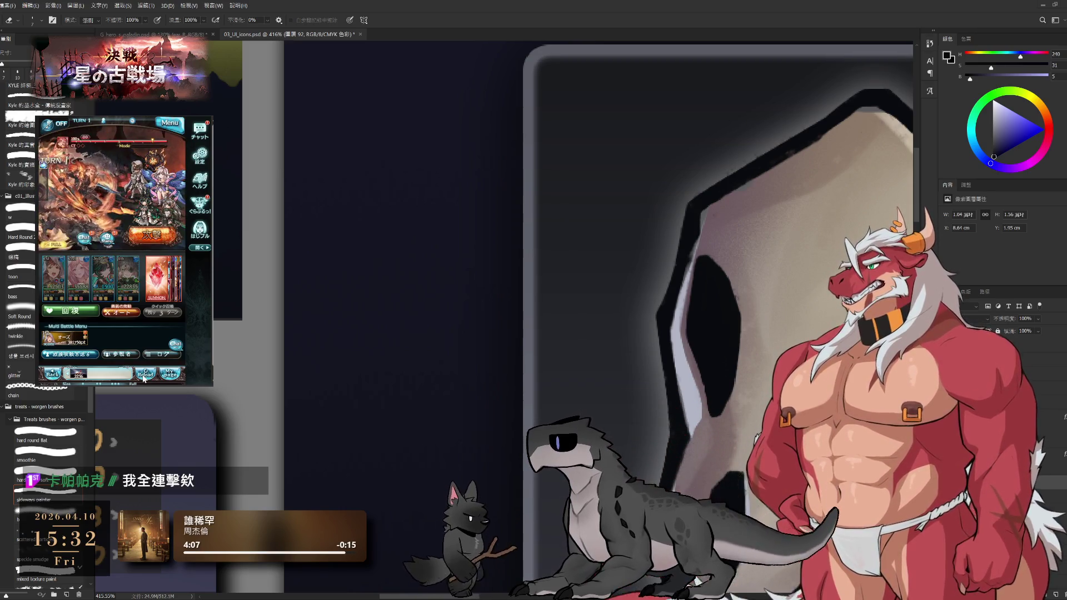
Attack, then reload after each turn to skip the battle animations.
click(147, 235)
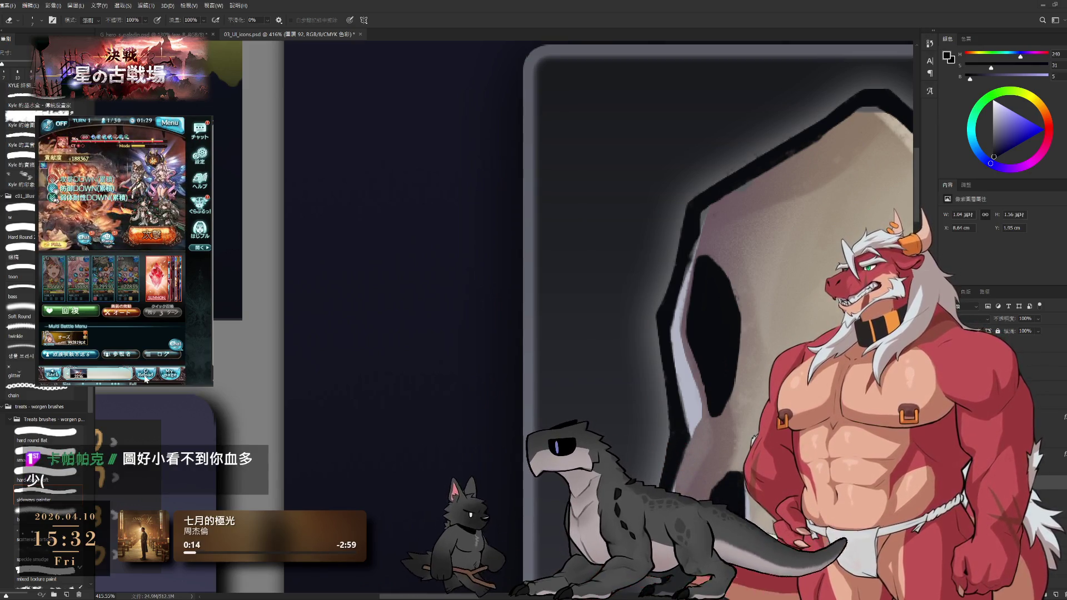
click(145, 376)
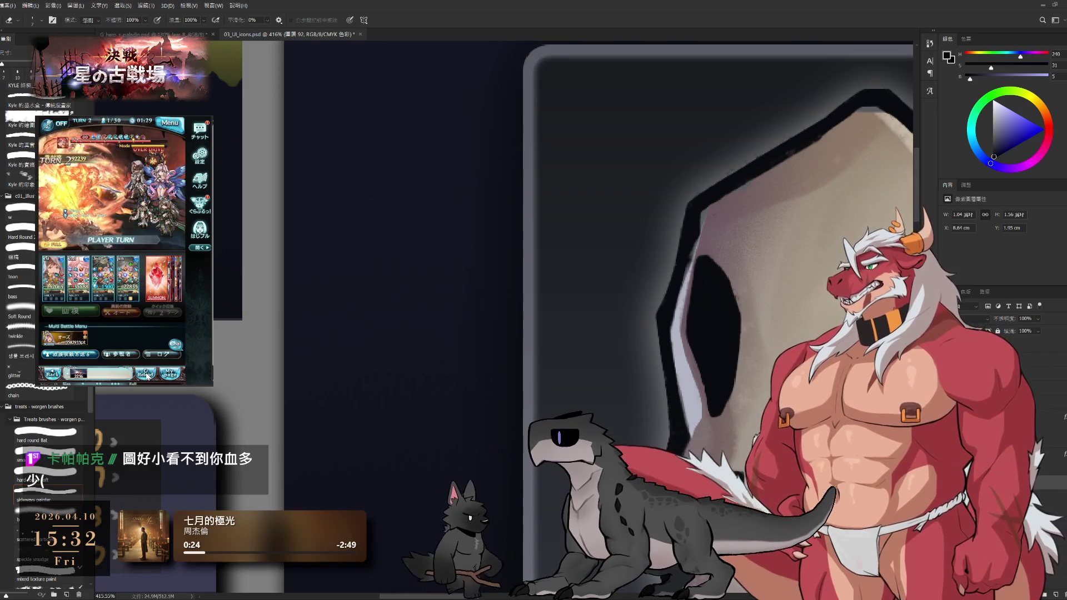
click(146, 375)
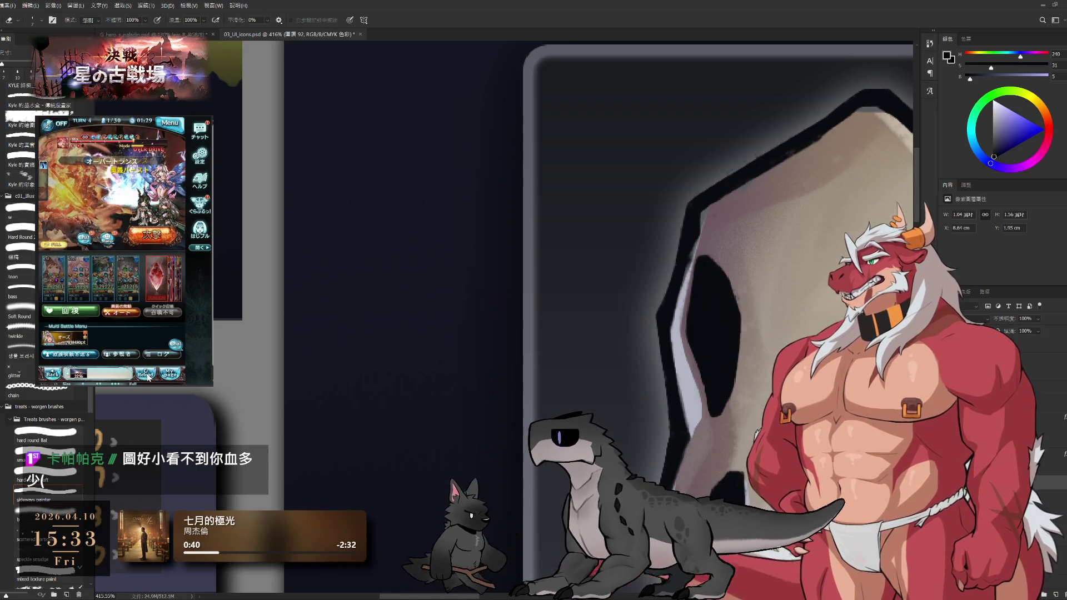
click(145, 375)
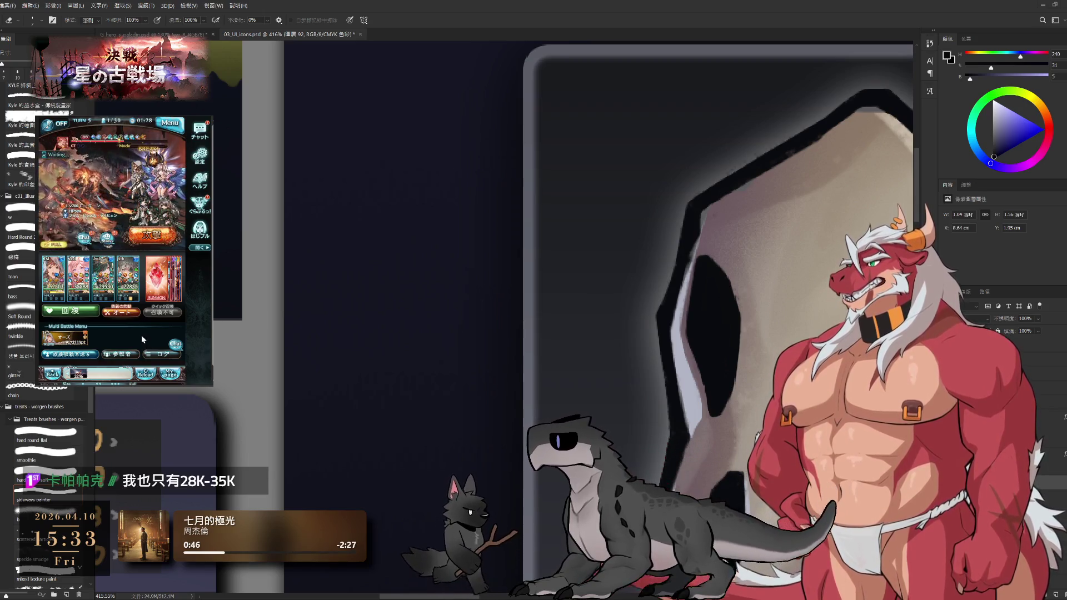
click(145, 371)
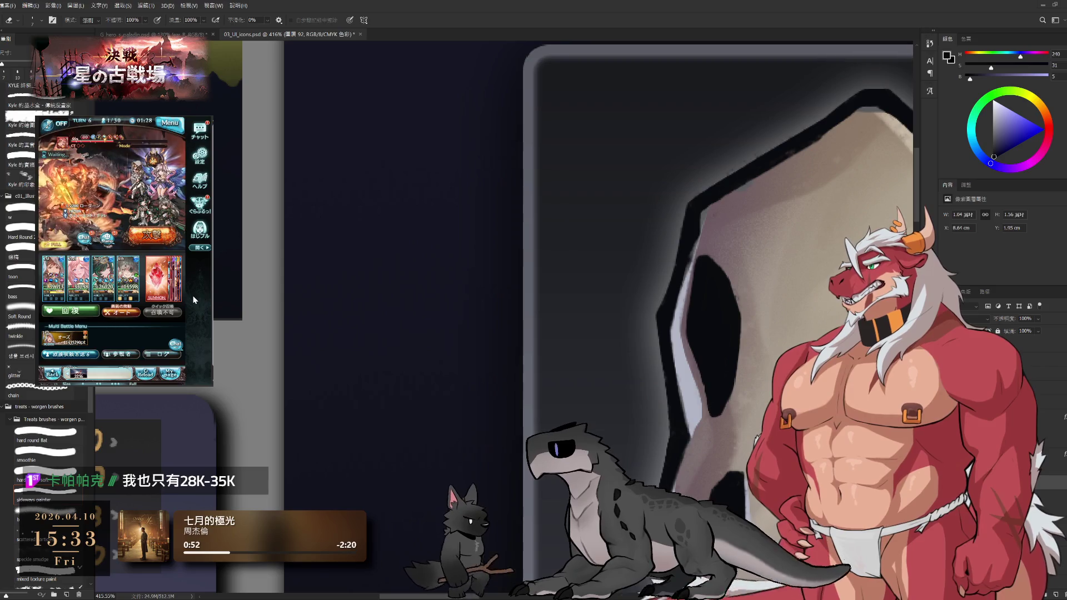
click(146, 374)
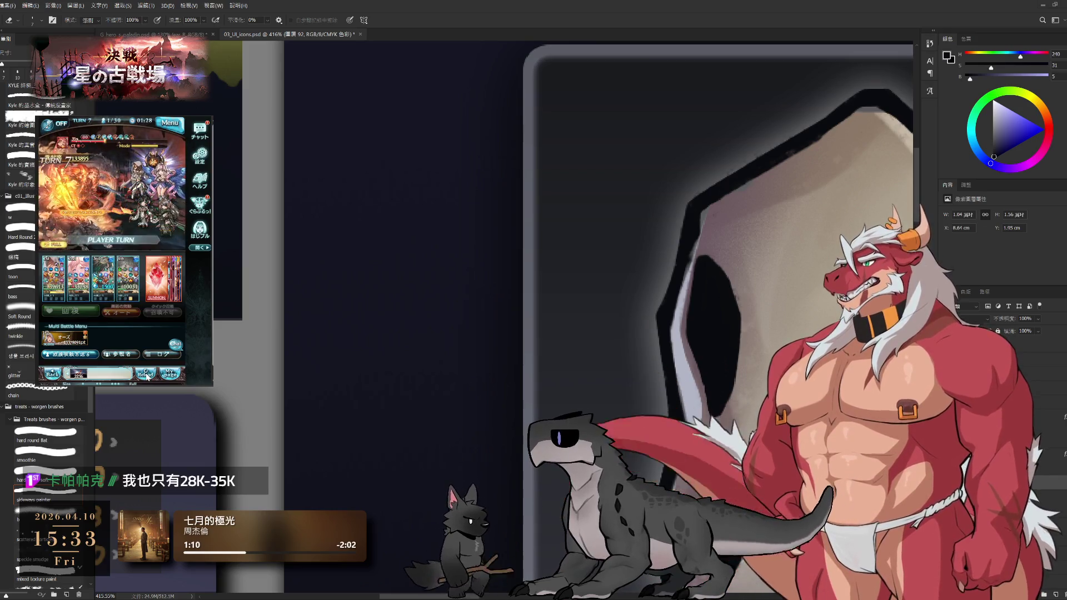
Reload through two more turns, then choose the revival potion from the healing items.
click(146, 376)
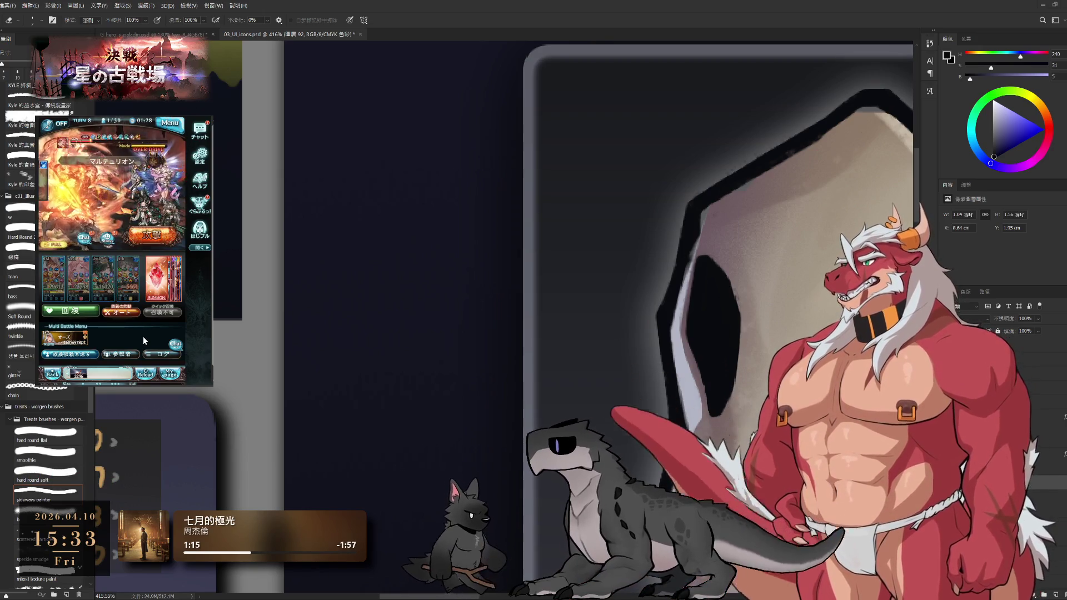
click(145, 376)
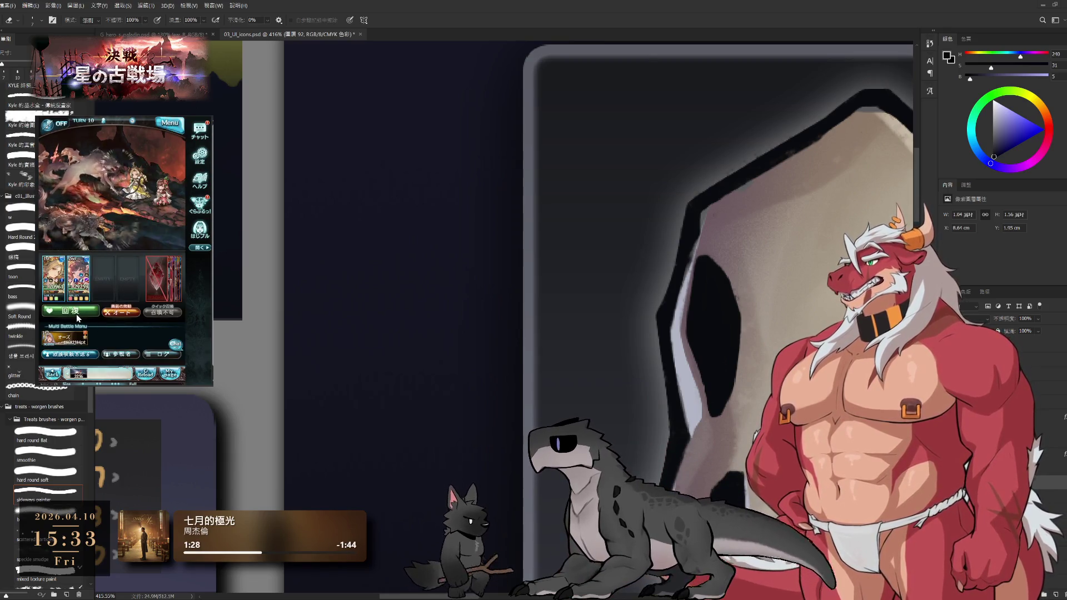
click(76, 315)
click(156, 262)
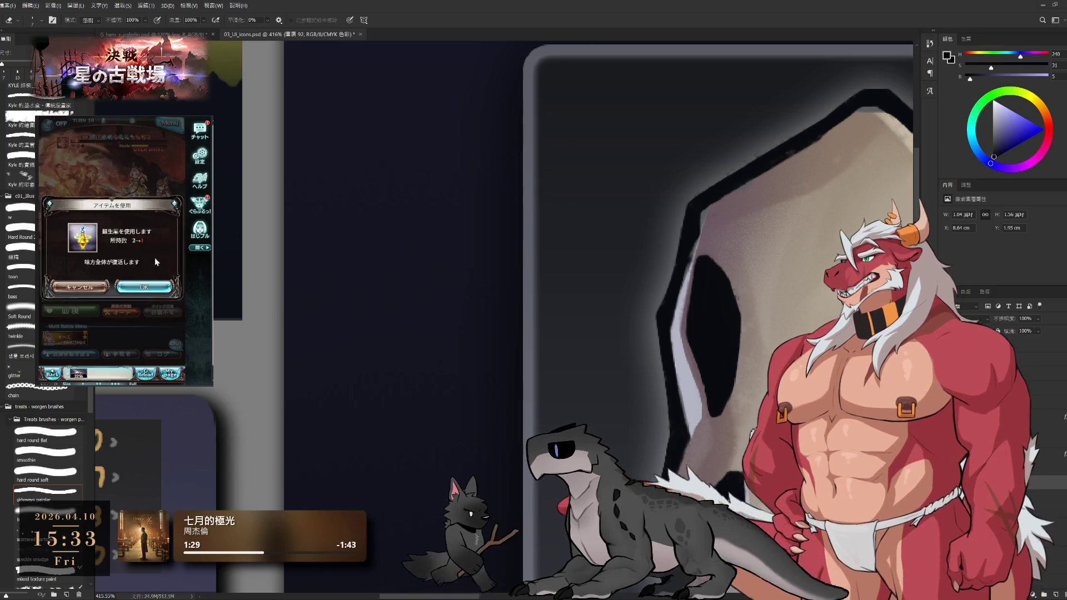
Use the revival potion, then pick a different summon and call it.
click(144, 287)
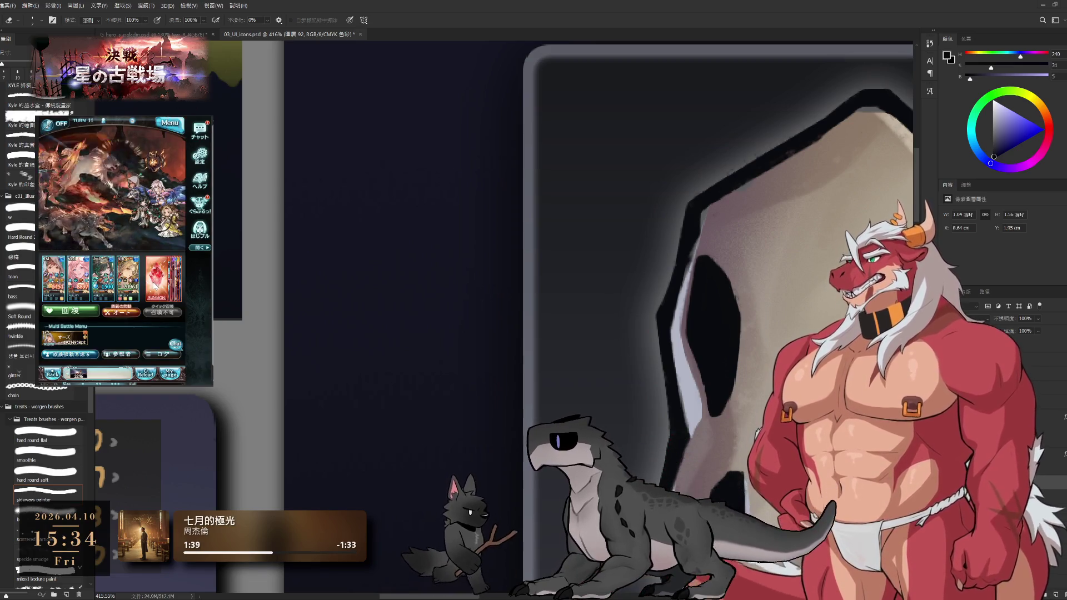
click(156, 286)
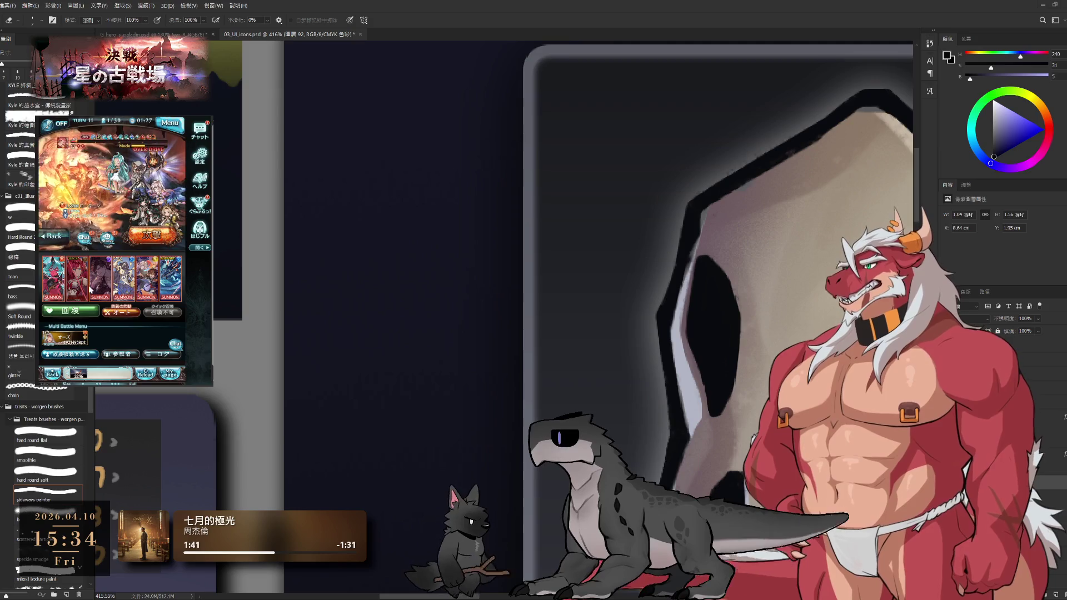
click(91, 288)
click(94, 308)
click(60, 278)
click(137, 309)
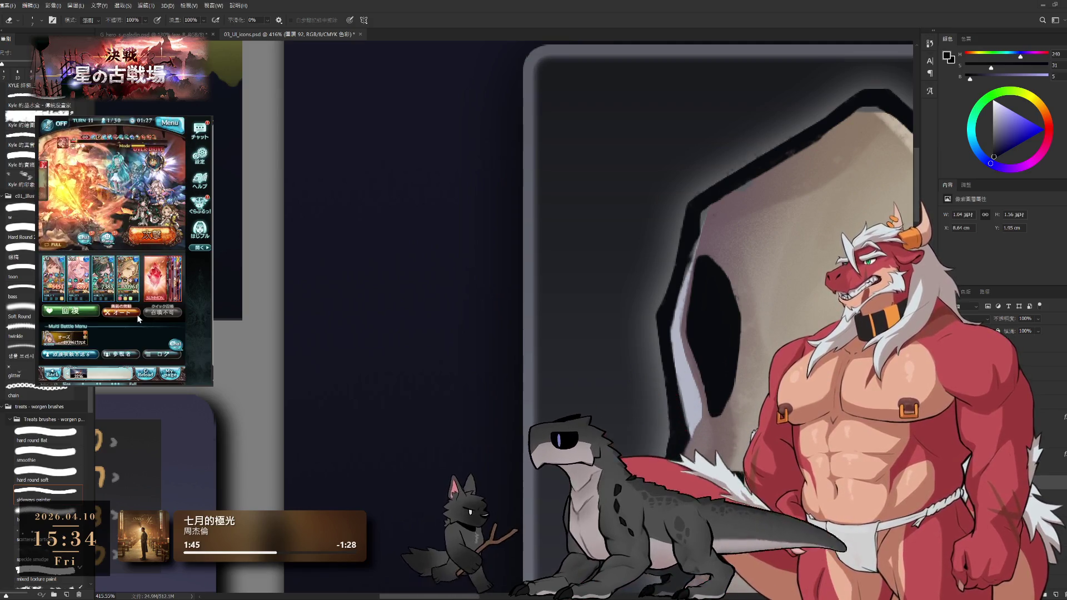
Attack to advance the turn, reload past the animation, and heal the party with a healing item.
click(61, 247)
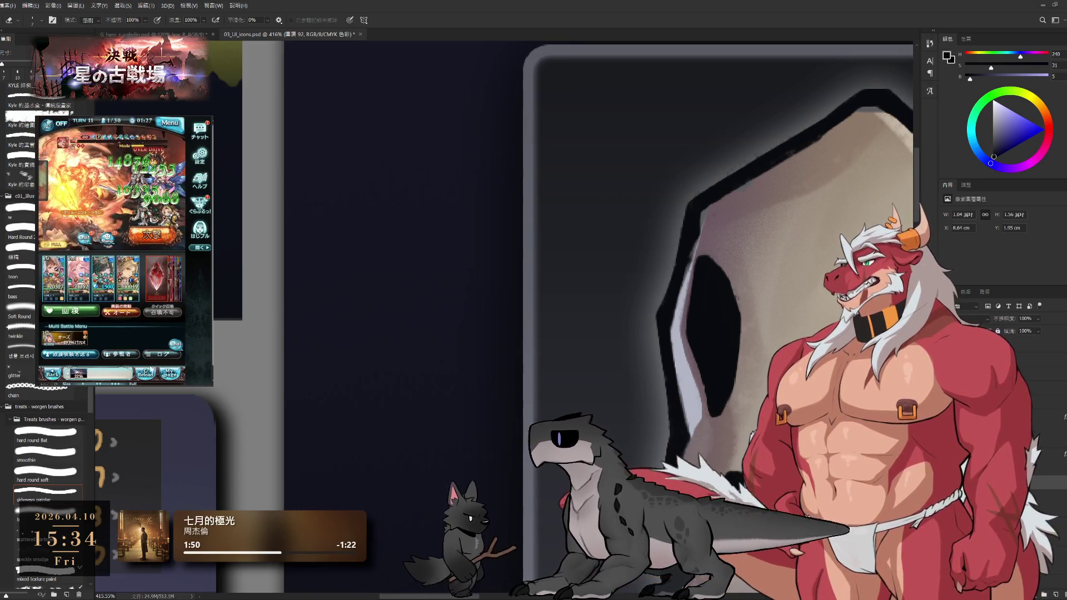
click(135, 296)
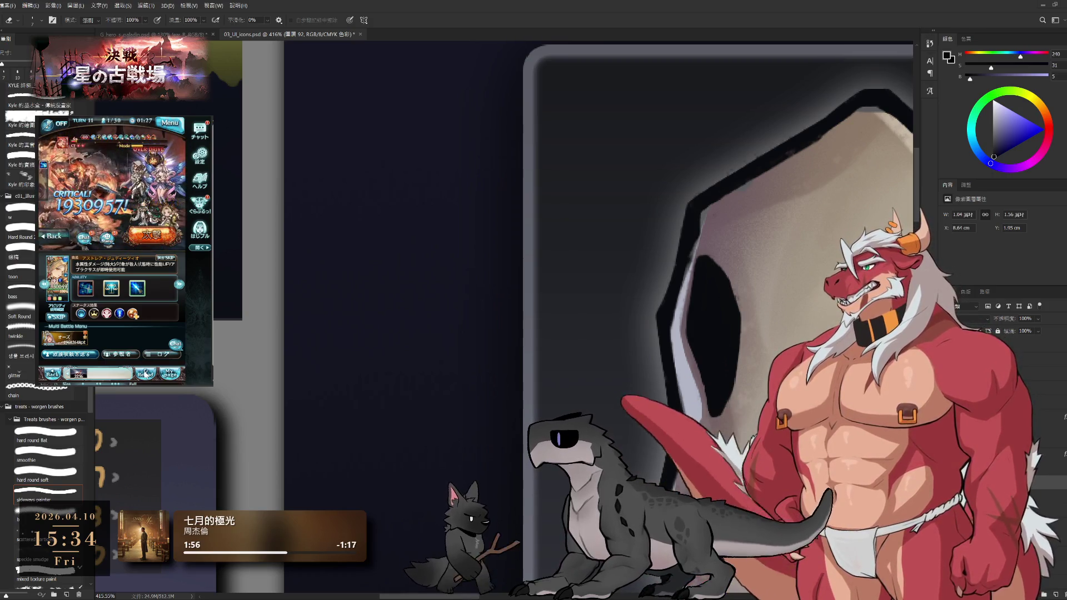
click(145, 375)
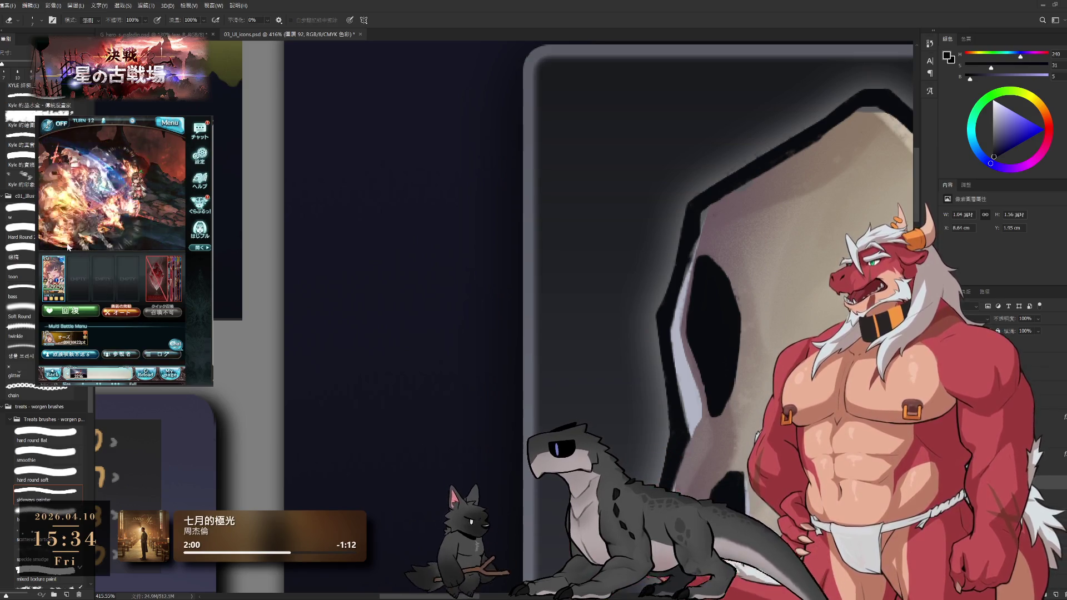
click(84, 317)
click(79, 183)
click(158, 287)
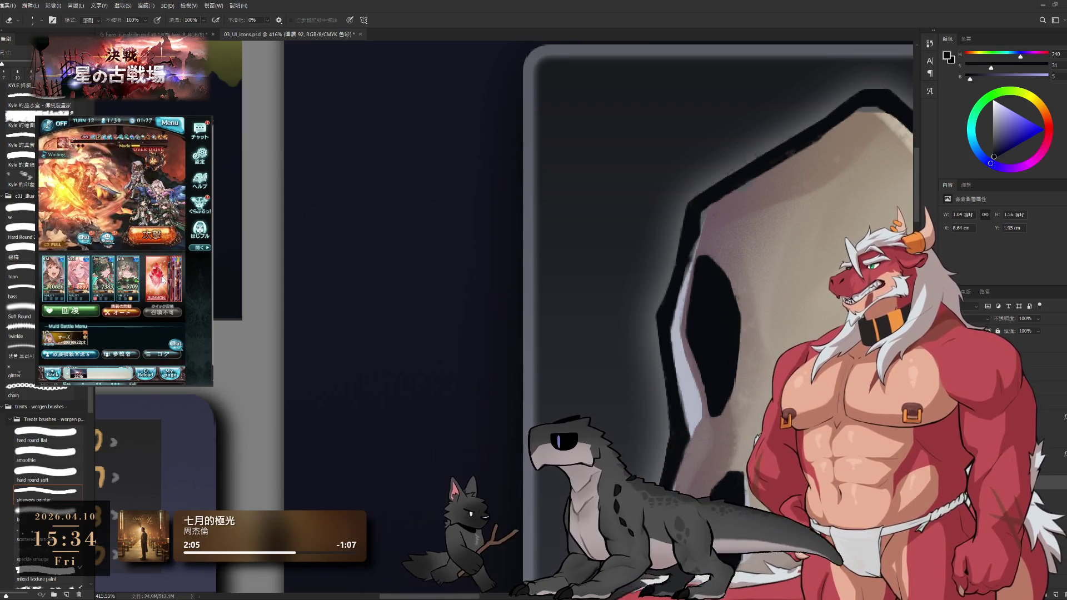
Call the summon and use a support potion on the party.
click(153, 286)
click(147, 335)
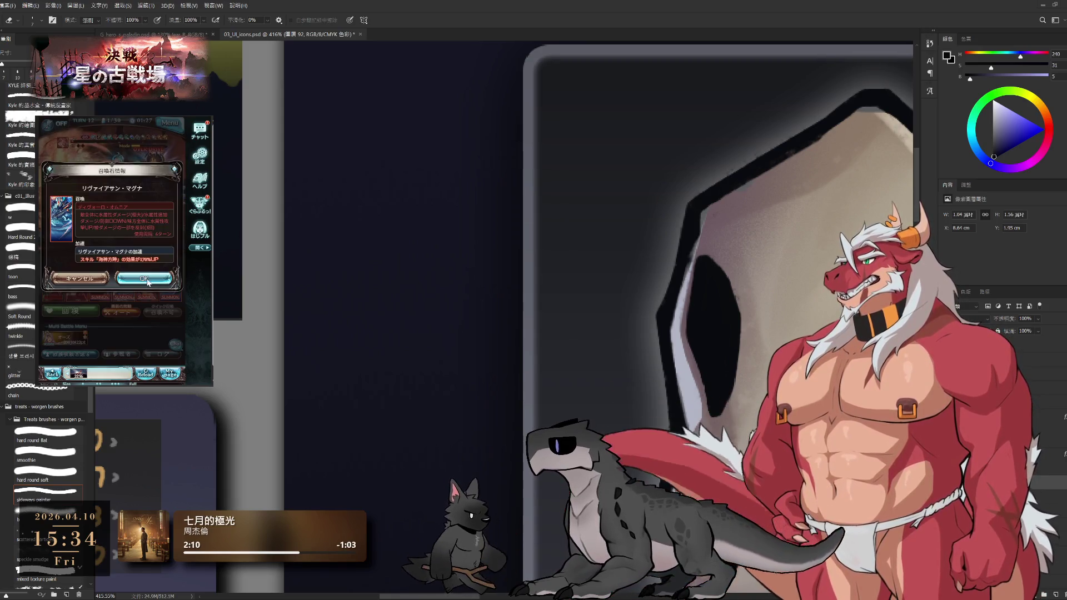
click(71, 310)
click(76, 267)
click(143, 290)
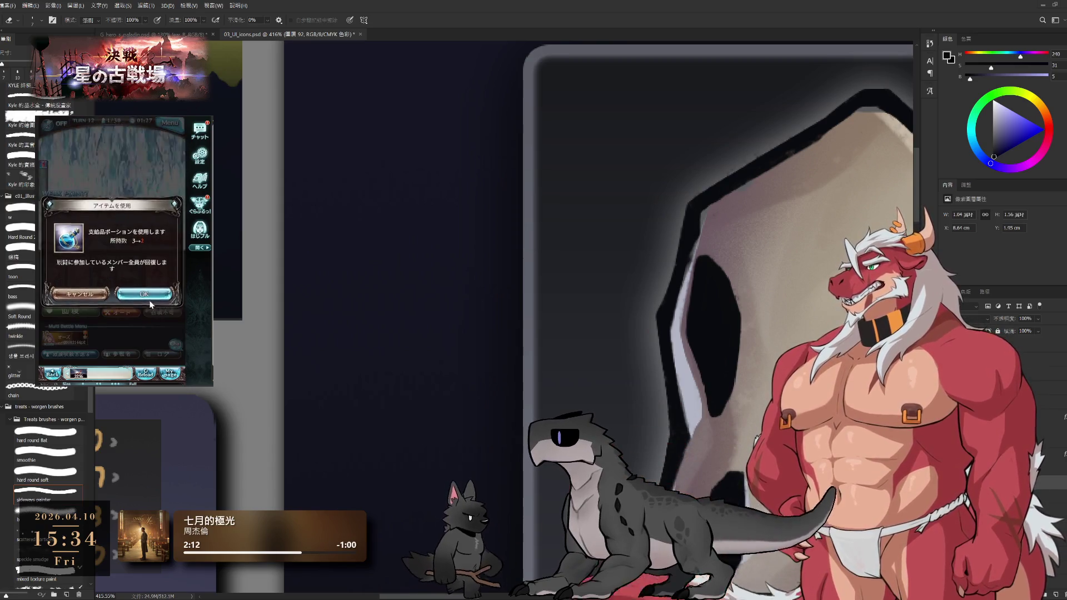
click(78, 312)
click(69, 243)
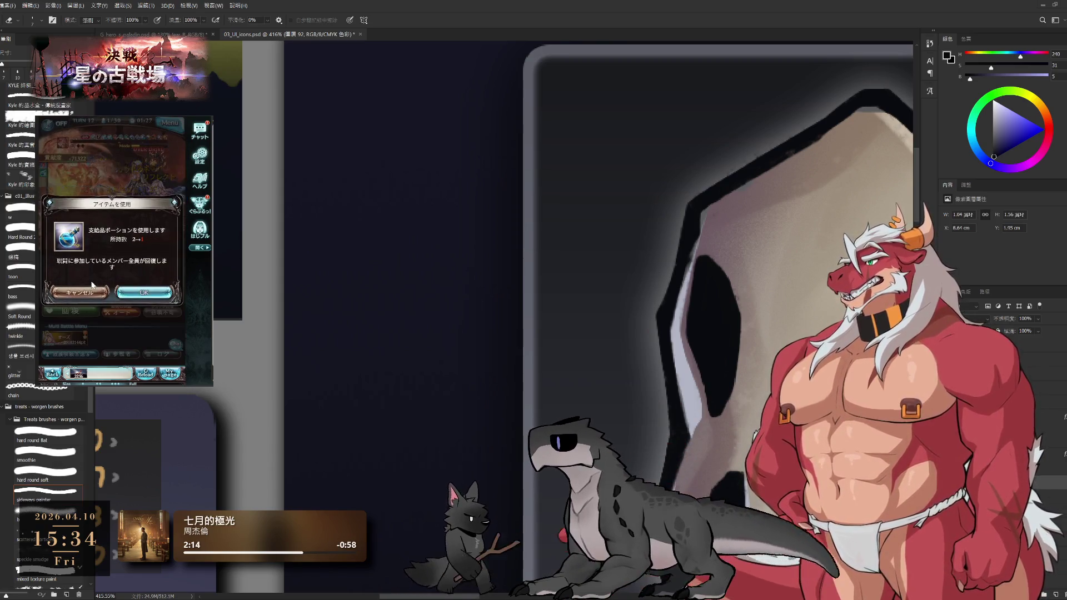
click(144, 290)
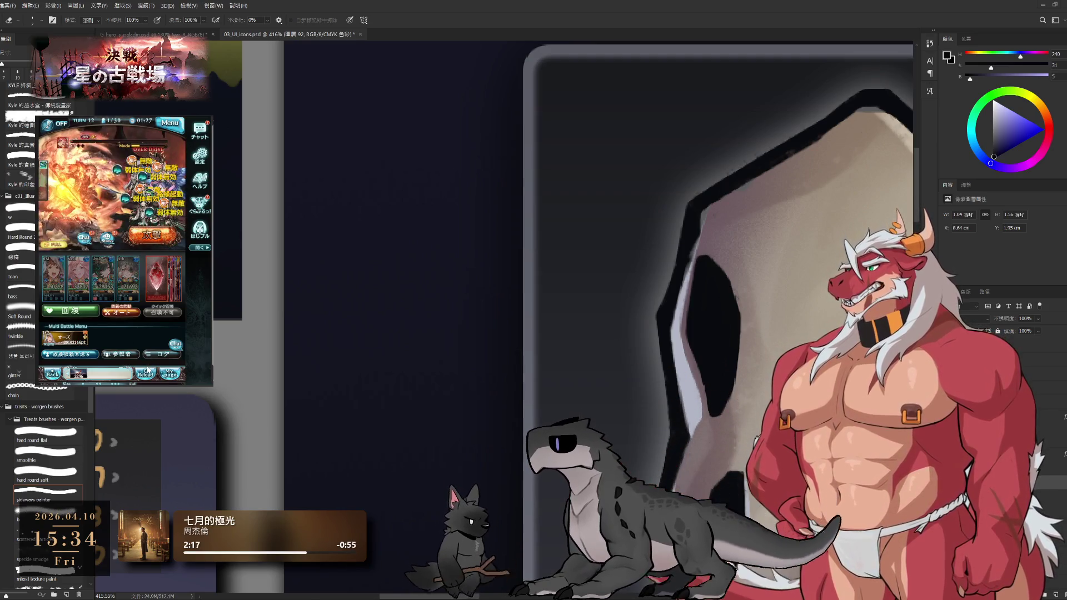
Reload the battle and finish the enemy with a character skill, acknowledging the EXP gained.
click(150, 374)
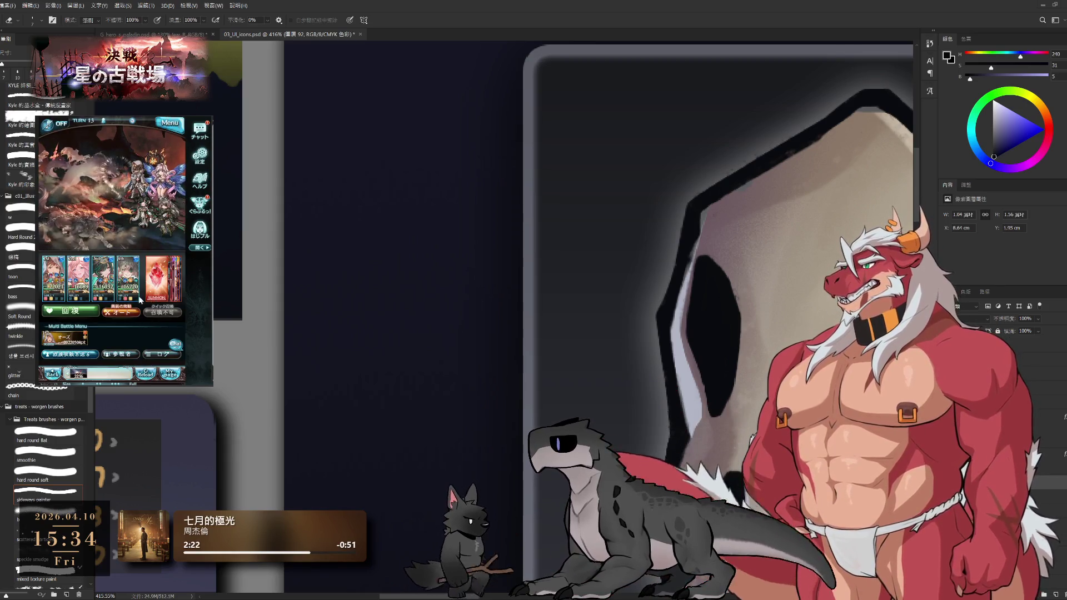
click(101, 274)
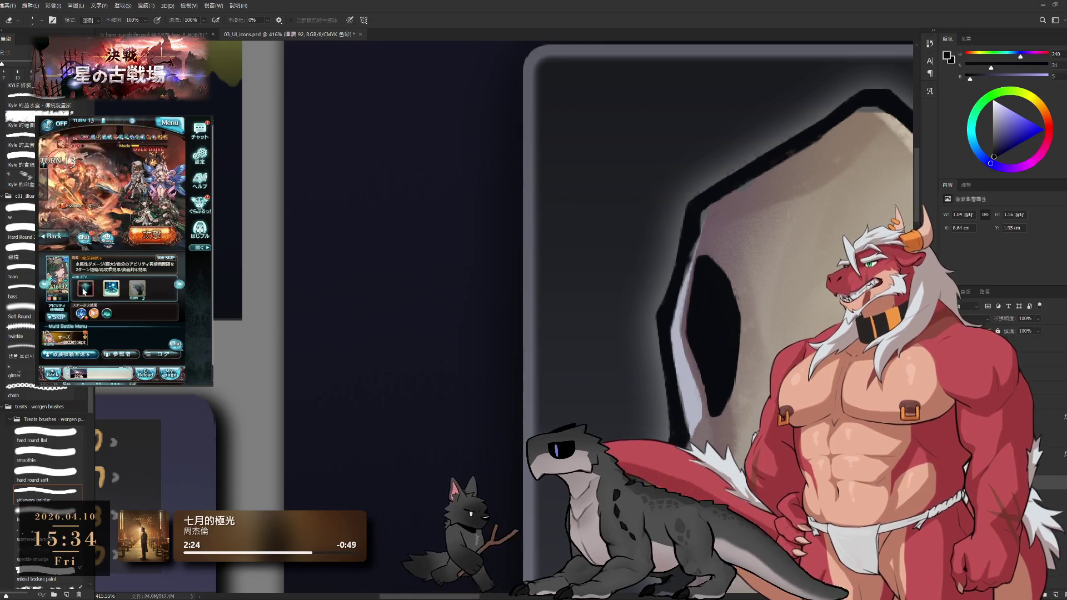
click(102, 282)
click(102, 276)
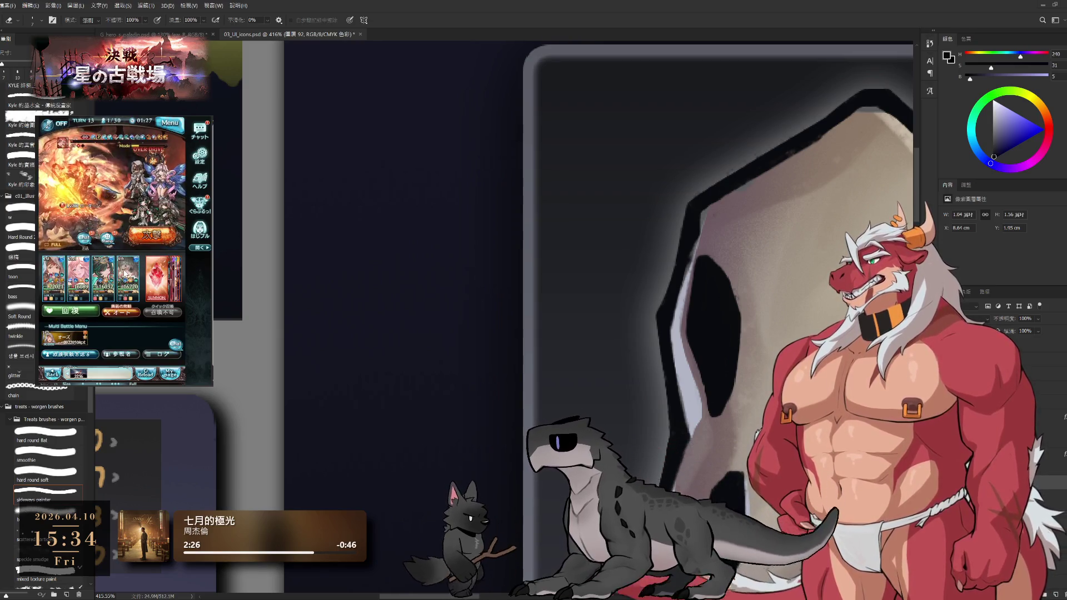
click(112, 288)
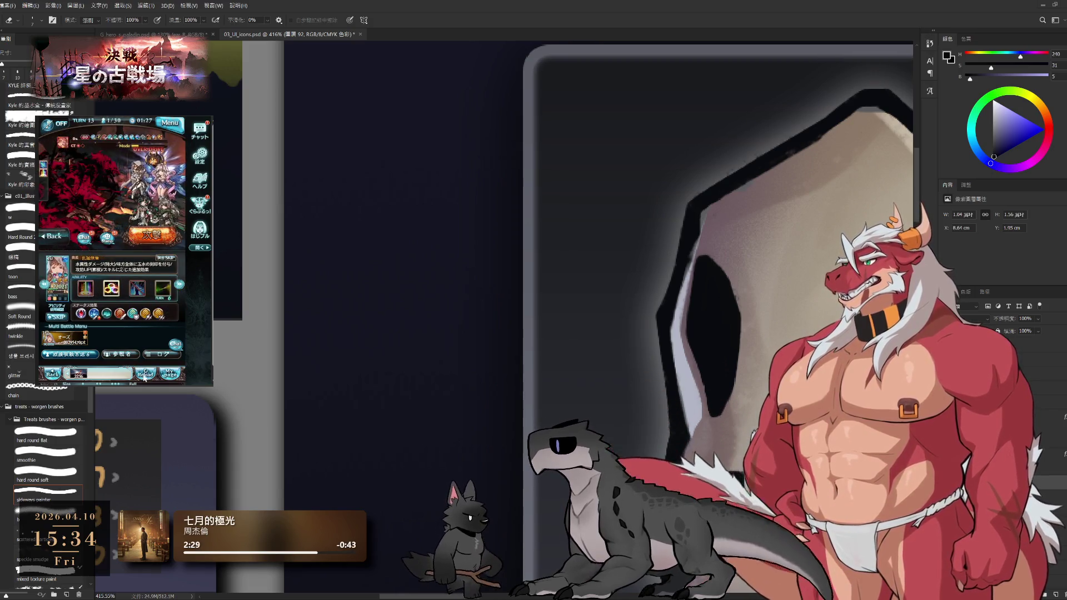
click(121, 299)
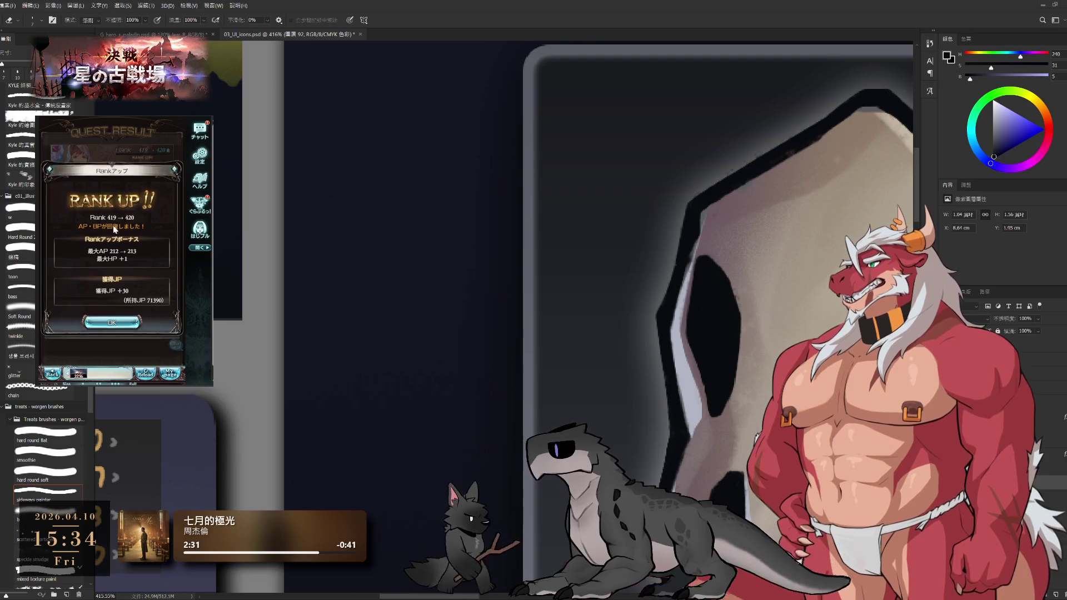
Clear the Class Up, event reward and quest result screens and open the 200-2 party setup.
click(114, 304)
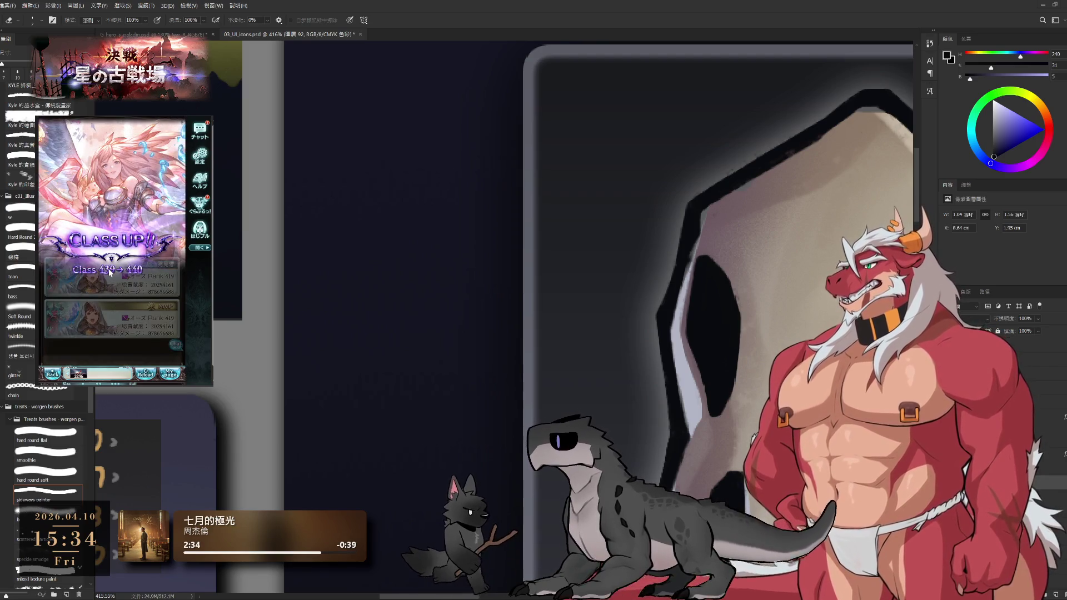
click(111, 319)
click(114, 254)
click(165, 217)
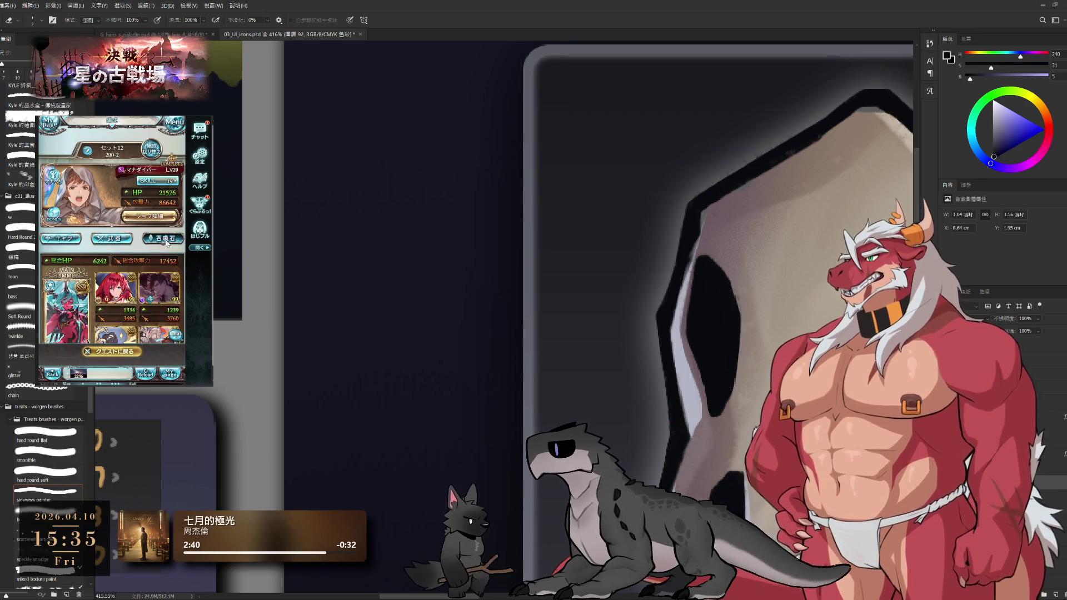
Filter the 召喚石 list, view the 蒼空の楔 summon's details, then switch to the 武器 view.
click(165, 238)
click(147, 209)
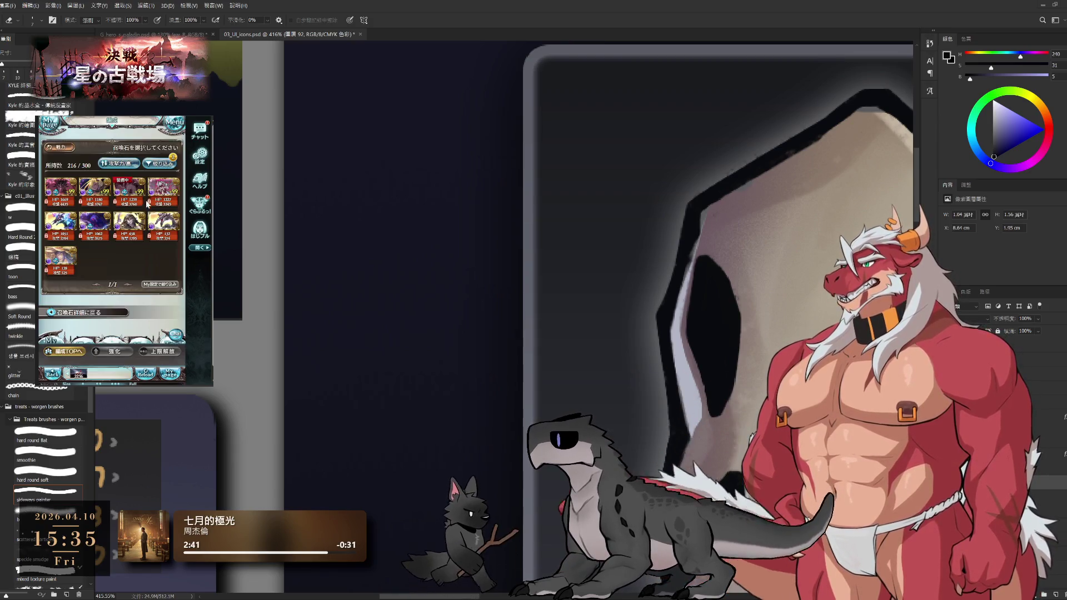
click(159, 163)
click(146, 316)
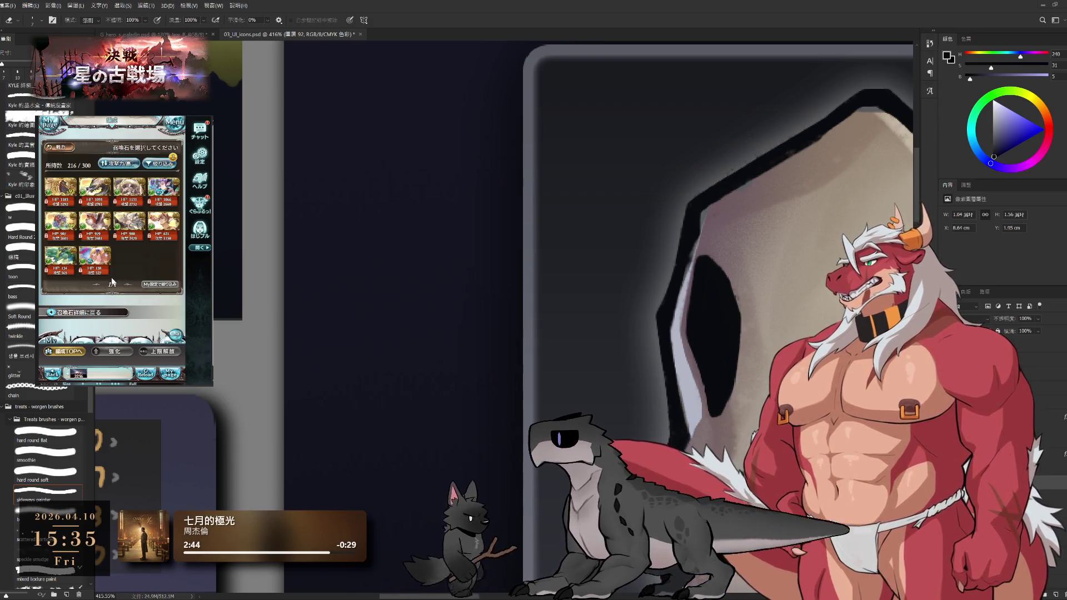
click(60, 222)
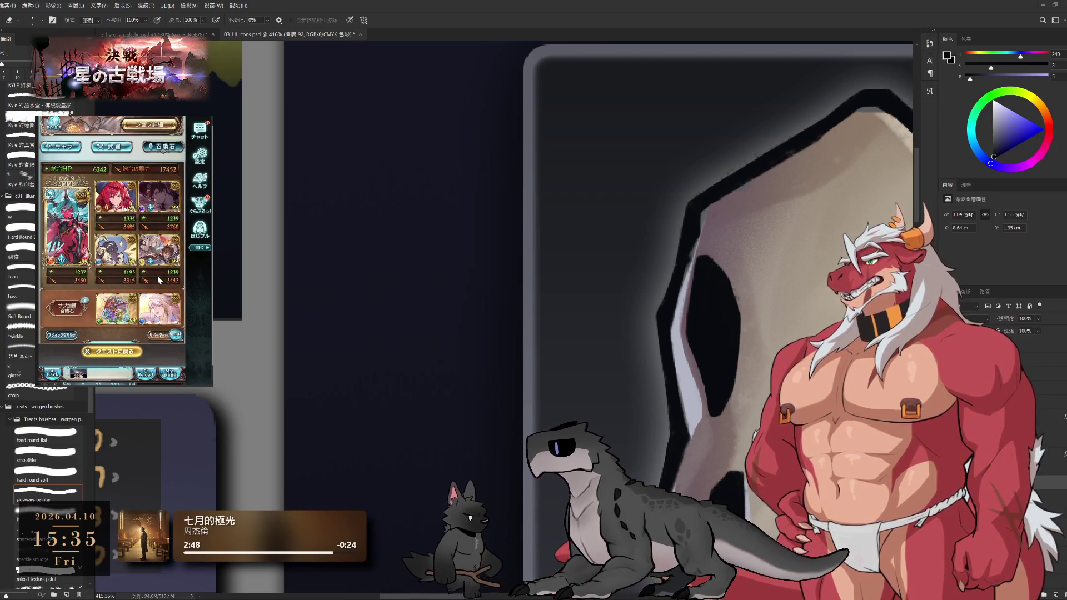
scroll(161, 300, up, 3)
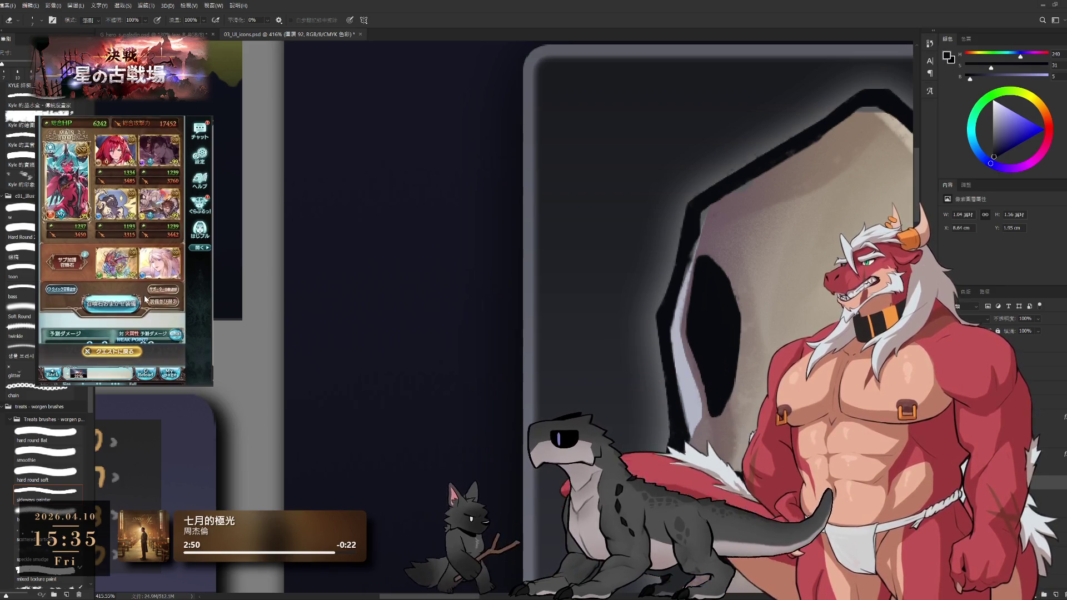
click(117, 196)
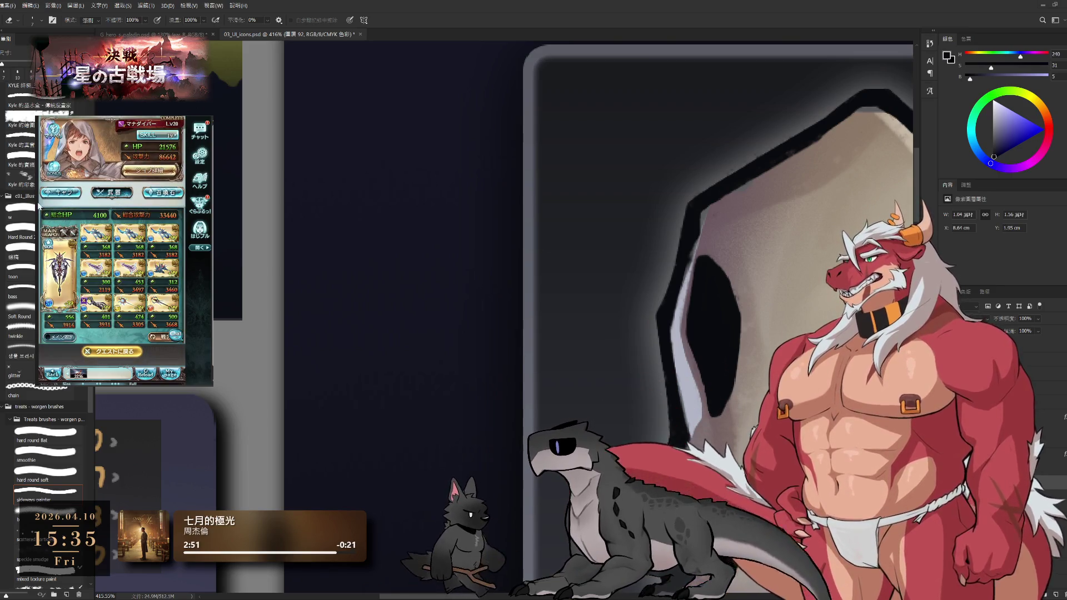
click(73, 195)
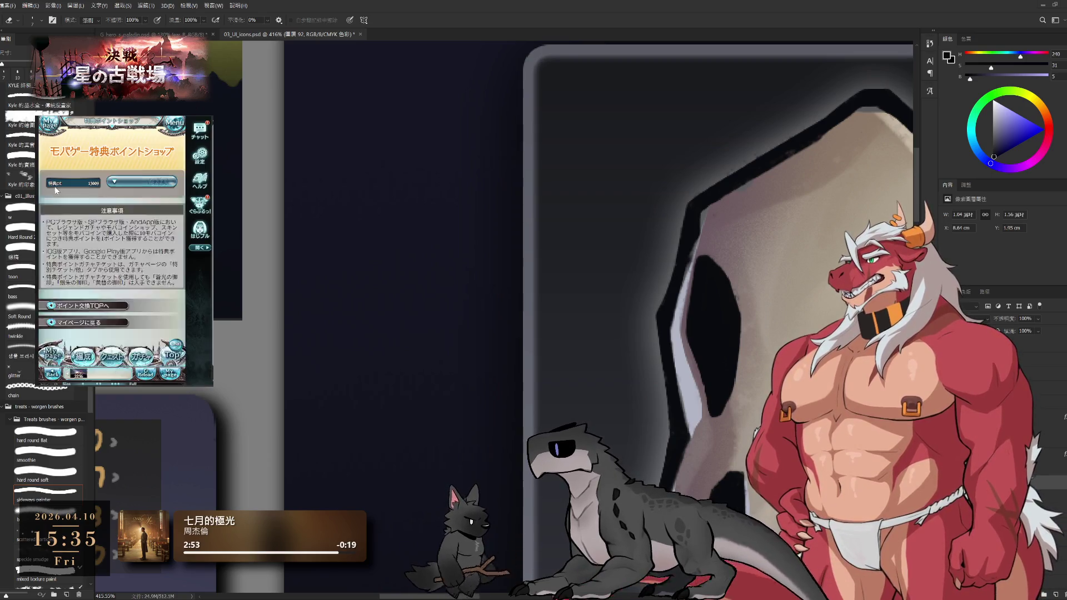
Review the party's キャラ lineup and weapons, showing weapon skill levels instead of stats.
click(64, 199)
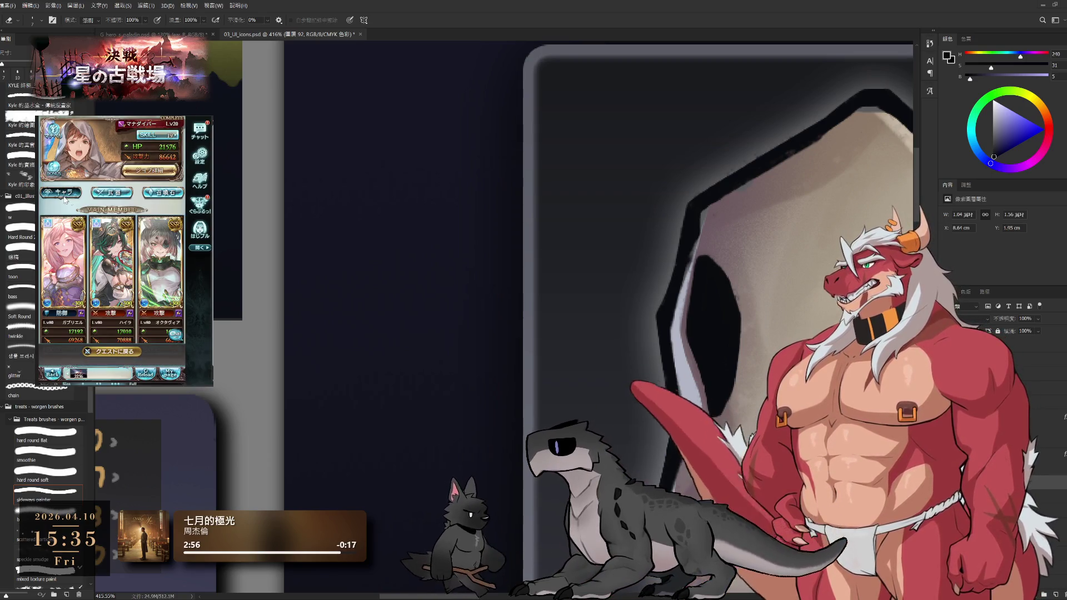
scroll(111, 250, down, 1)
drag(167, 266, 116, 266)
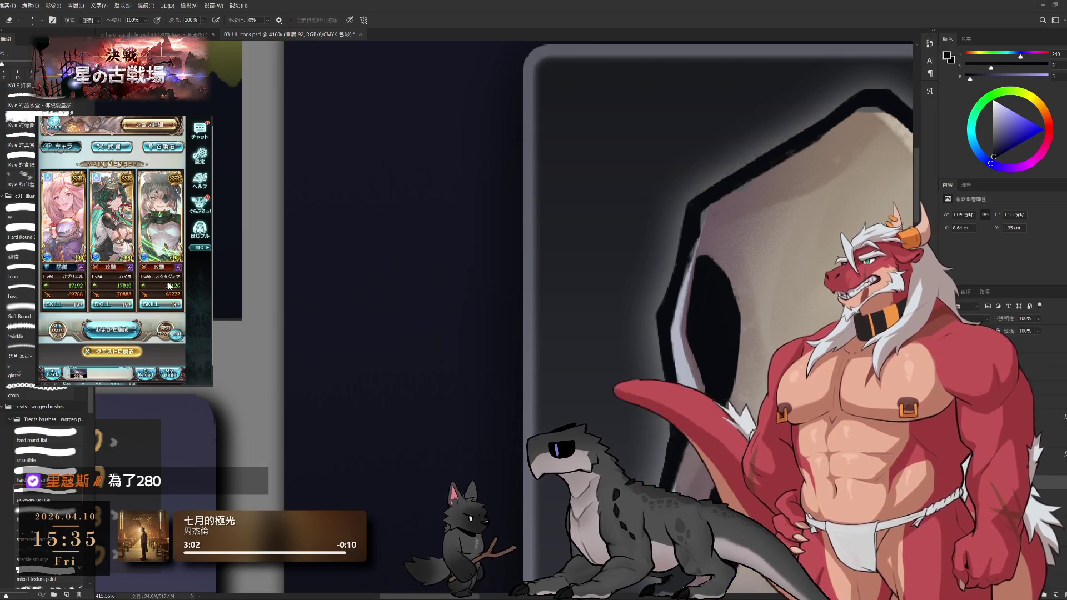
click(155, 149)
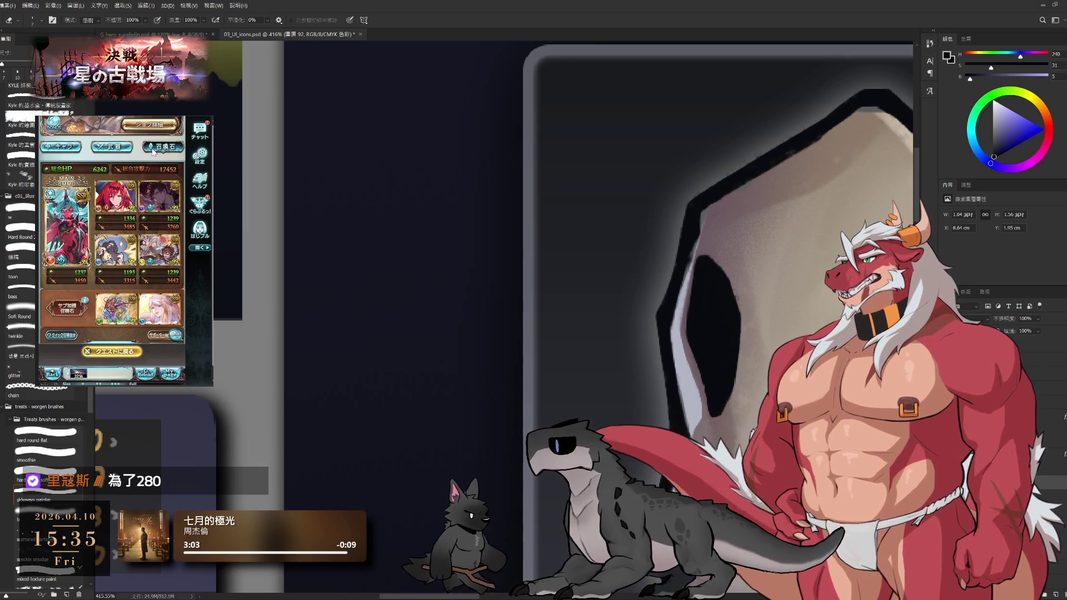
click(111, 149)
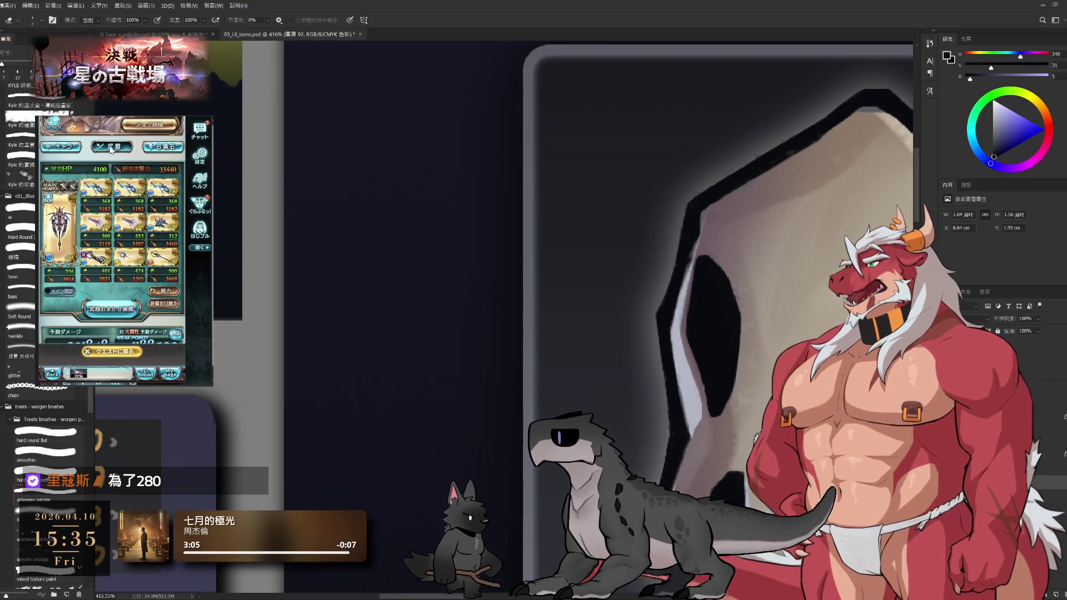
click(161, 292)
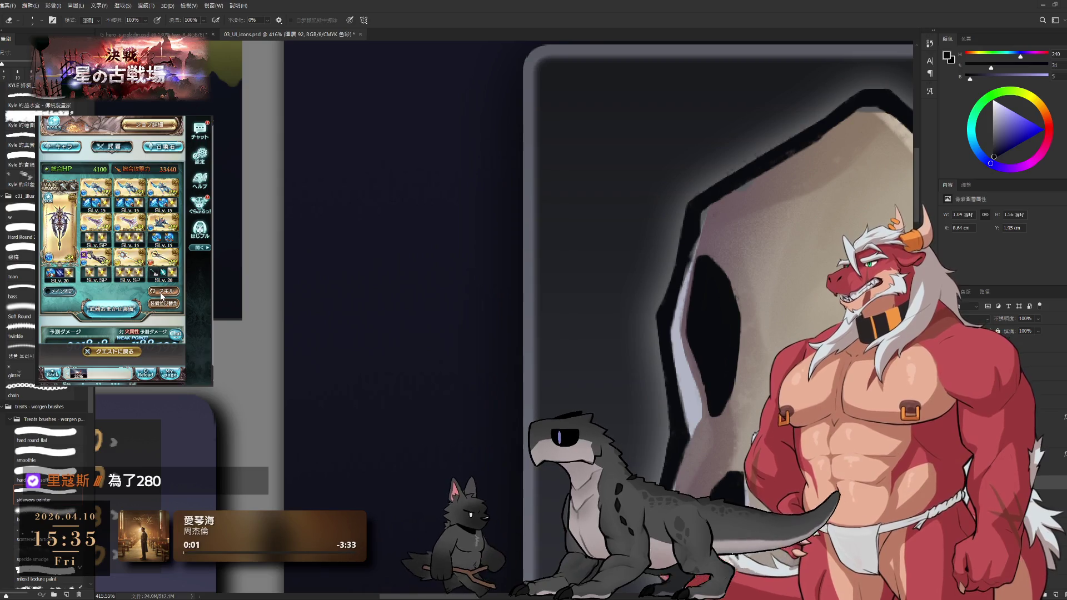
click(165, 147)
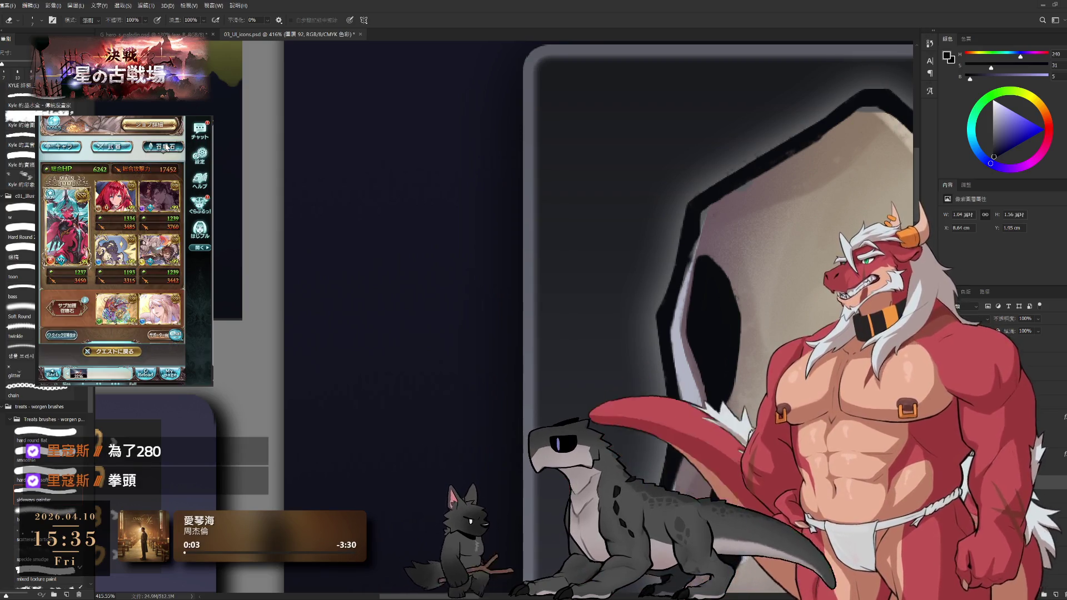
click(126, 147)
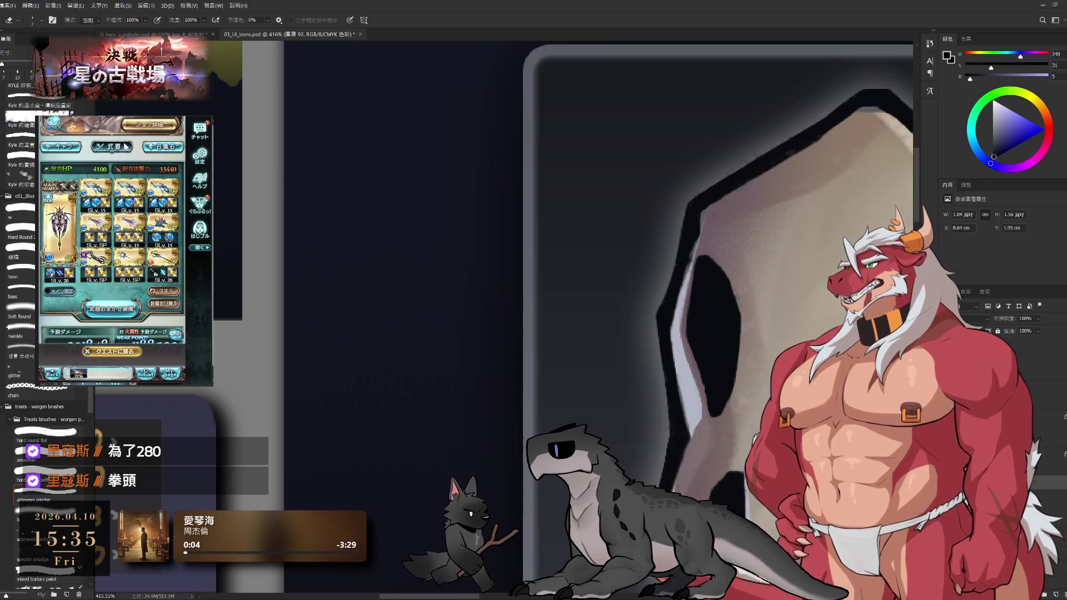
Open the party's summon selection and filter the list down to 17 summons.
click(166, 147)
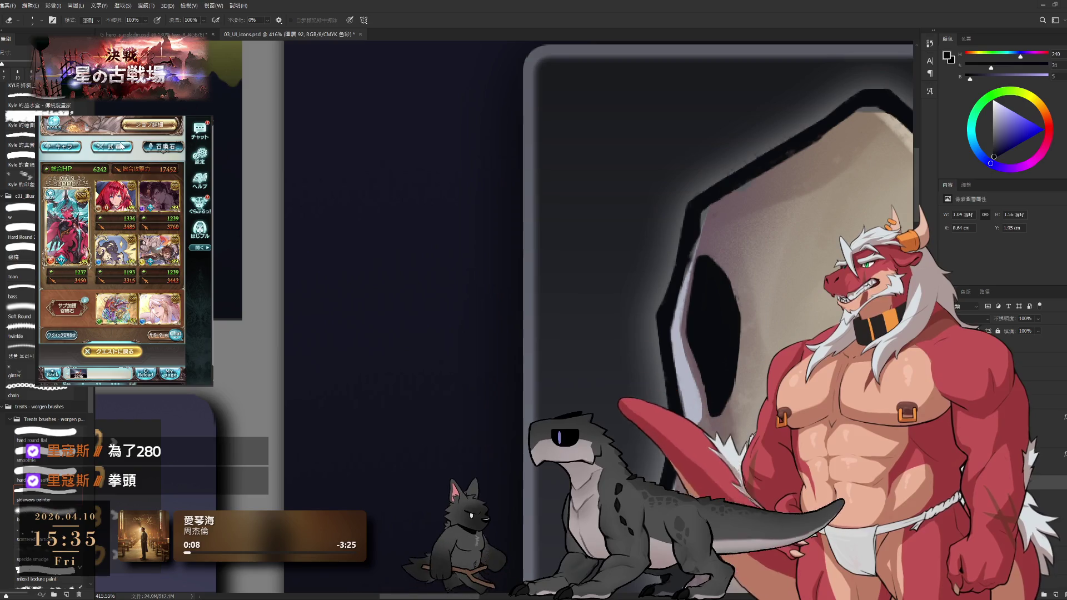
scroll(126, 155, down, 2)
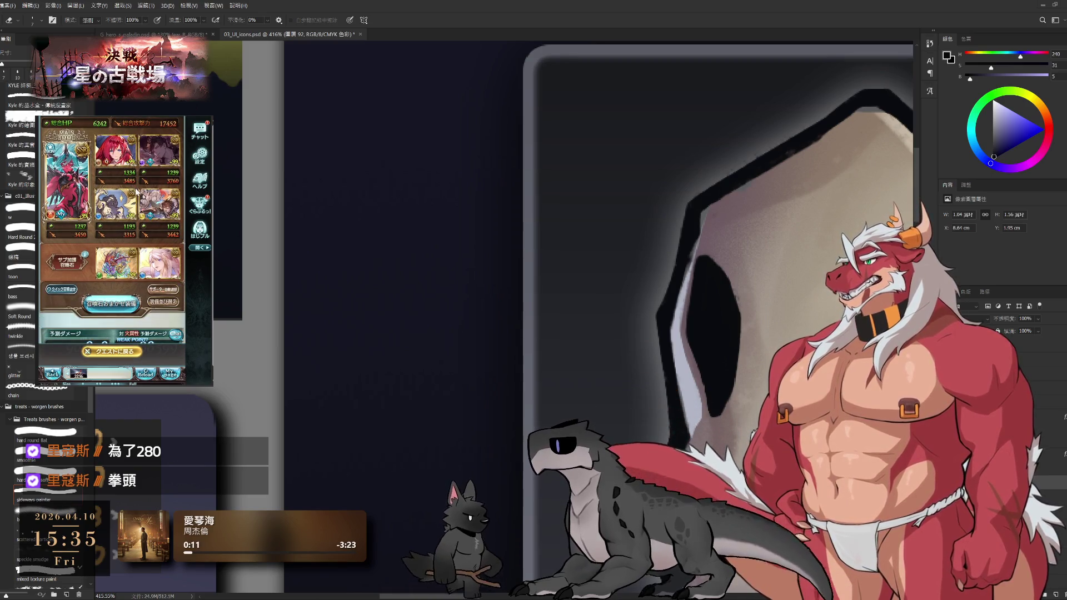
scroll(136, 192, up, 2)
click(158, 204)
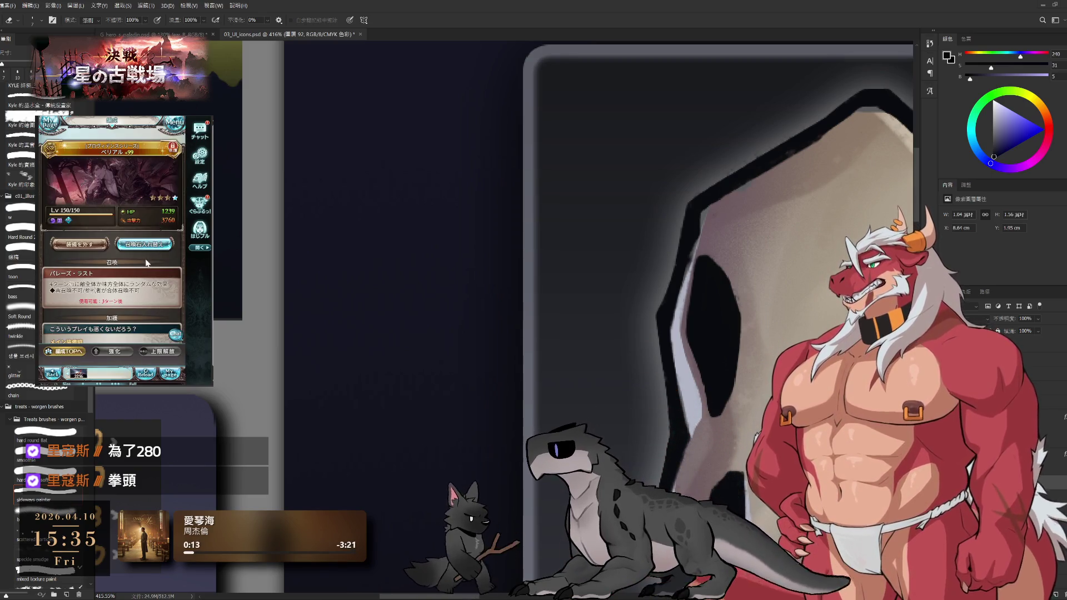
click(159, 167)
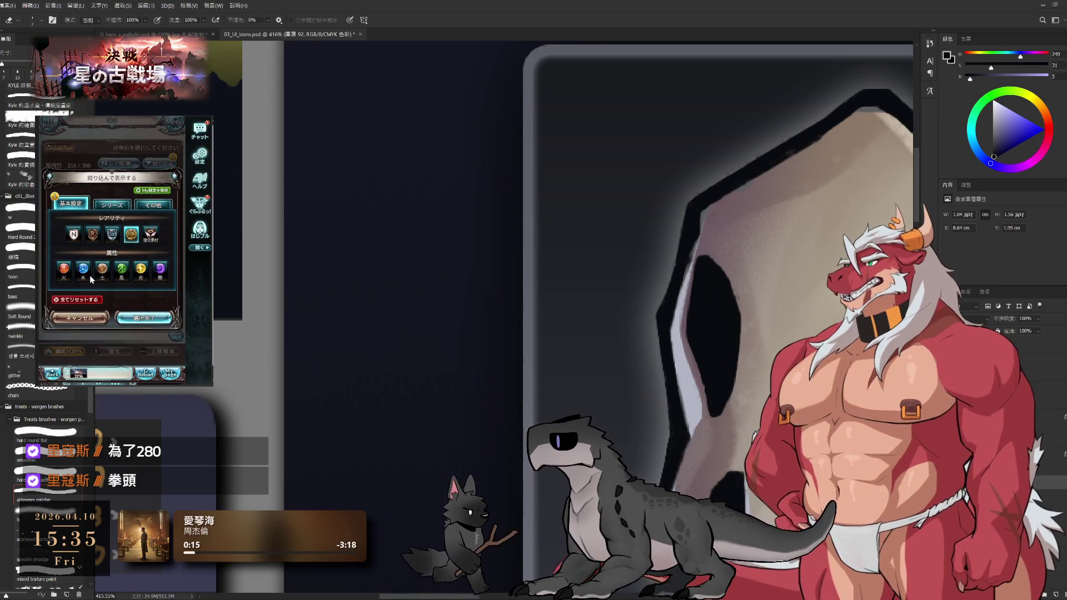
click(120, 319)
Inspect a level 1 summon, go back, and open the equipped Lv 150 ベリアル's detail page.
click(158, 297)
scroll(132, 301, down, 1)
click(144, 184)
click(152, 280)
scroll(153, 283, down, 3)
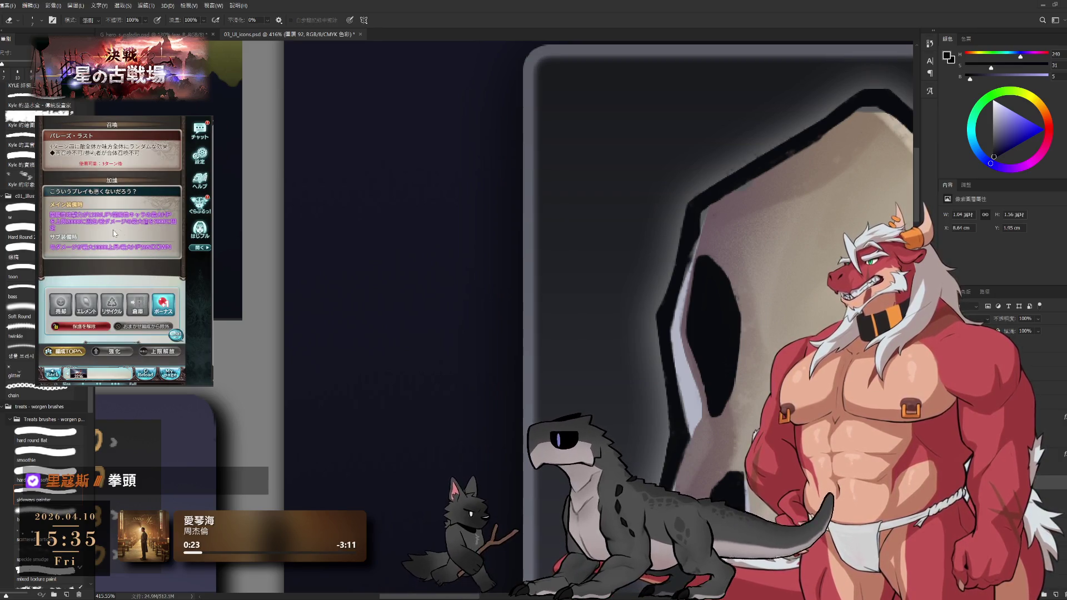